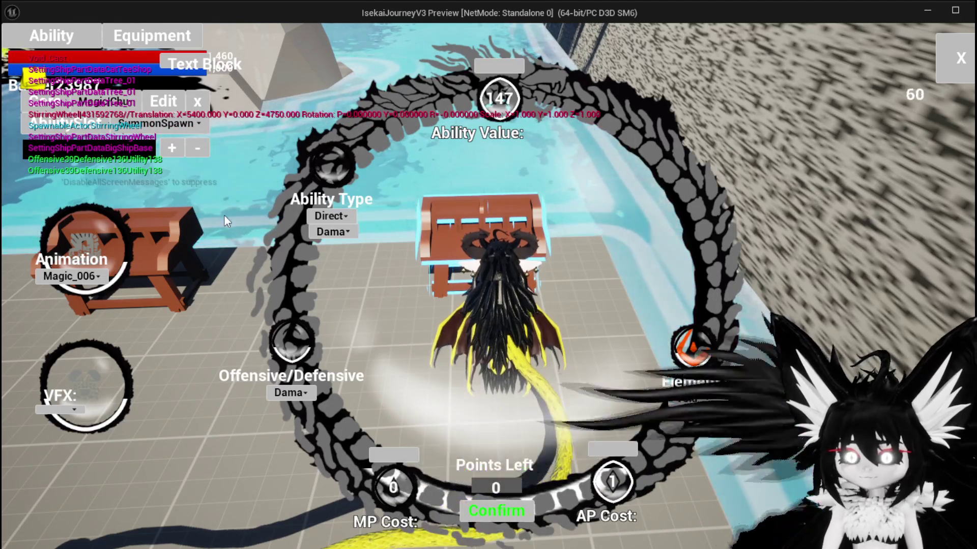
End the game preview, save the level, and switch back to the AbilityWorkBenchUI blueprint.
key("Escape")
key("ctrl+s")
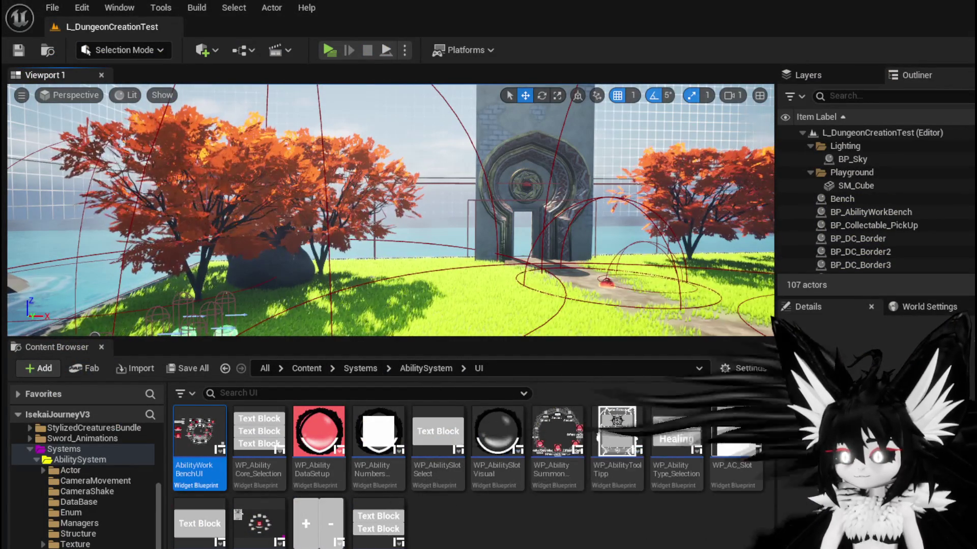
key("alt+Tab")
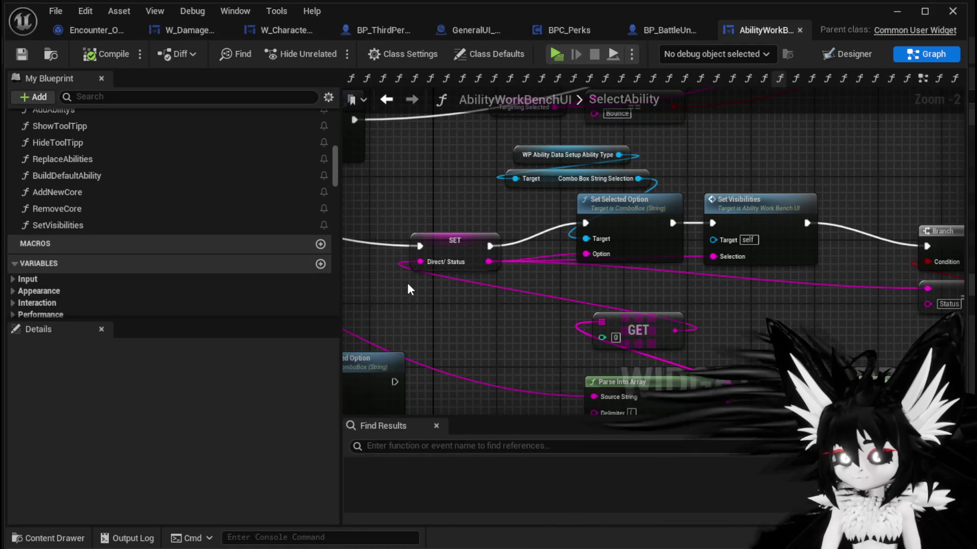
Move the Set Selected Option nodes and both Parse Into Array nodes further left.
scroll(441, 279, "down", 2)
mouse_move(454, 247)
left_mouse_down()
mouse_move(683, 303)
mouse_move(590, 312)
left_mouse_up()
left_click_drag(685, 219, 603, 218)
left_click_drag(750, 228, 397, 248)
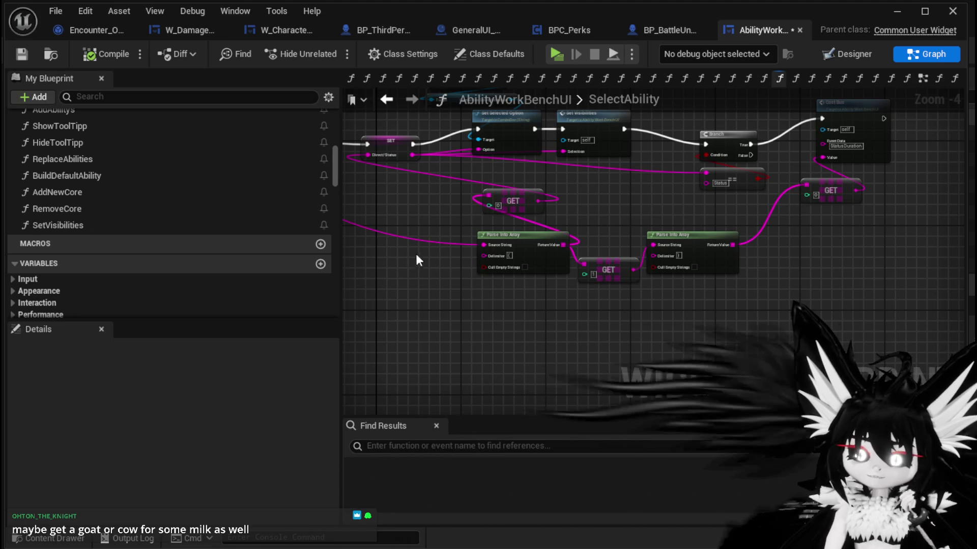
scroll(496, 303, "up", 2)
scroll(496, 302, "down", 1)
mouse_move(496, 303)
left_mouse_down()
mouse_move(557, 359)
mouse_move(454, 319)
mouse_move(598, 235)
left_mouse_up()
left_click_drag(787, 203, 826, 198)
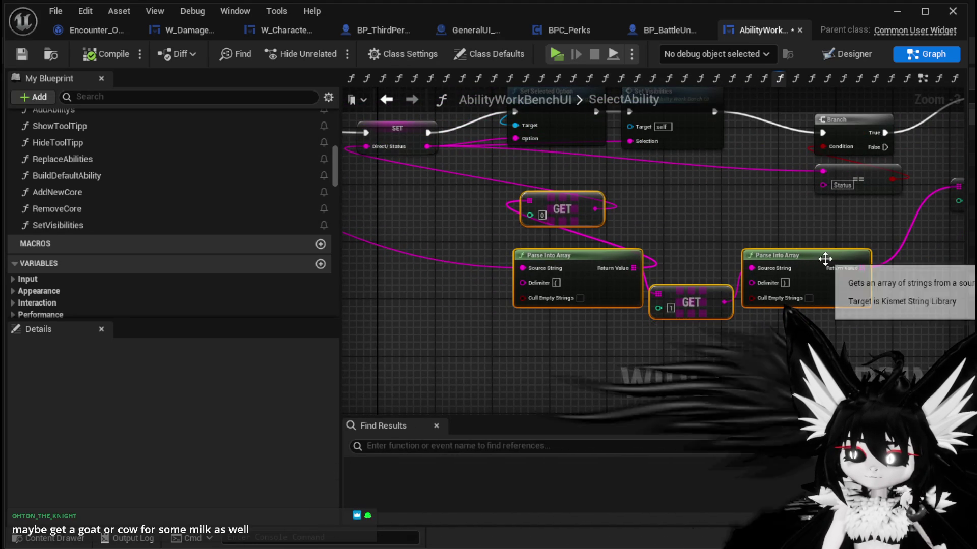
left_click_drag(824, 262, 650, 245)
Shift the Branch, Status, Cost Bus and GET nodes left into a cleaner layout.
mouse_move(668, 209)
left_mouse_down()
mouse_move(509, 255)
mouse_move(563, 307)
left_mouse_up()
left_click_drag(694, 229, 638, 229)
mouse_move(759, 170)
left_mouse_down()
mouse_move(761, 322)
mouse_move(865, 321)
left_mouse_up()
left_click_drag(823, 186, 734, 216)
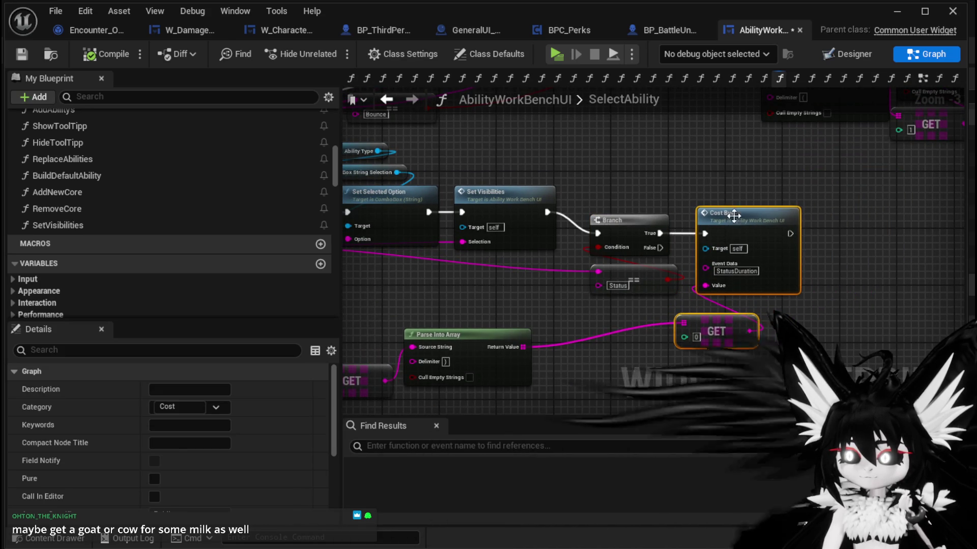
left_click(514, 282)
left_click_drag(514, 282, 666, 272)
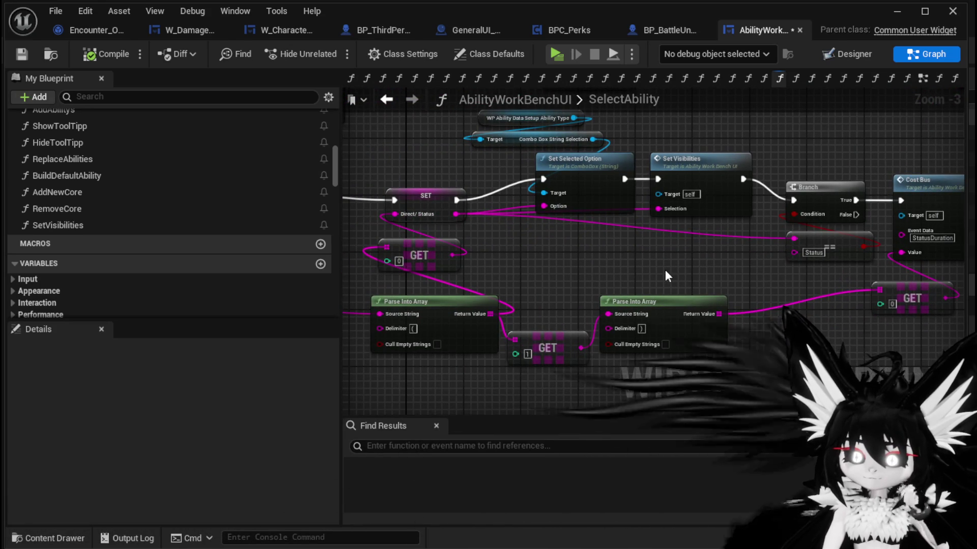
Nudge the Branch node, move the Targeting Selected and Bounce nodes up-right, and save.
mouse_move(667, 277)
left_mouse_down()
mouse_move(545, 298)
mouse_move(495, 290)
mouse_move(559, 294)
mouse_move(407, 320)
left_mouse_up()
mouse_move(561, 310)
left_mouse_down()
mouse_move(599, 242)
mouse_move(573, 274)
left_mouse_up()
mouse_move(543, 214)
left_mouse_down()
mouse_move(565, 197)
mouse_move(571, 207)
left_mouse_up()
mouse_move(640, 183)
left_mouse_down()
mouse_move(654, 245)
mouse_move(544, 285)
left_mouse_up()
mouse_move(374, 255)
left_mouse_down()
mouse_move(492, 239)
mouse_move(746, 175)
left_mouse_up()
mouse_move(777, 267)
left_mouse_down()
mouse_move(632, 279)
mouse_move(514, 276)
left_mouse_up()
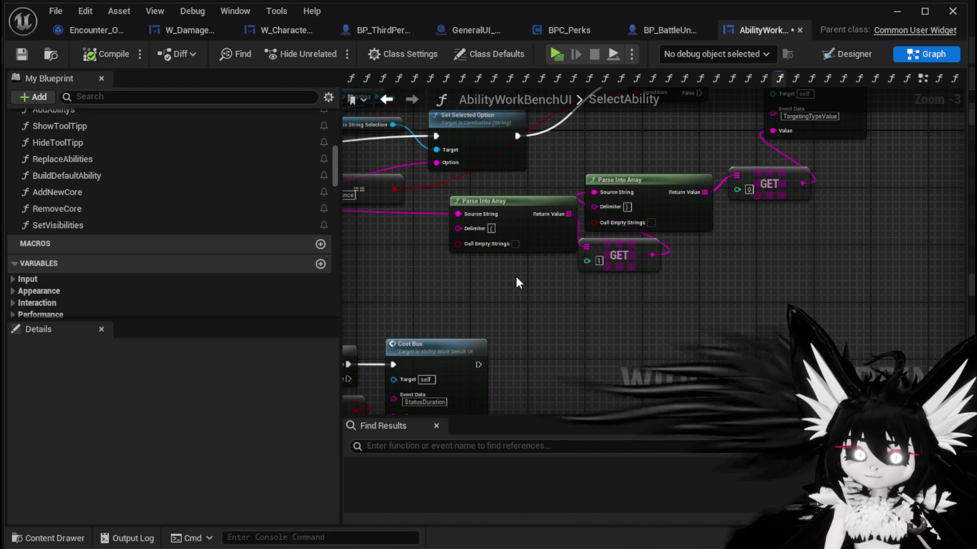
mouse_move(516, 276)
left_mouse_down()
mouse_move(693, 244)
mouse_move(620, 225)
mouse_move(671, 212)
mouse_move(728, 176)
left_mouse_up()
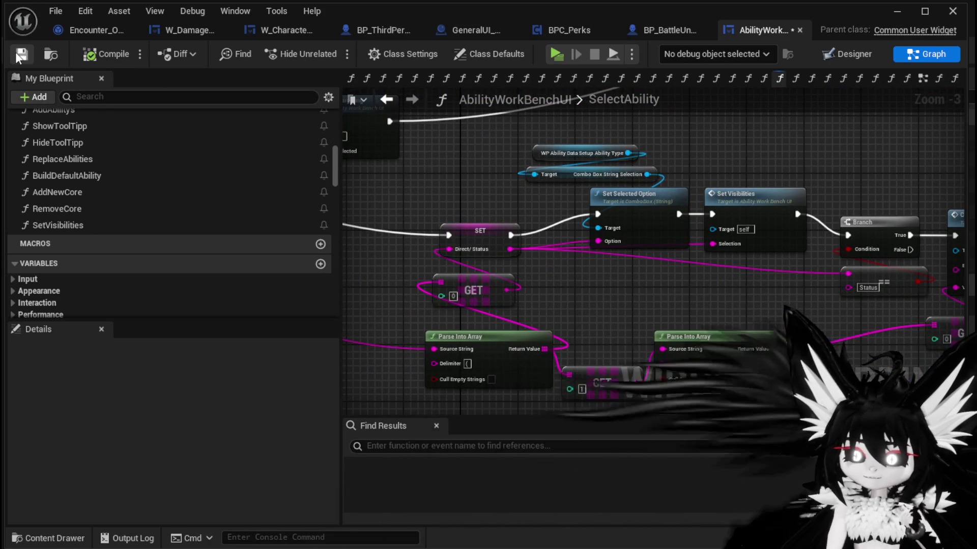
left_click_drag(702, 139, 539, 157)
mouse_move(826, 196)
left_mouse_down()
mouse_move(844, 152)
mouse_move(533, 254)
mouse_move(592, 230)
left_mouse_up()
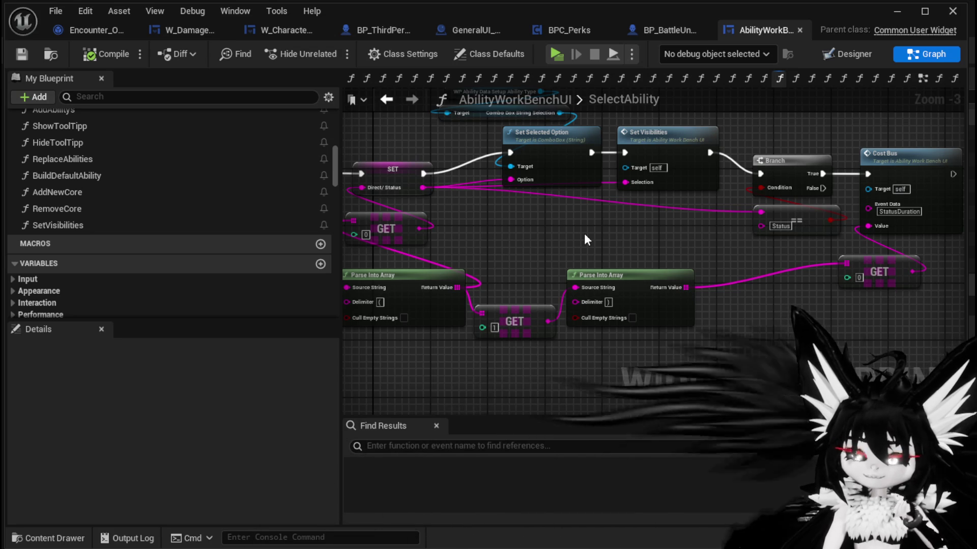
mouse_move(585, 234)
left_mouse_down()
mouse_move(560, 273)
mouse_move(401, 260)
mouse_move(568, 271)
left_mouse_up()
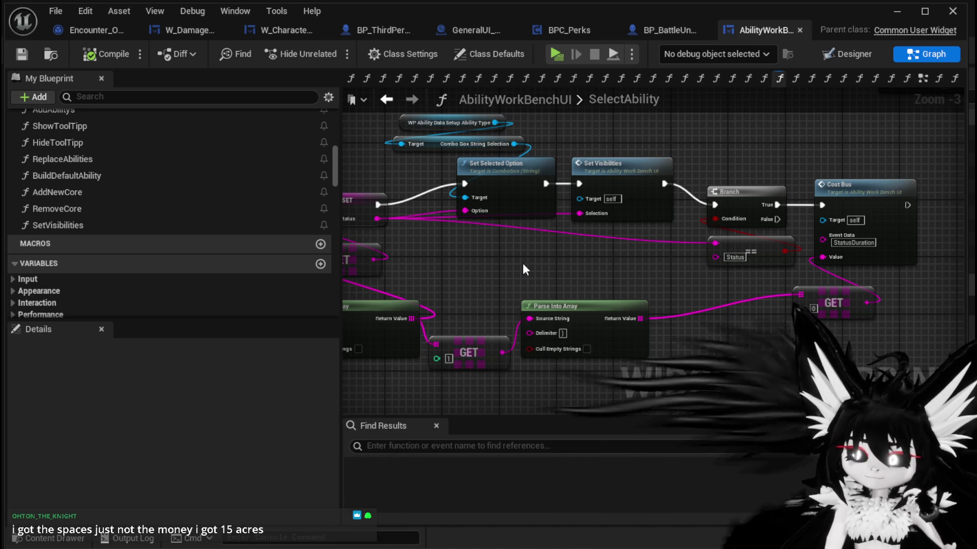
left_click(26, 54)
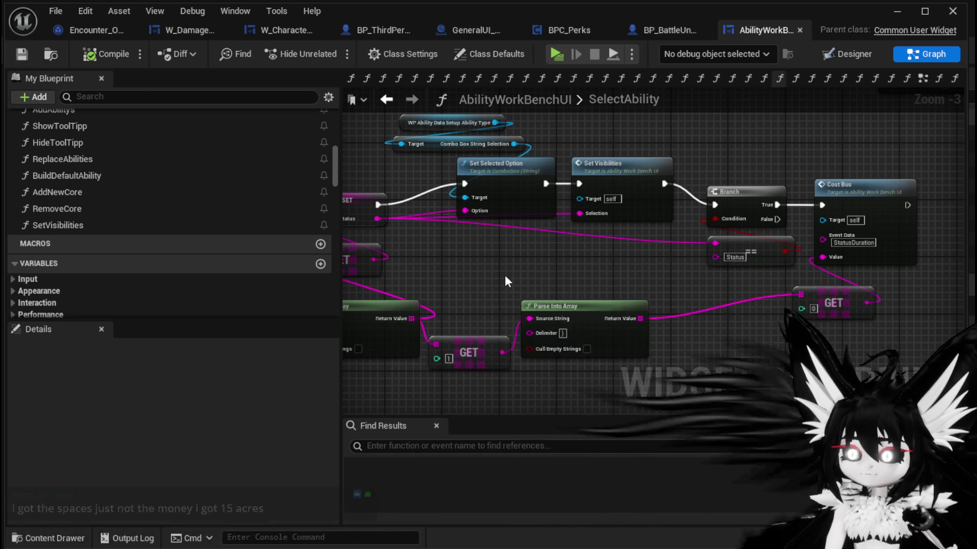
Find and reposition the Set Ability Visibility call, then inspect its event definition.
scroll(650, 243, "down", 1)
scroll(650, 243, "down", 2)
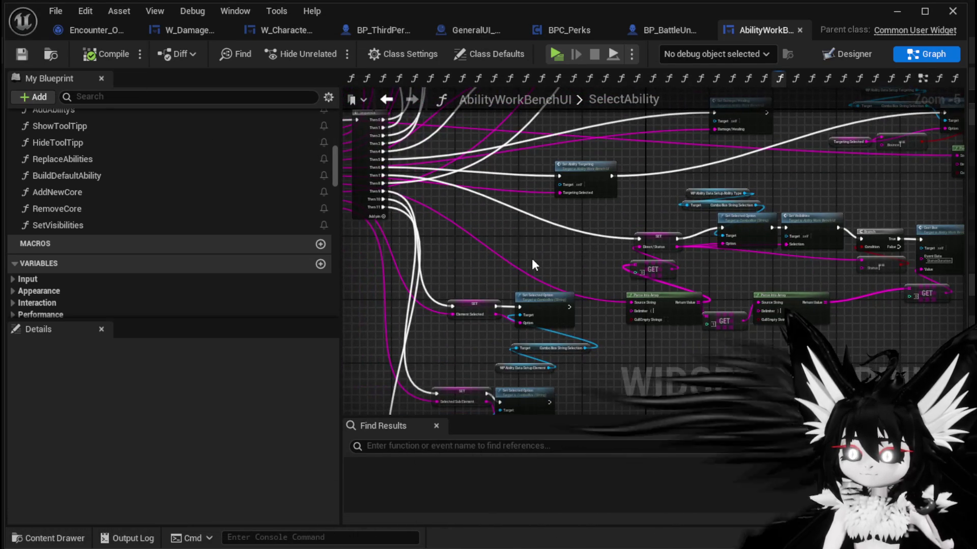
scroll(785, 279, "up", 2)
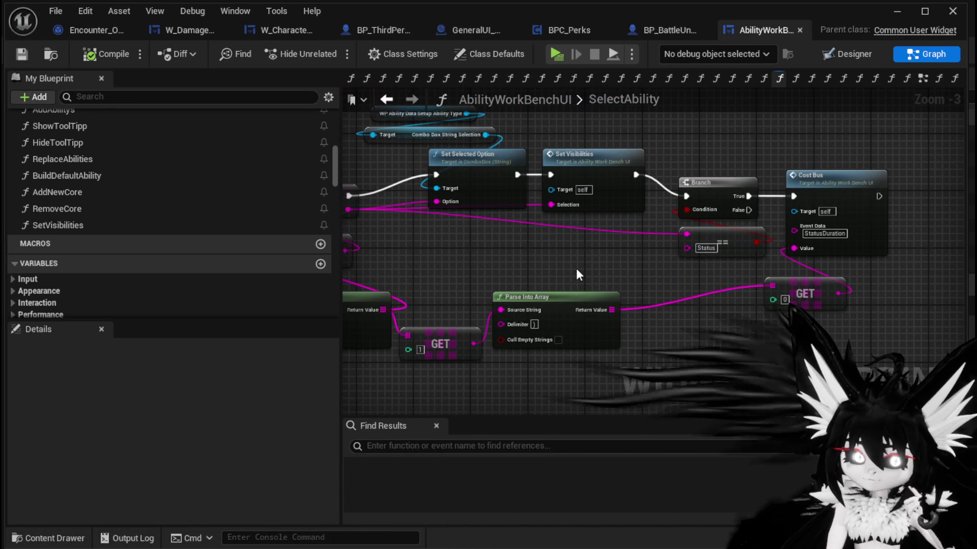
mouse_move(576, 270)
left_mouse_down()
mouse_move(575, 261)
mouse_move(656, 279)
mouse_move(552, 310)
mouse_move(478, 283)
left_mouse_up()
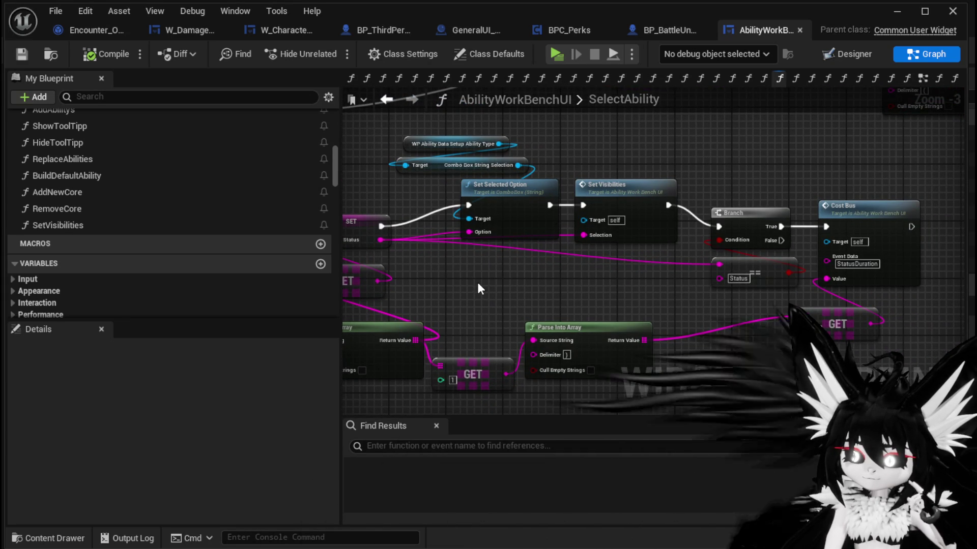
scroll(478, 288, "down", 2)
mouse_move(491, 273)
left_mouse_down()
mouse_move(557, 300)
mouse_move(712, 288)
mouse_move(703, 195)
left_mouse_up()
scroll(594, 301, "up", 2)
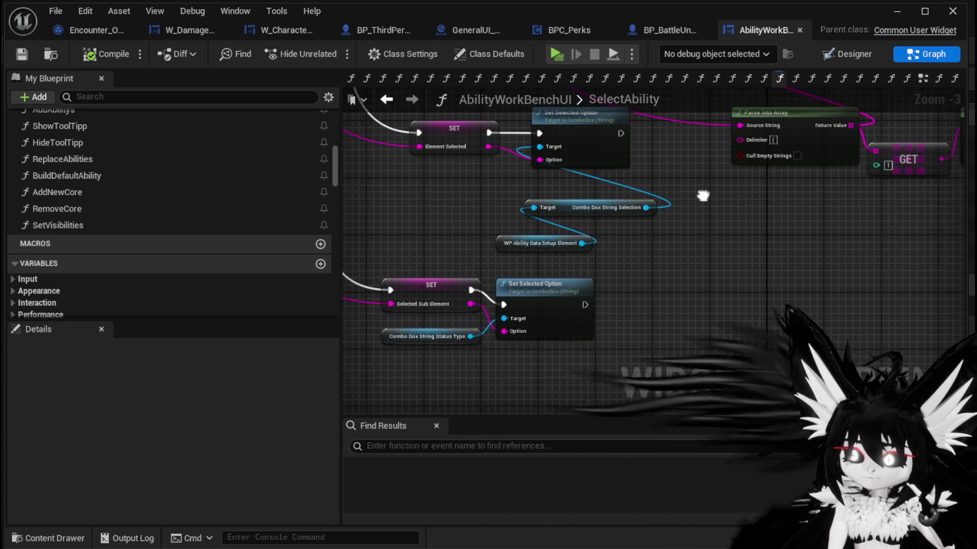
scroll(823, 193, "down", 2)
left_click_drag(823, 193, 631, 197)
scroll(523, 241, "up", 3)
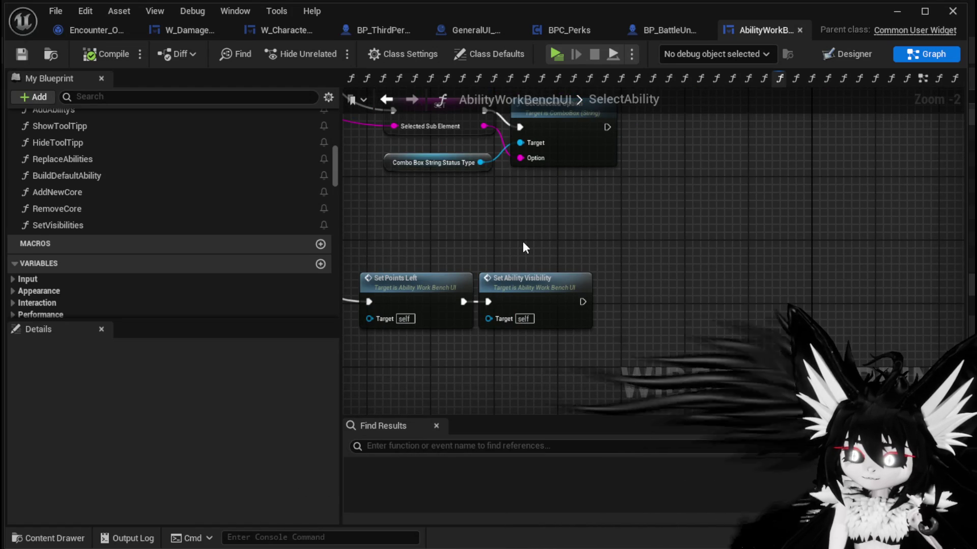
mouse_move(539, 288)
left_mouse_down()
mouse_move(721, 229)
mouse_move(650, 251)
left_mouse_up()
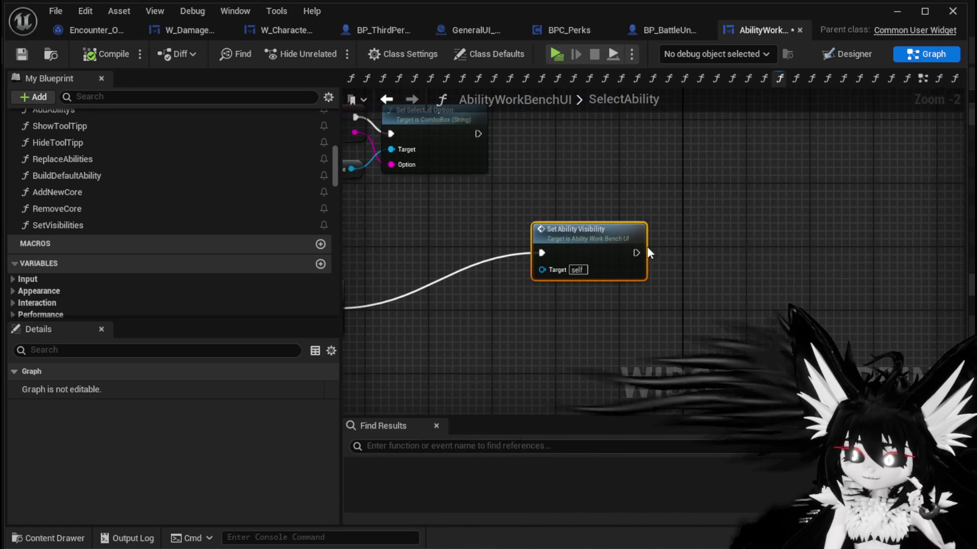
scroll(656, 244, "down", 4)
scroll(664, 247, "up", 4)
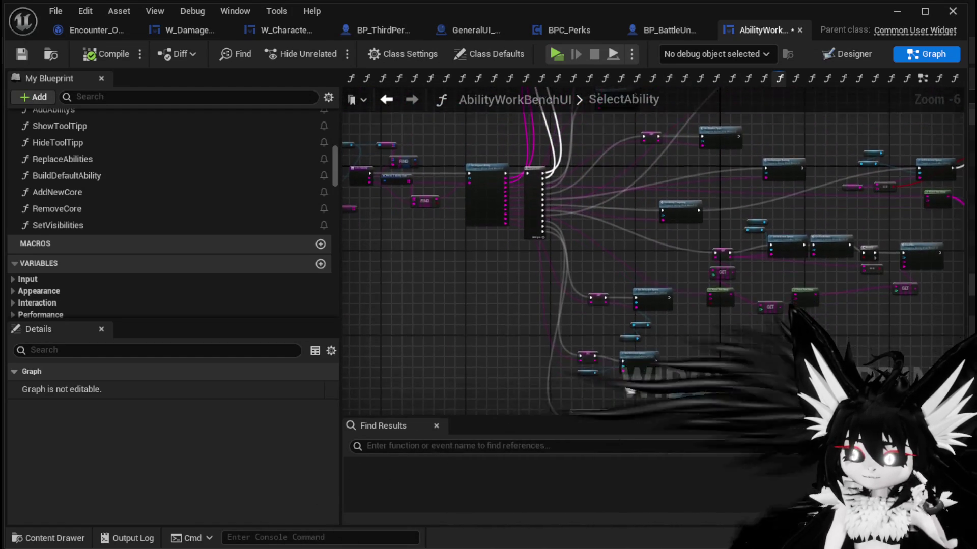
double_click(704, 263)
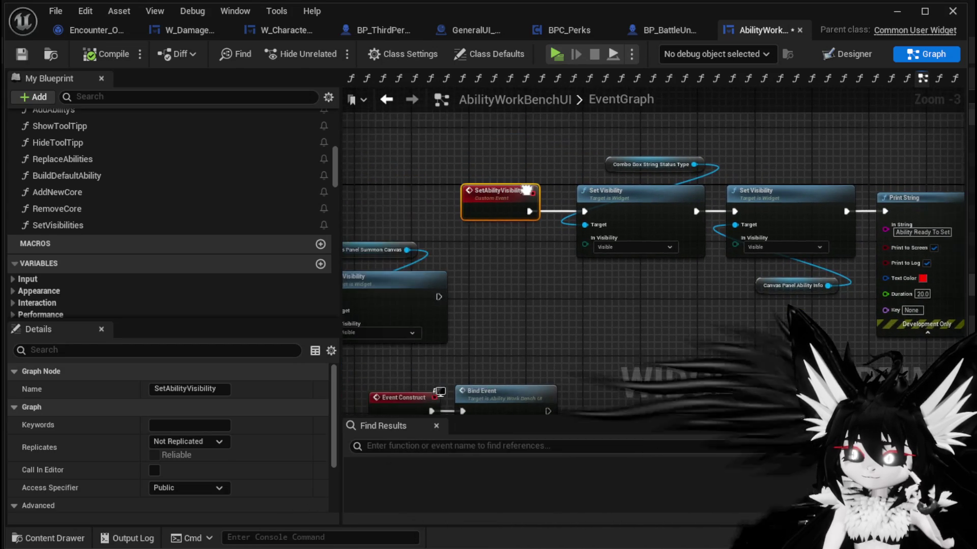
left_click(387, 99)
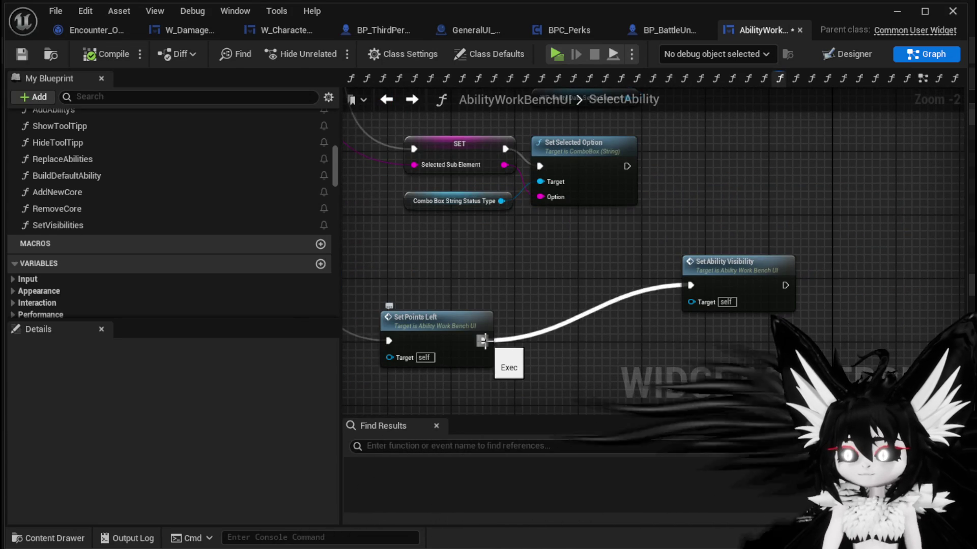
Detach Set Ability Visibility from Set Points Left, compile, and jump to its event.
left_click(484, 341, "alt")
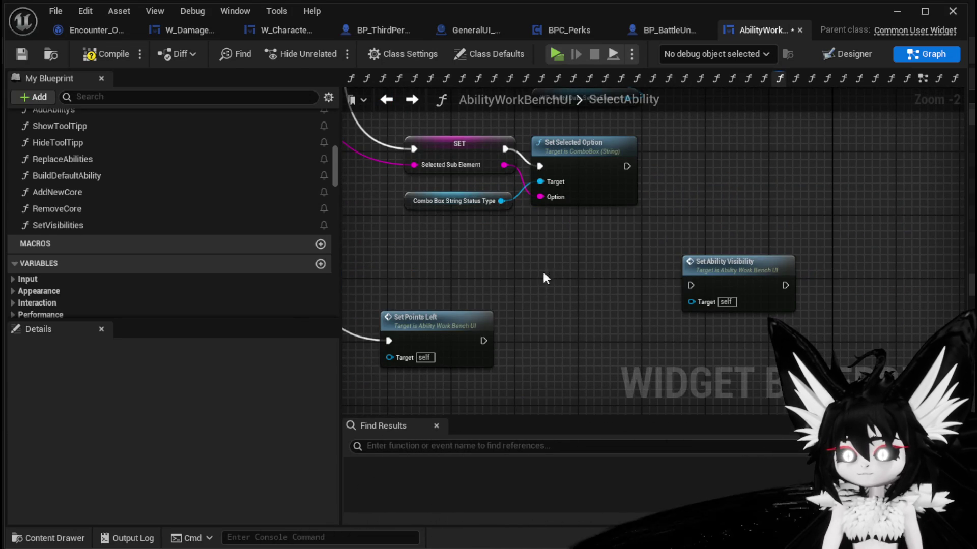
left_click(22, 54)
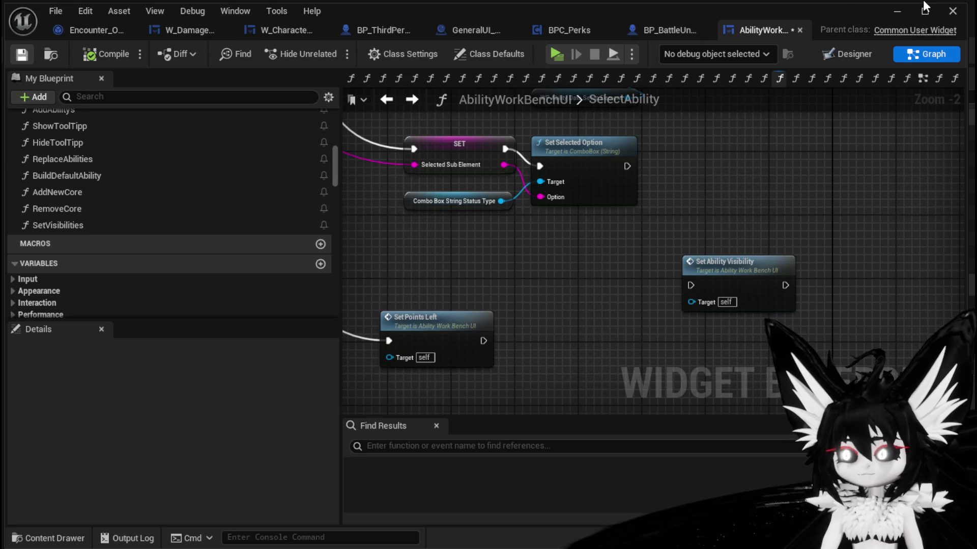
left_click(758, 268)
double_click(758, 269)
Wire the SetAbilityVisibility event directly to the second Set Visibility node, then compile.
left_click_drag(625, 178, 505, 167)
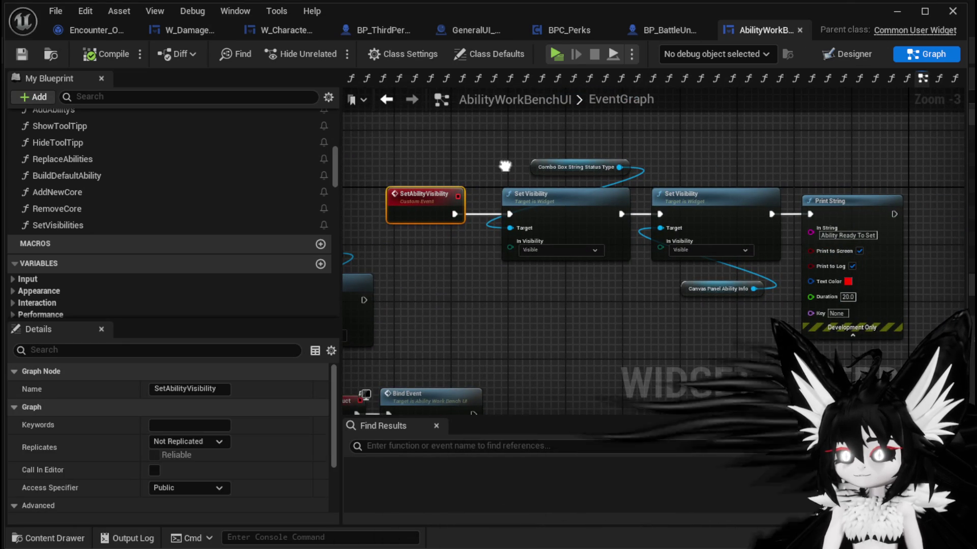
left_click_drag(550, 194, 562, 114)
mouse_move(455, 214)
left_mouse_down()
mouse_move(669, 213)
mouse_move(662, 214)
left_mouse_up()
left_click_drag(537, 231, 762, 171)
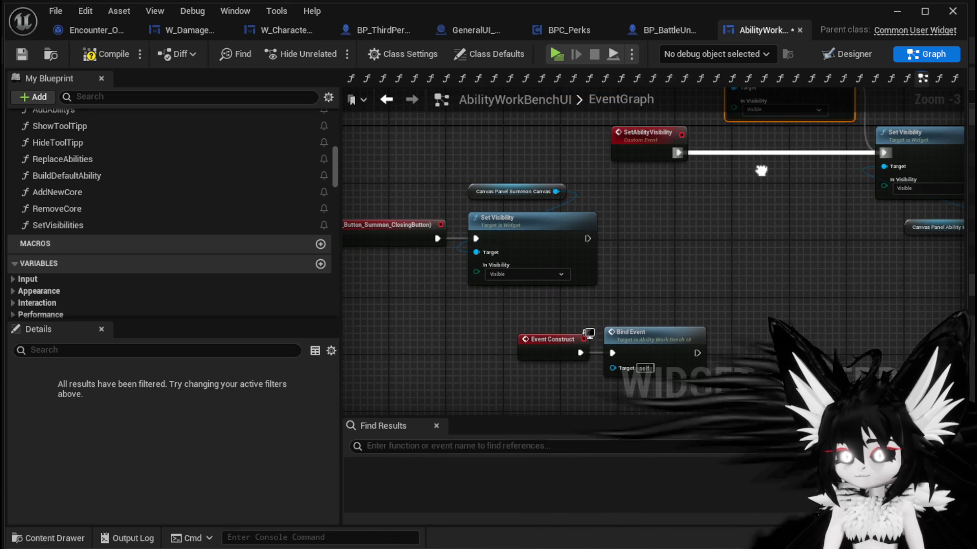
mouse_move(421, 147)
left_mouse_down()
mouse_move(506, 163)
mouse_move(390, 170)
left_mouse_up()
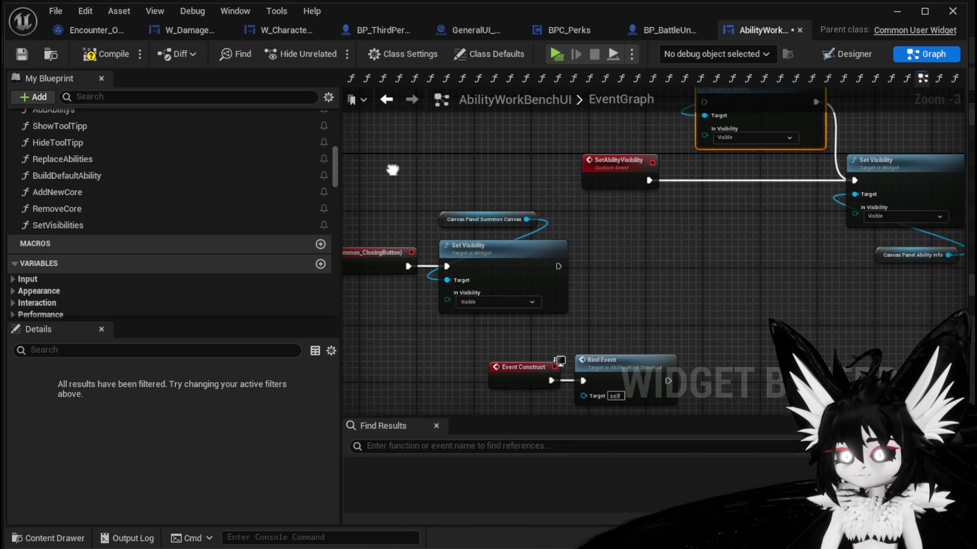
left_click(24, 54)
In SelectAbility, place Set Ability Visibility beside Set Points Left and connect it after it.
left_click(387, 100)
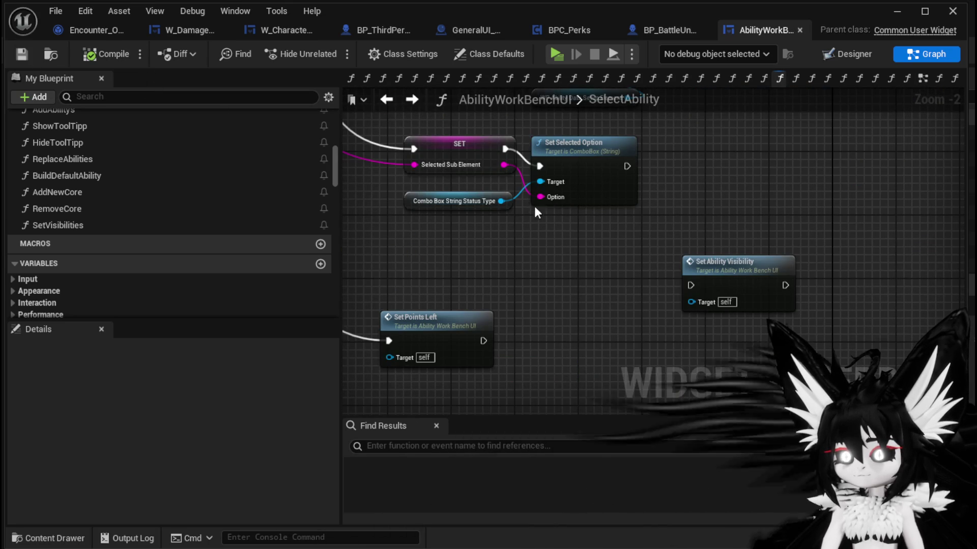
left_click_drag(711, 274, 544, 322)
mouse_move(482, 341)
left_mouse_down()
mouse_move(536, 329)
mouse_move(521, 336)
left_mouse_up()
key("q")
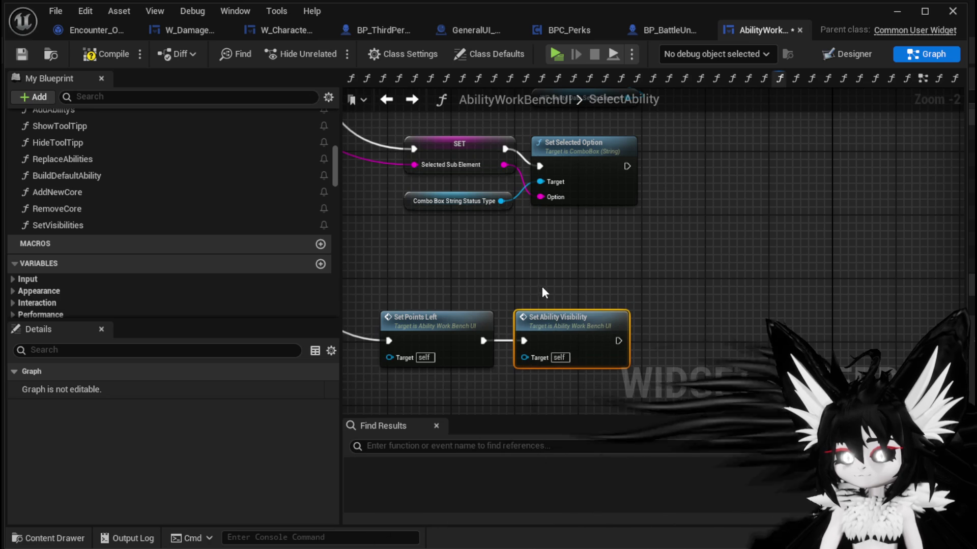
left_click(552, 291)
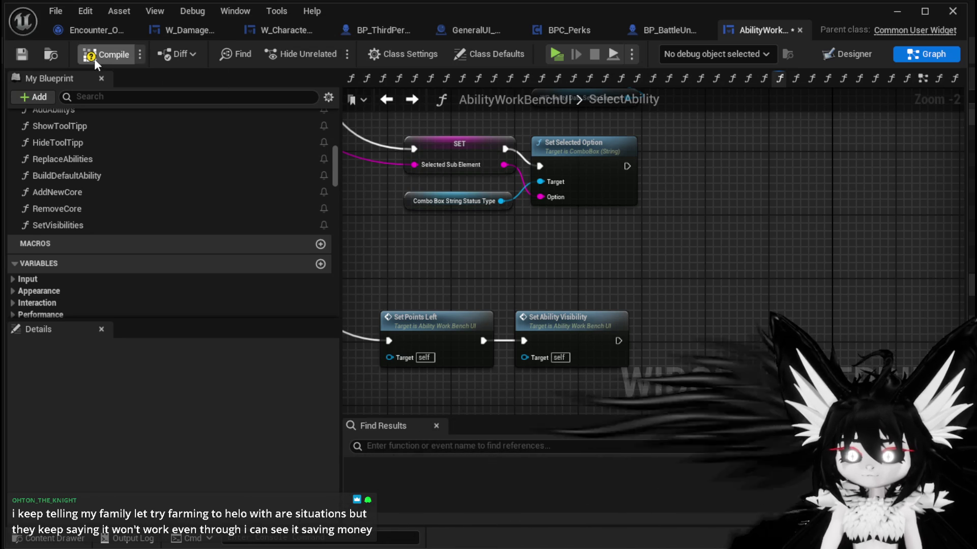
Compile and save the blueprint, then start playing the level.
left_click(28, 53)
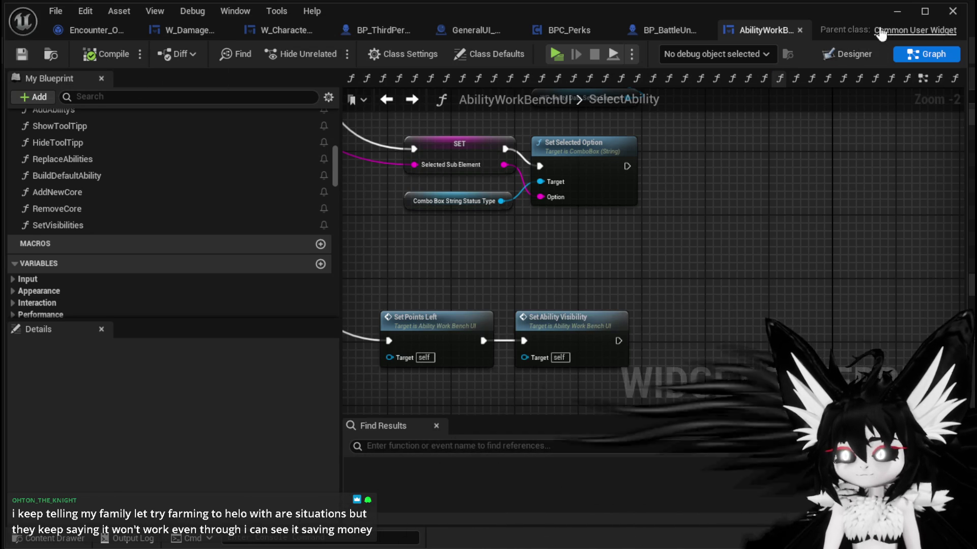
left_click(891, 14)
left_click(328, 50)
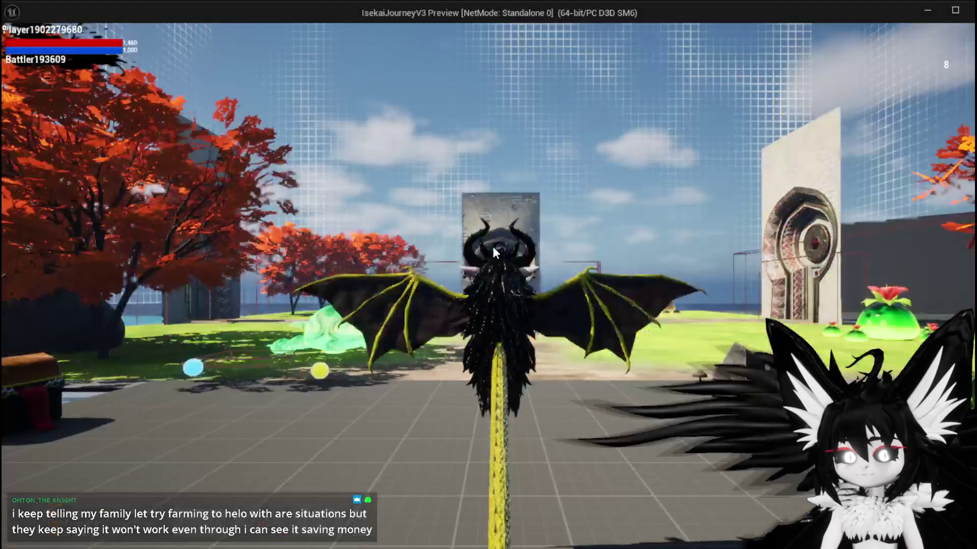
At the workbench, pick the Magic category and SummonSpawn ability, check the effect list, then stop play.
key("w")
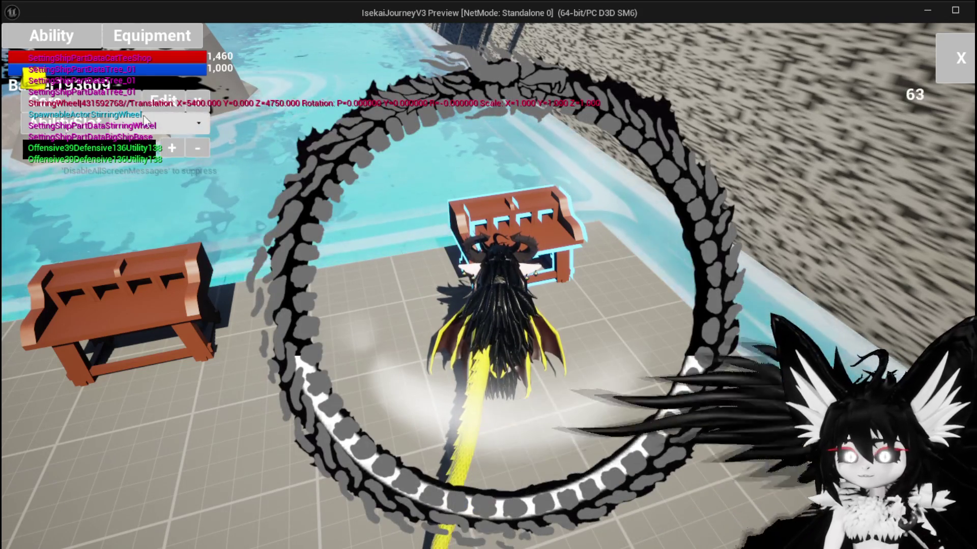
left_click(131, 106)
left_click(129, 130)
left_click(192, 126)
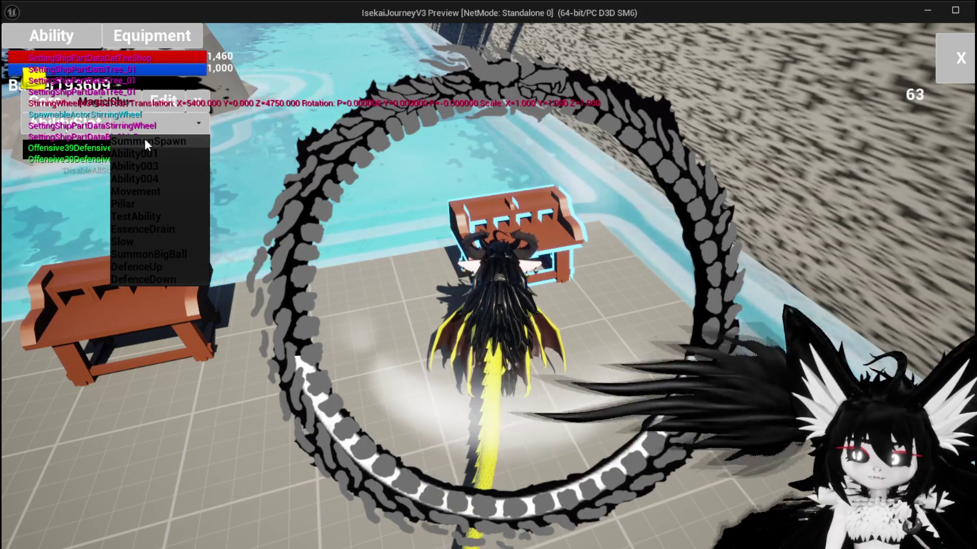
left_click(145, 139)
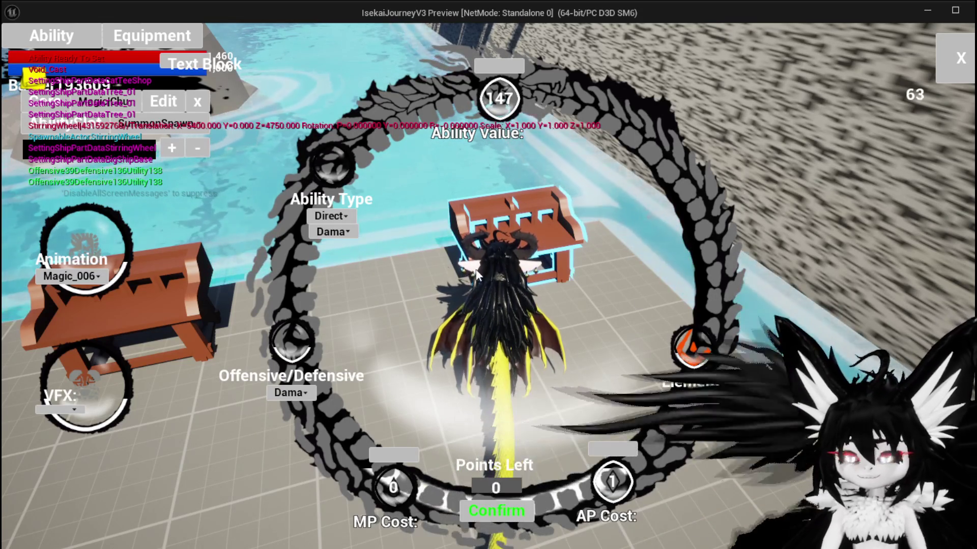
left_click(318, 232)
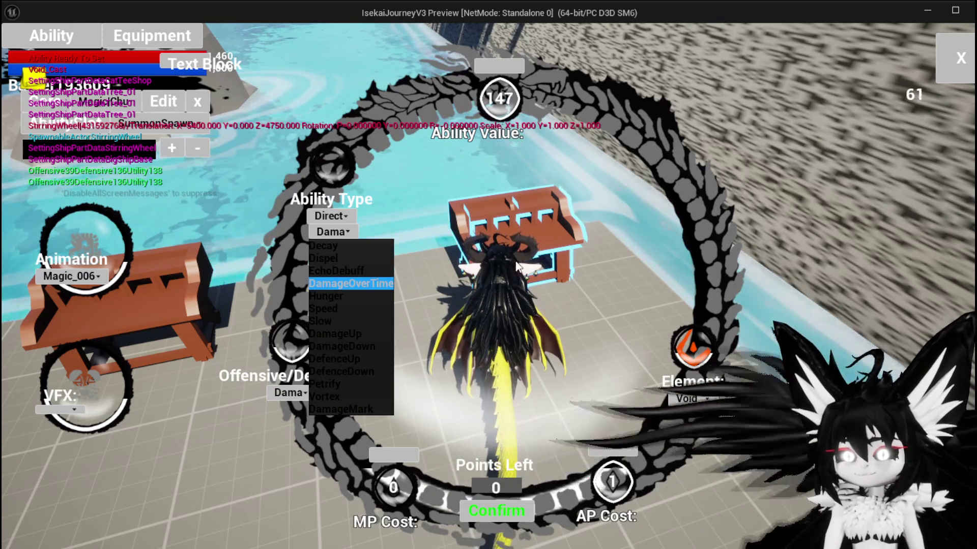
left_click(327, 233)
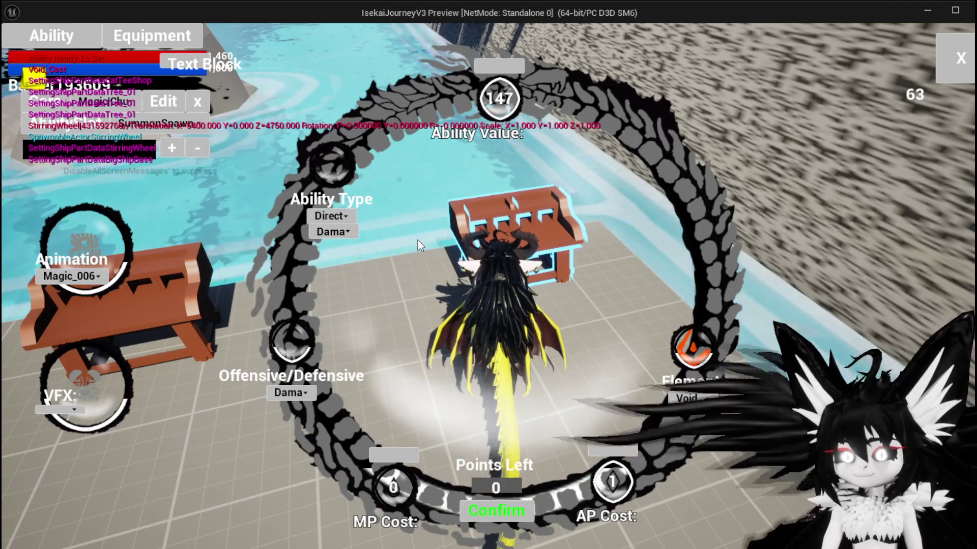
key("Escape")
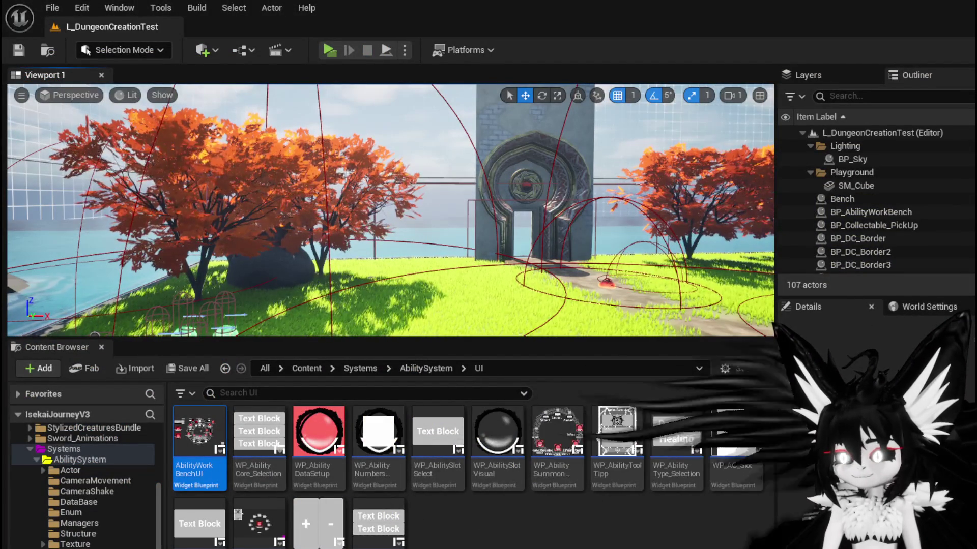
Return to AbilityWorkBenchUI, look over the SelectAbility chain, and open the SetVisibilities function graph.
key("alt+Tab")
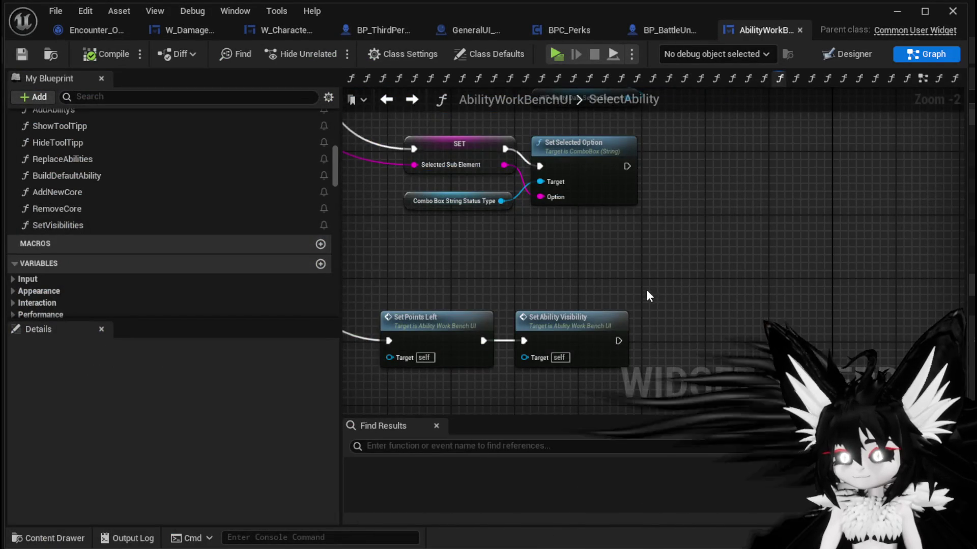
scroll(646, 288, "down", 3)
scroll(552, 329, "up", 3)
scroll(613, 311, "down", 2)
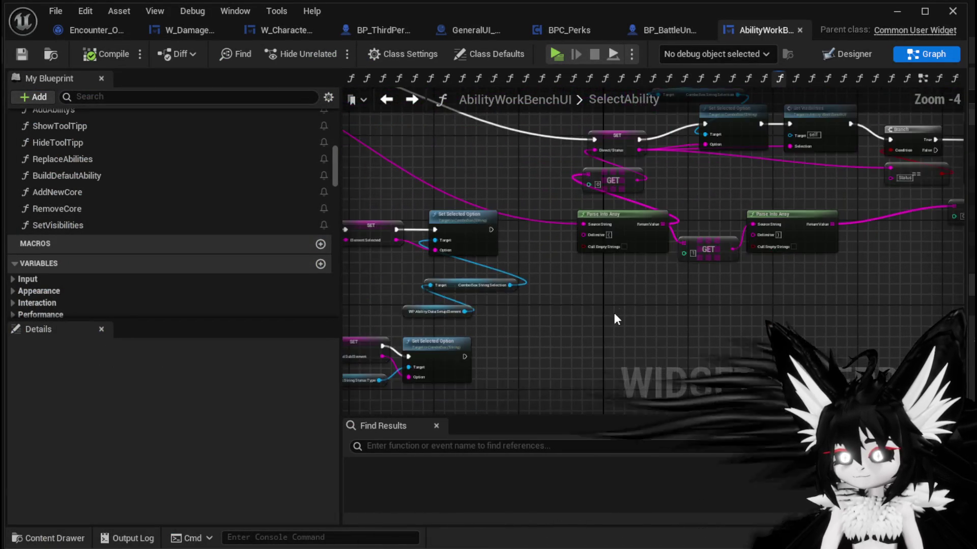
left_click_drag(632, 293, 383, 214)
left_click_drag(585, 128, 675, 236)
scroll(556, 305, "up", 2)
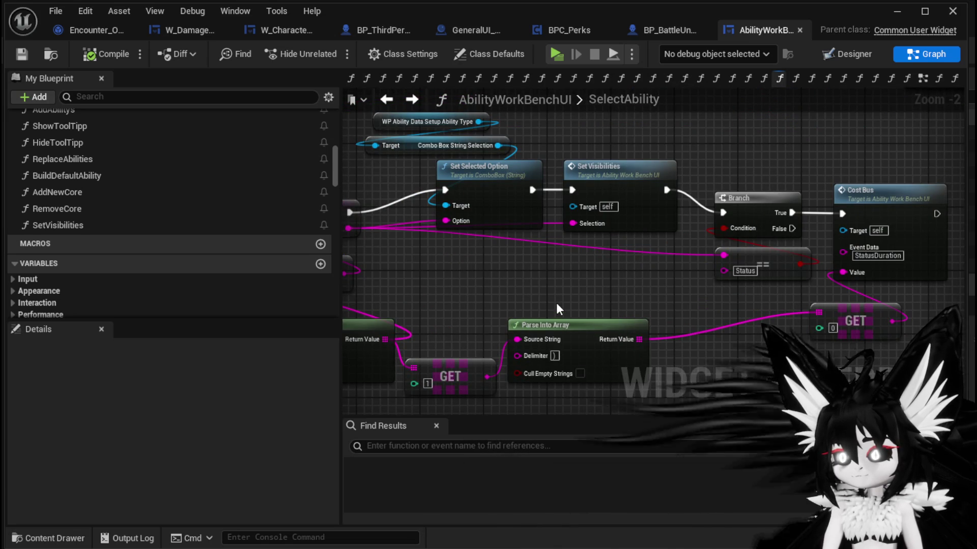
left_click_drag(544, 297, 625, 331)
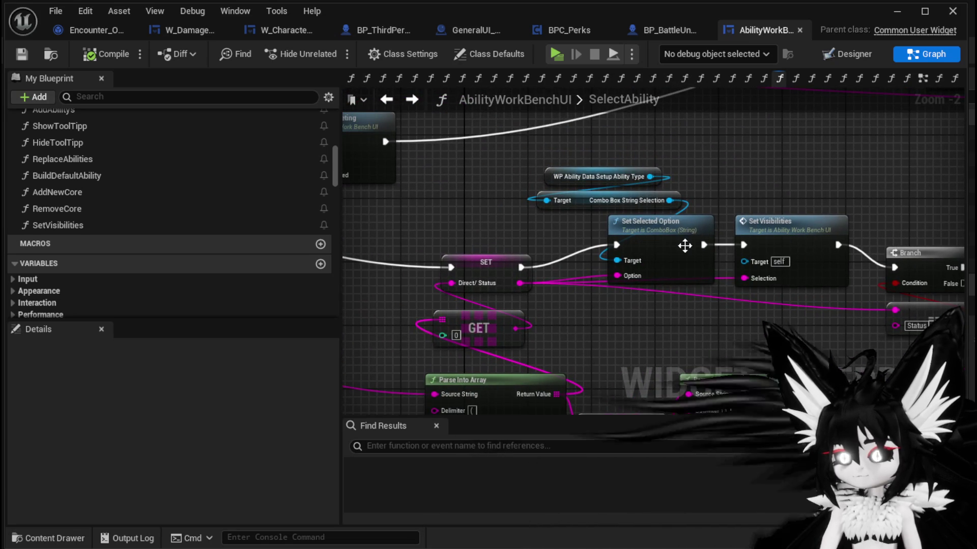
left_click_drag(759, 209, 640, 188)
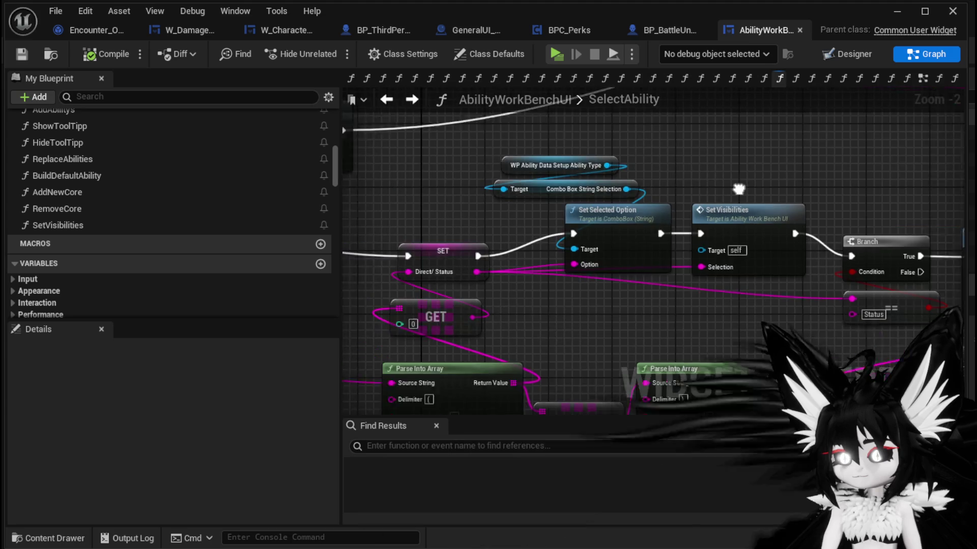
double_click(700, 211)
scroll(588, 242, "up", 3)
mouse_move(598, 265)
left_mouse_down()
mouse_move(523, 353)
mouse_move(502, 399)
left_mouse_up()
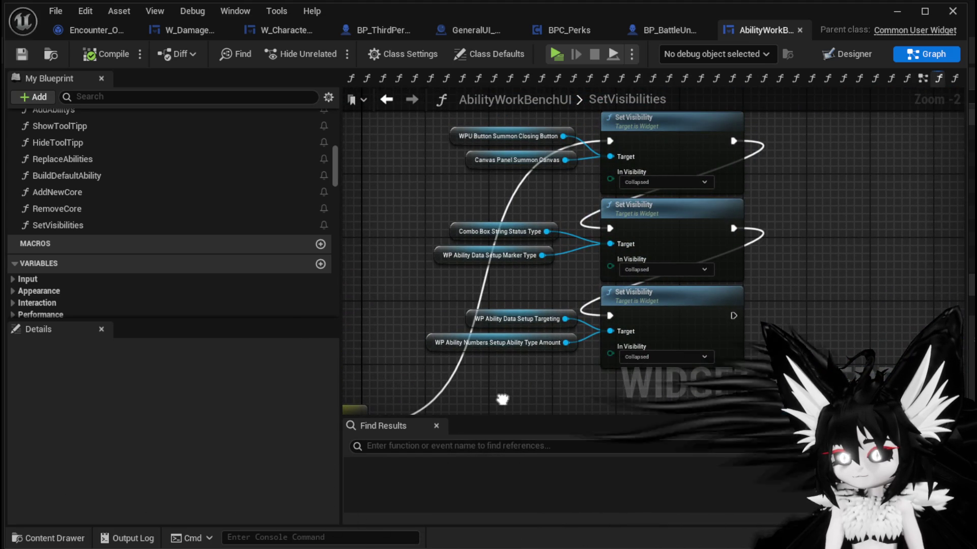
Select the Combo Box String Status Type node and search for all its references.
mouse_move(421, 204)
left_mouse_down()
mouse_move(436, 152)
mouse_move(433, 169)
left_mouse_up()
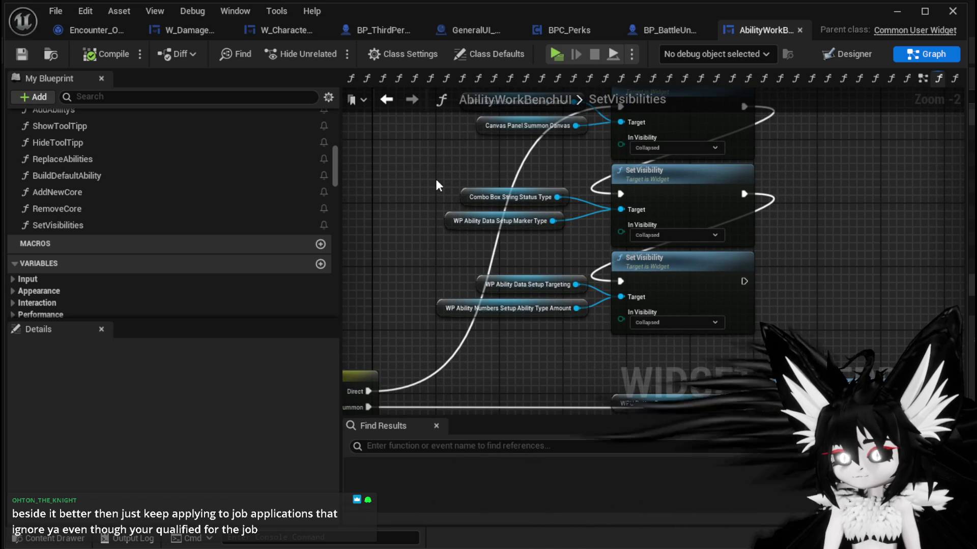
left_click(554, 199)
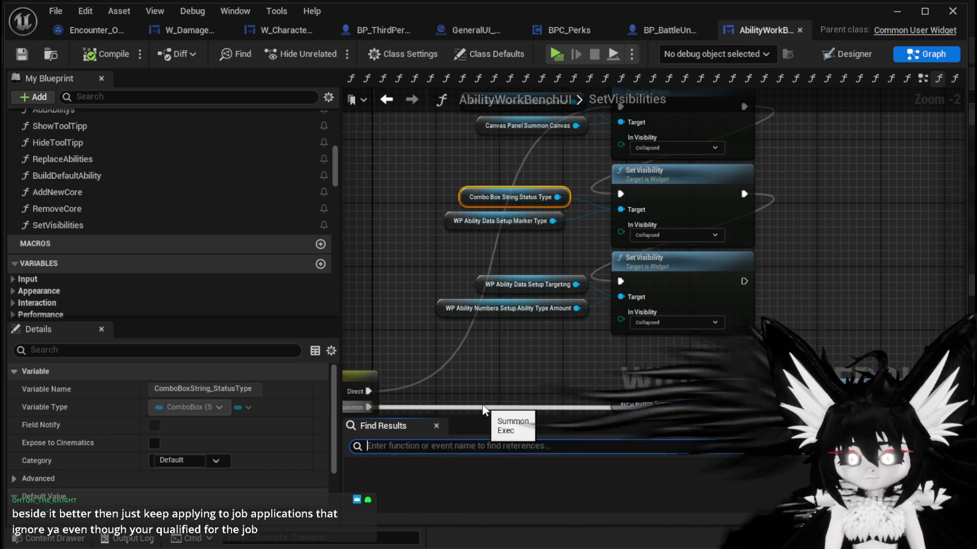
type("Combo")
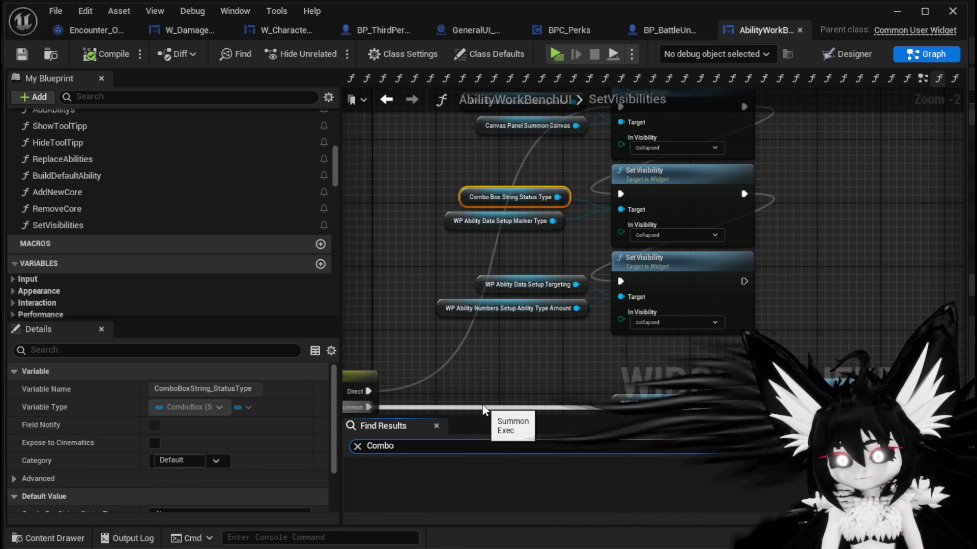
type(" Box Stri")
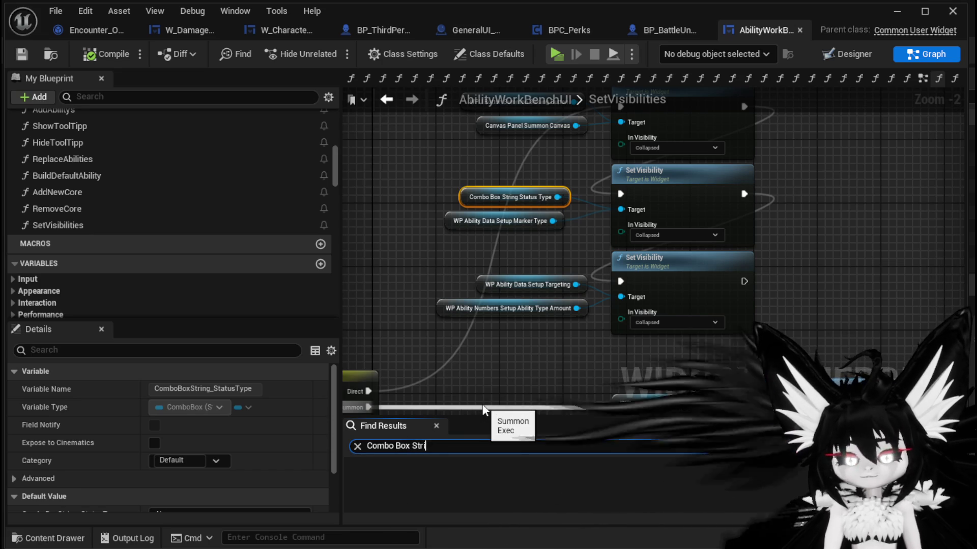
type("ng Stat")
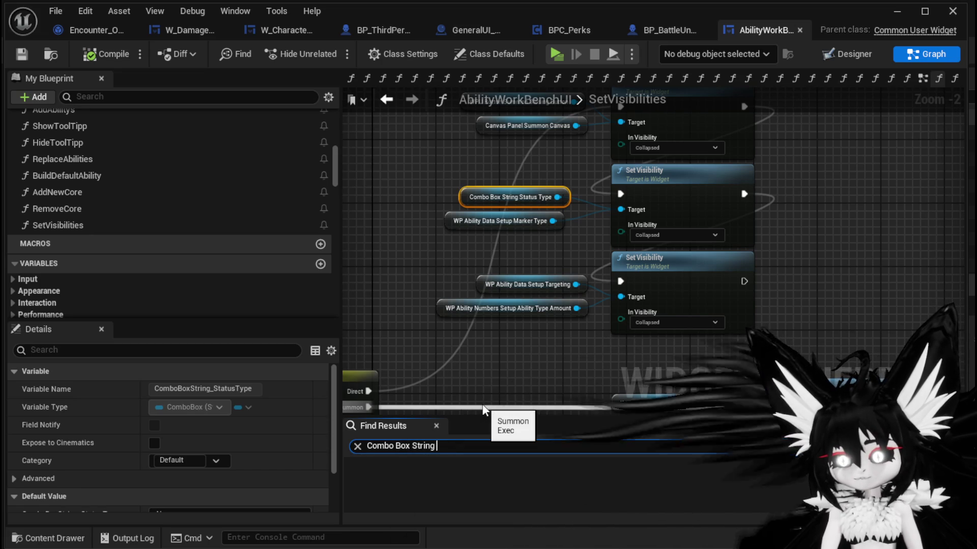
type("us Type")
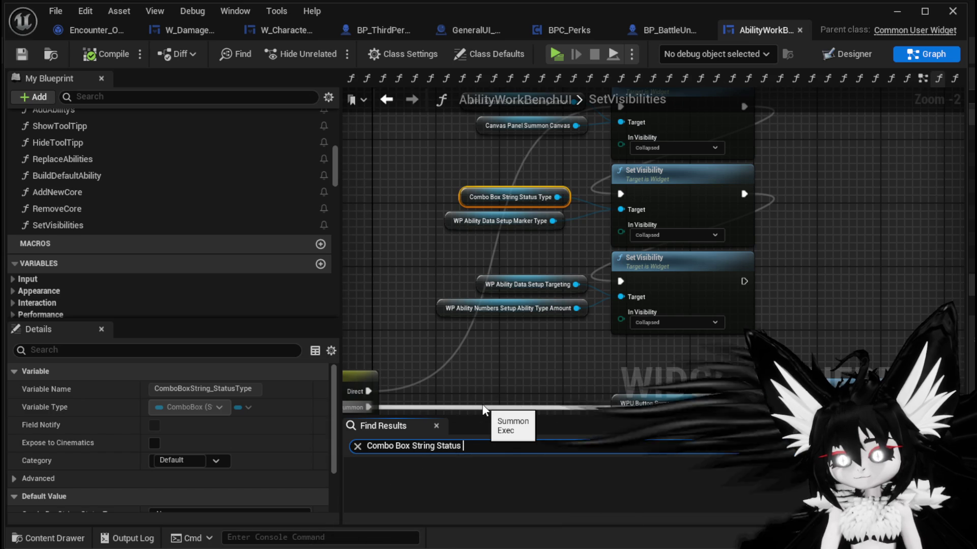
key("Return")
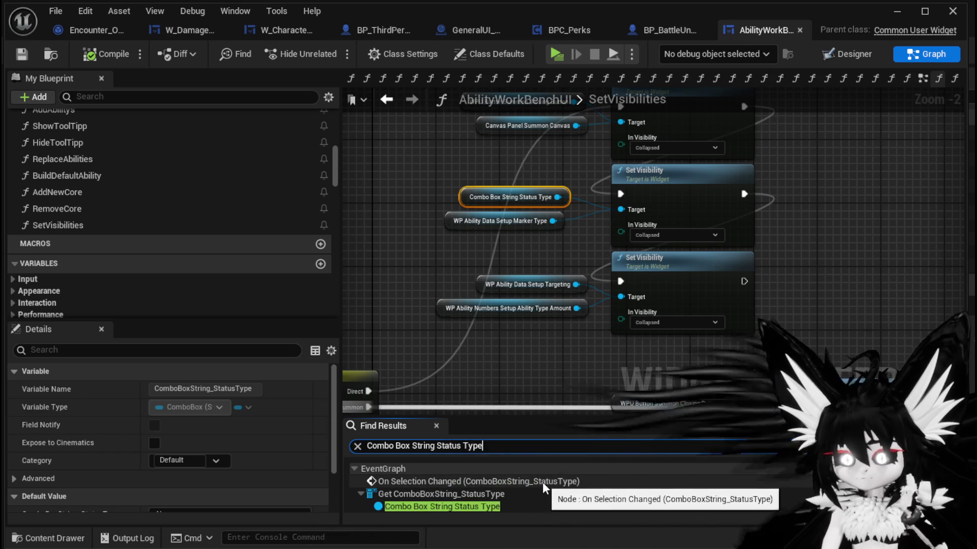
Jump through the results: On Selection Changed, the SelectAbility reference, then back to Set Status Type.
left_click(582, 482)
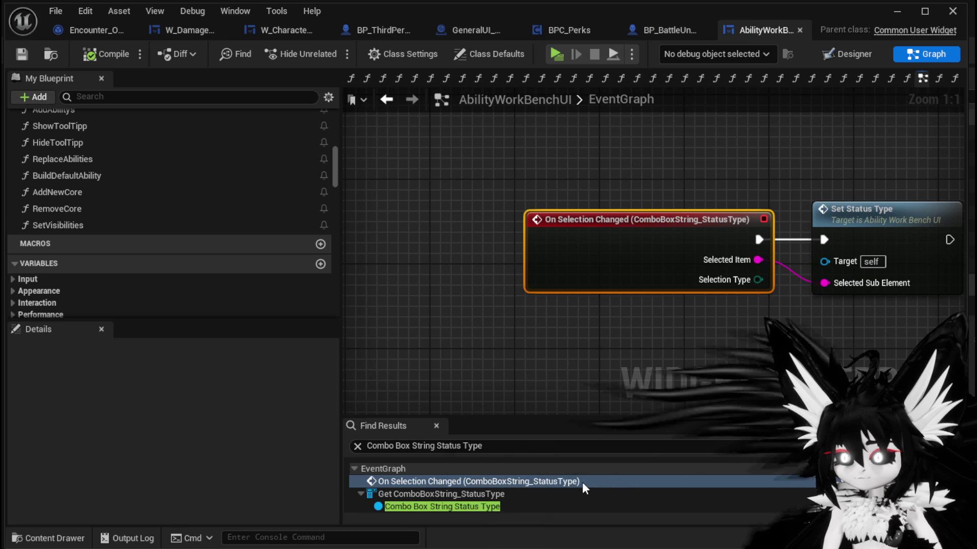
scroll(582, 482, "down", 1)
scroll(582, 482, "down", 1)
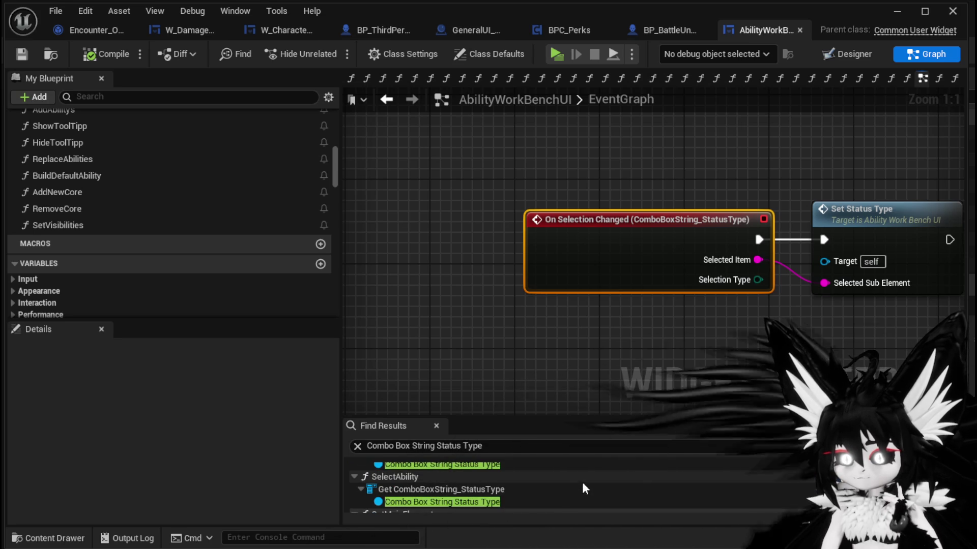
scroll(505, 494, "down", 1)
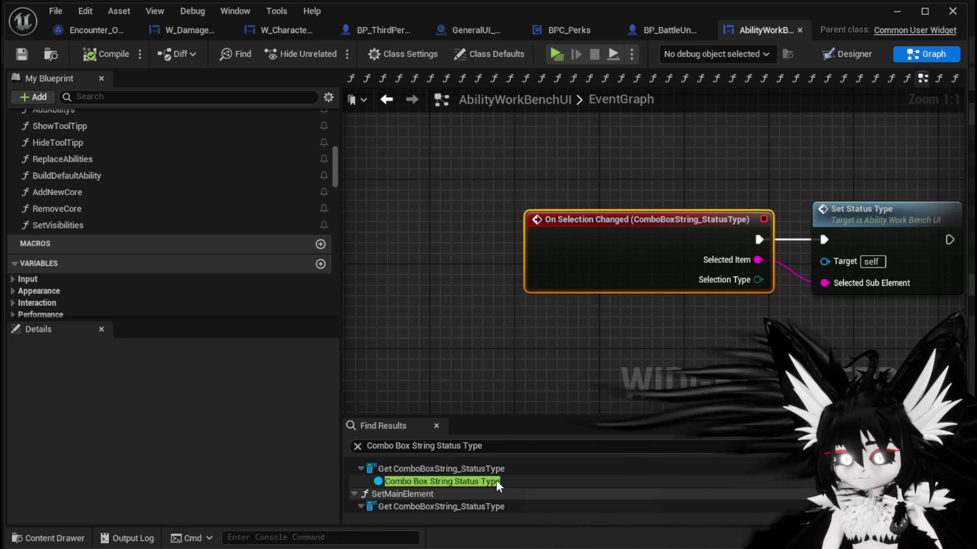
left_click(496, 481)
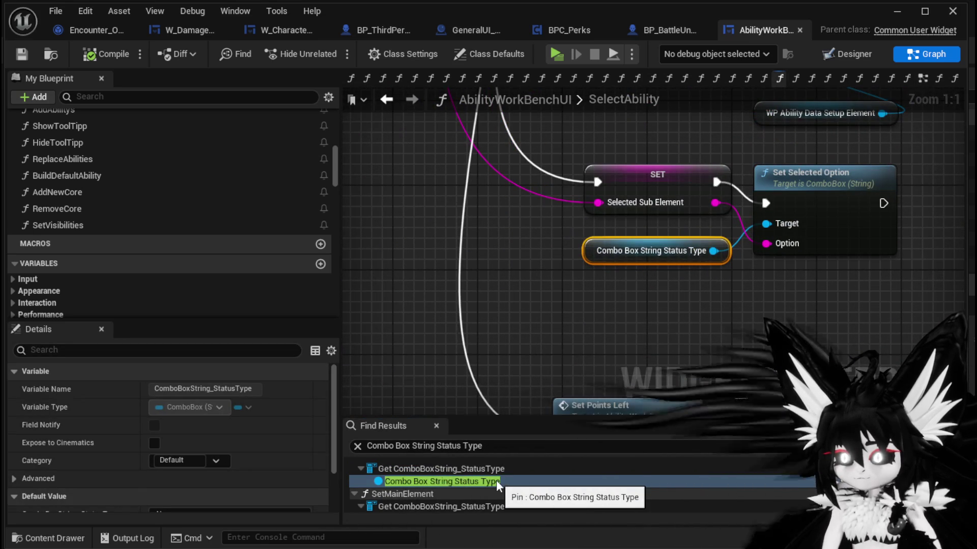
scroll(496, 480, "down", 1)
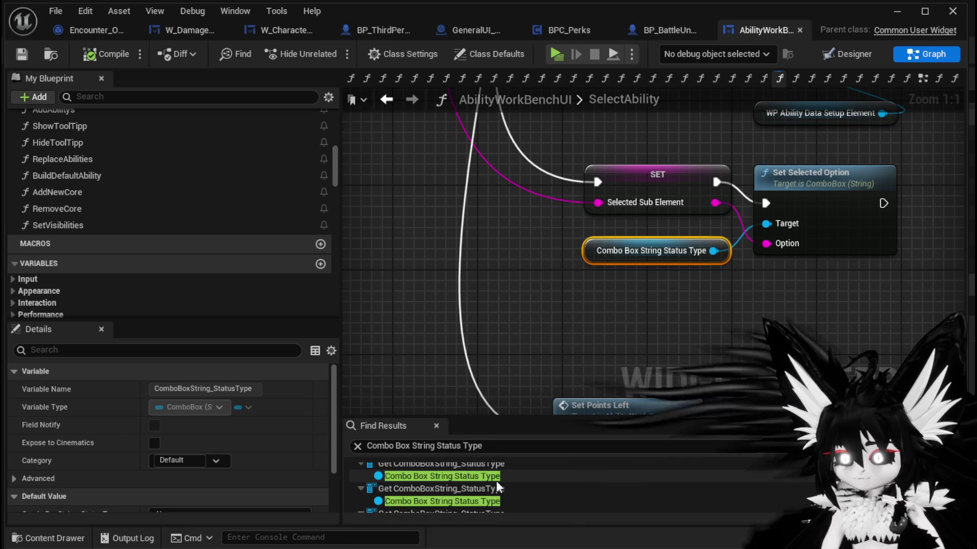
scroll(496, 481, "down", 1)
scroll(496, 481, "down", 3)
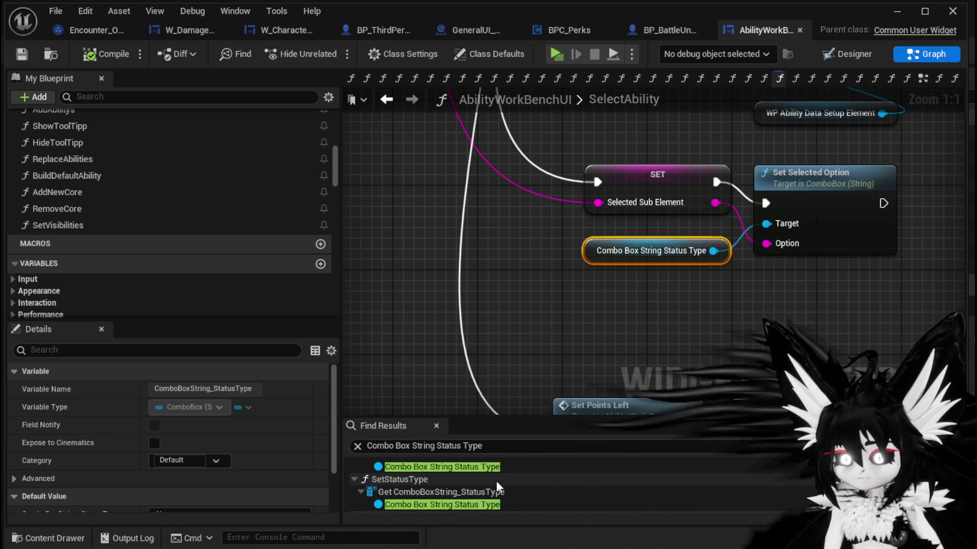
scroll(497, 483, "down", 2)
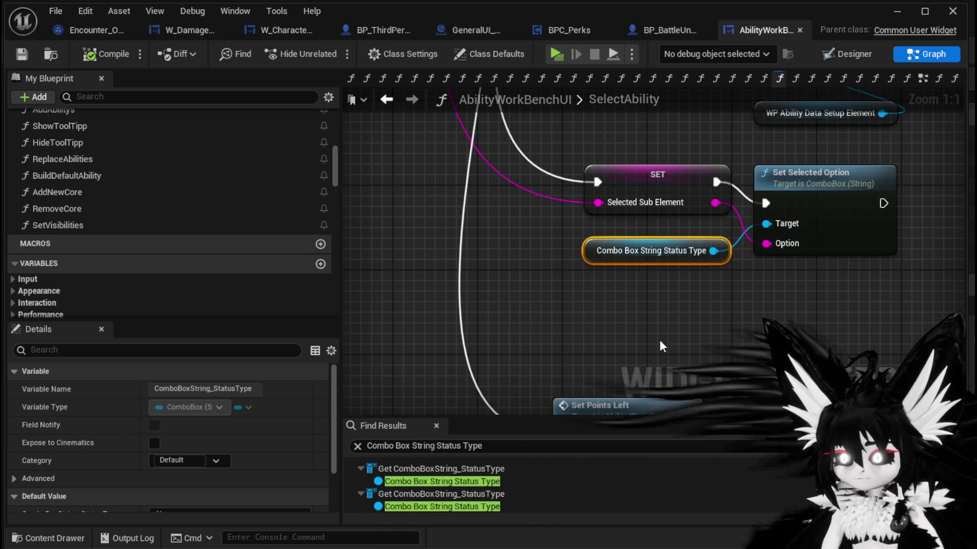
scroll(538, 500, "up", 2)
scroll(538, 502, "down", 5)
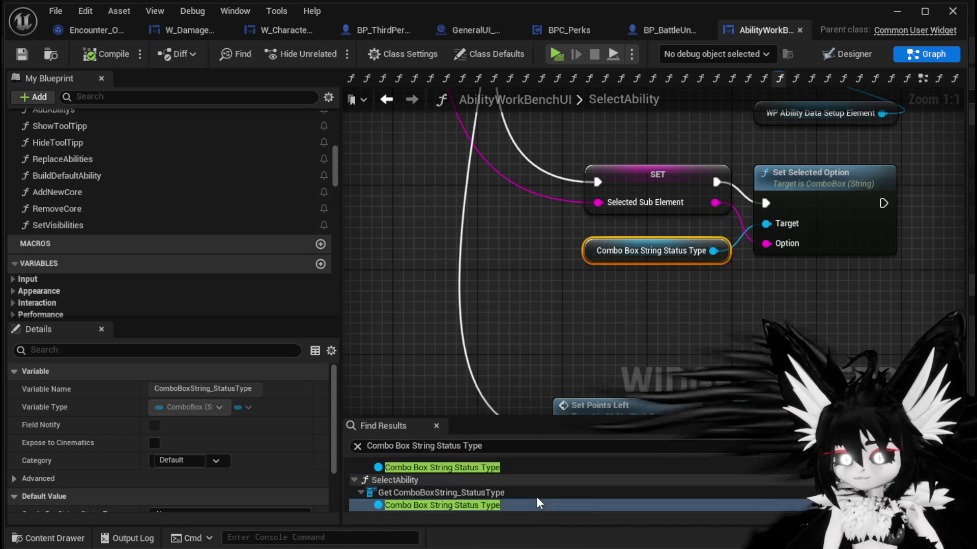
scroll(536, 496, "down", 4)
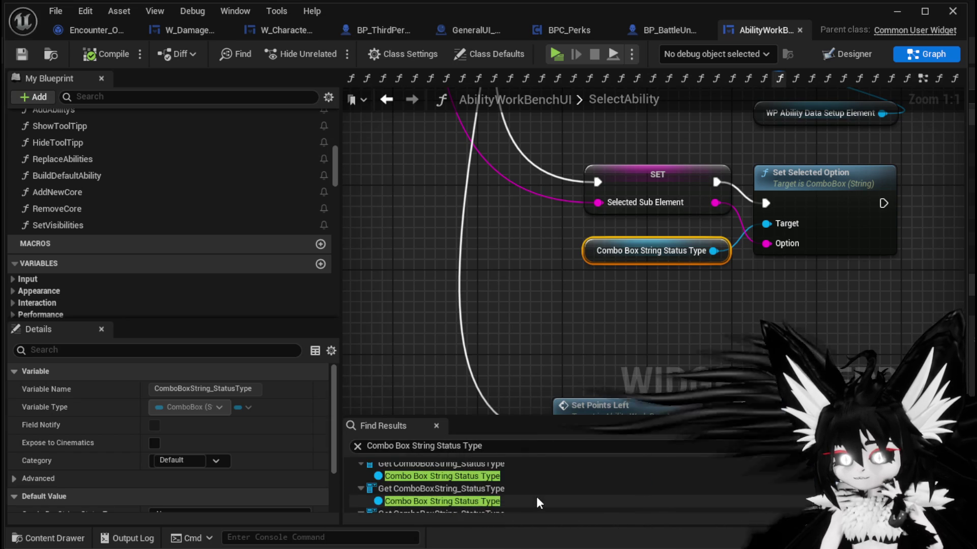
scroll(536, 496, "up", 2)
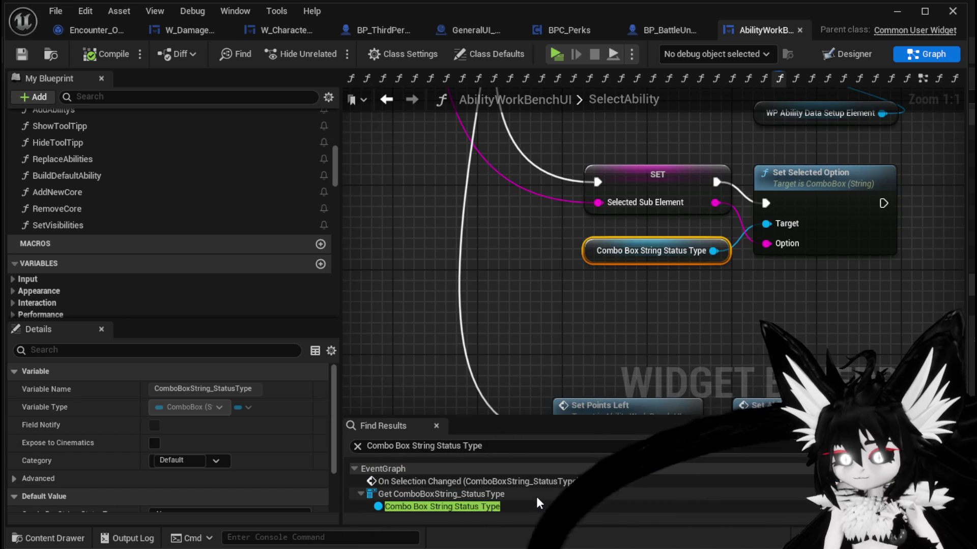
left_click(487, 481)
left_click_drag(836, 354, 582, 372)
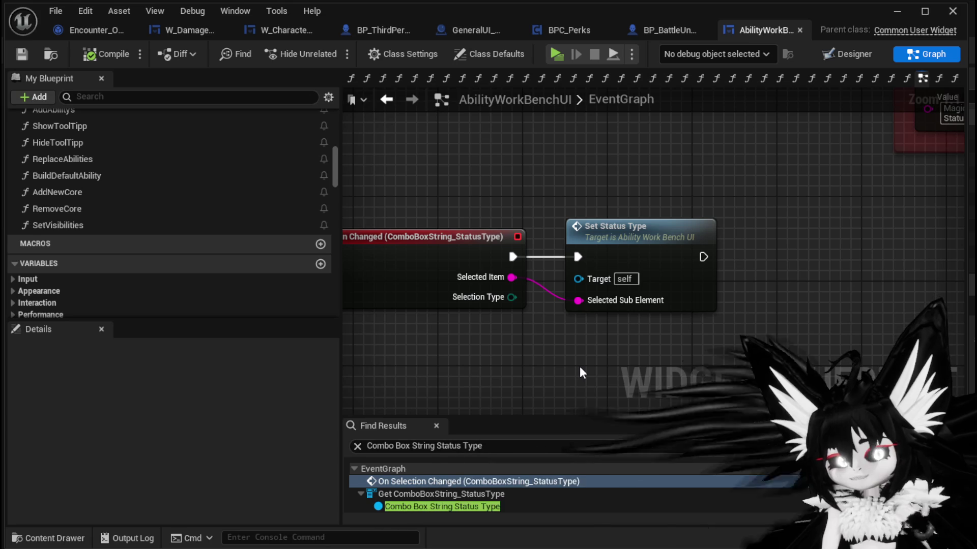
Pan the EventGraph to inspect the WorkingOnThis and ConfirmButton comment areas.
scroll(667, 358, "down", 5)
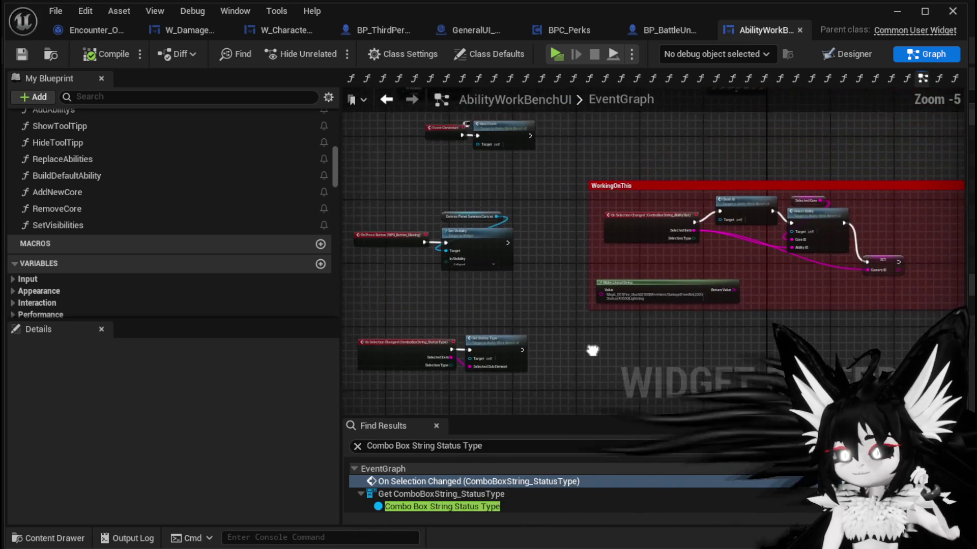
scroll(646, 325, "up", 3)
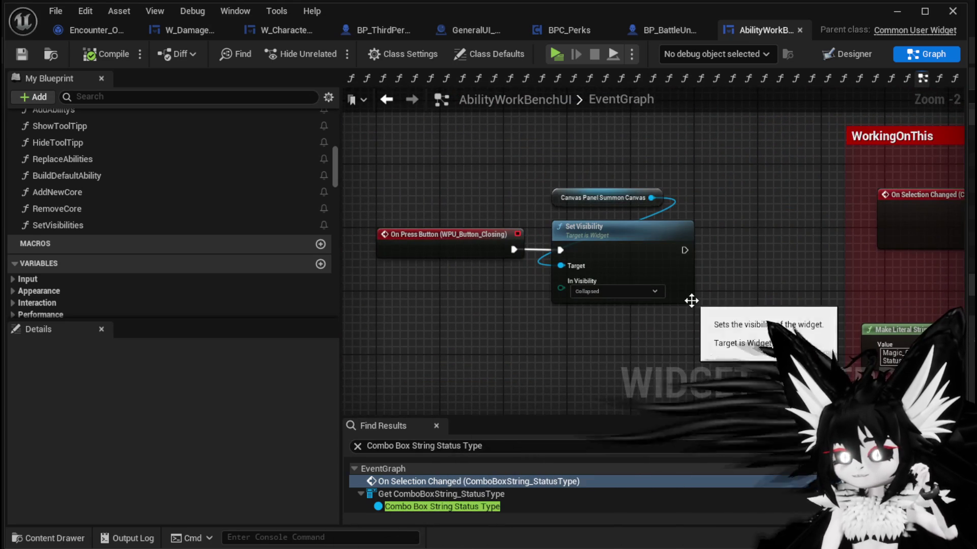
scroll(624, 356, "down", 1)
scroll(626, 290, "down", 2)
mouse_move(627, 290)
left_mouse_down()
mouse_move(417, 202)
mouse_move(530, 229)
mouse_move(683, 338)
left_mouse_up()
scroll(578, 277, "up", 2)
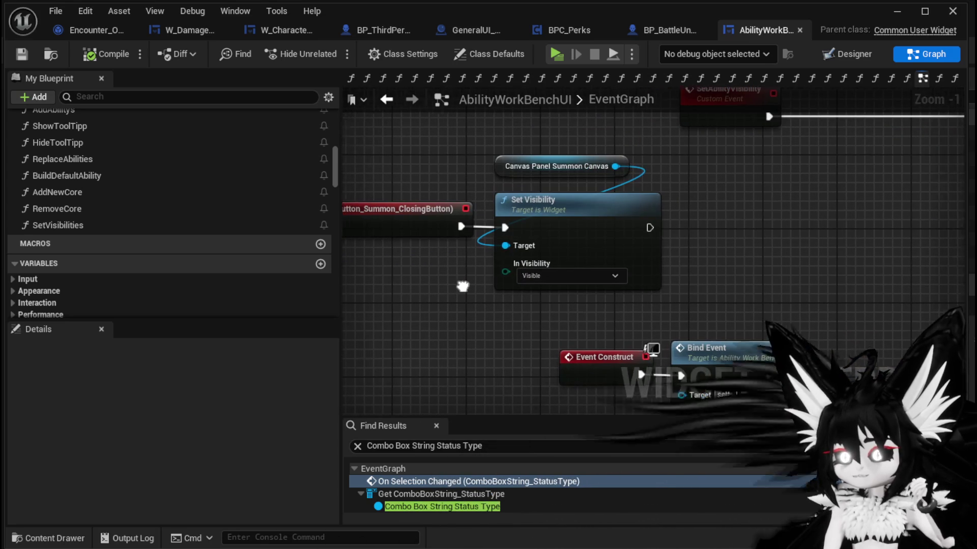
scroll(613, 285, "down", 2)
scroll(578, 293, "down", 3)
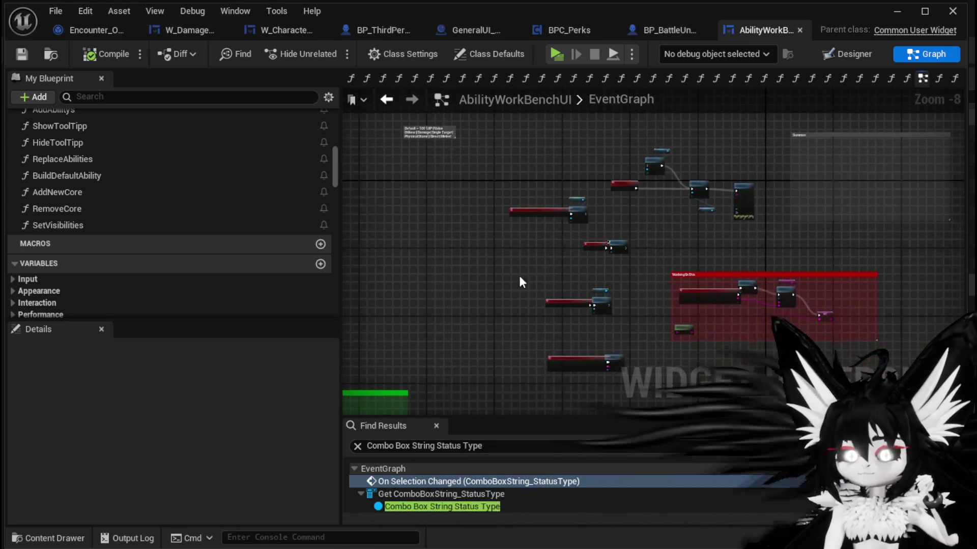
left_click_drag(464, 276, 534, 240)
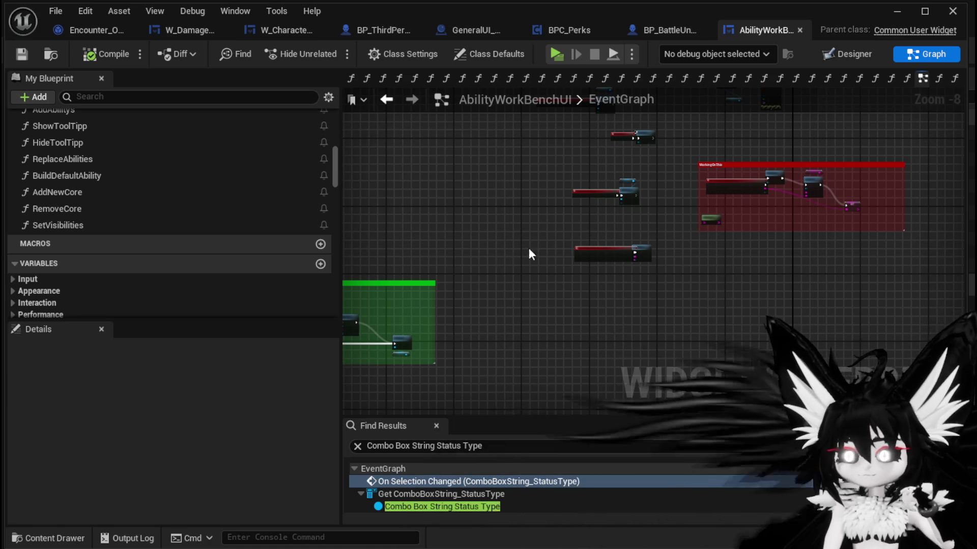
scroll(540, 236, "down", 1)
scroll(503, 275, "up", 3)
scroll(565, 297, "up", 2)
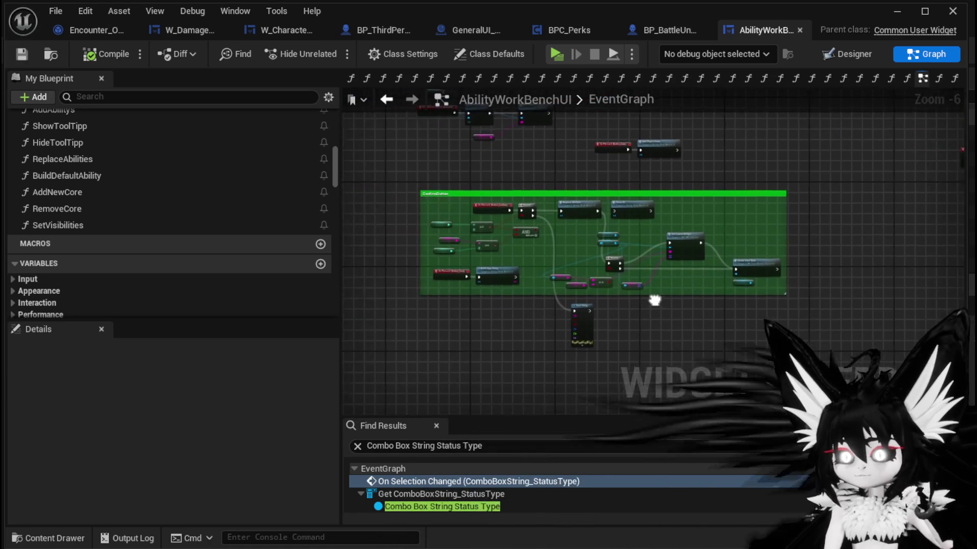
scroll(584, 272, "down", 1)
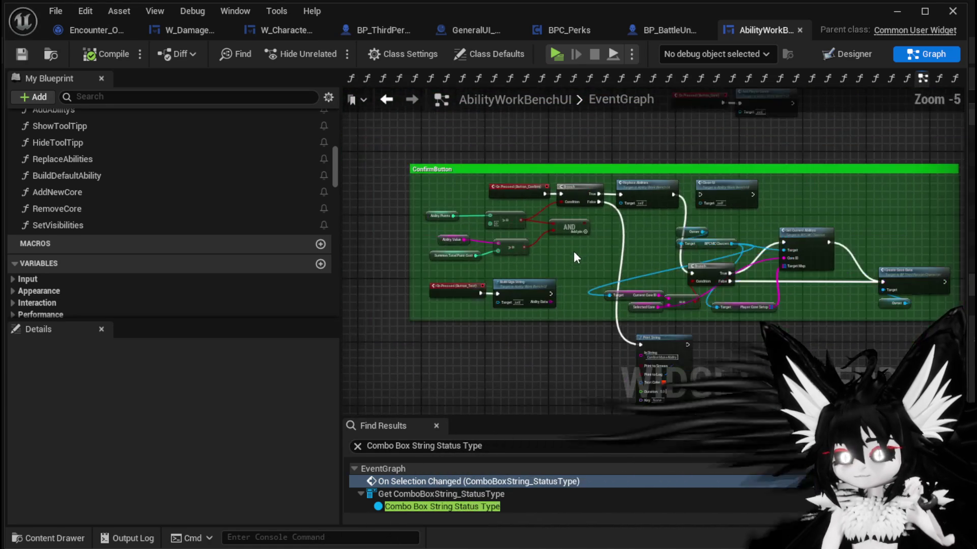
scroll(573, 251, "up", 2)
left_click_drag(572, 251, 592, 234)
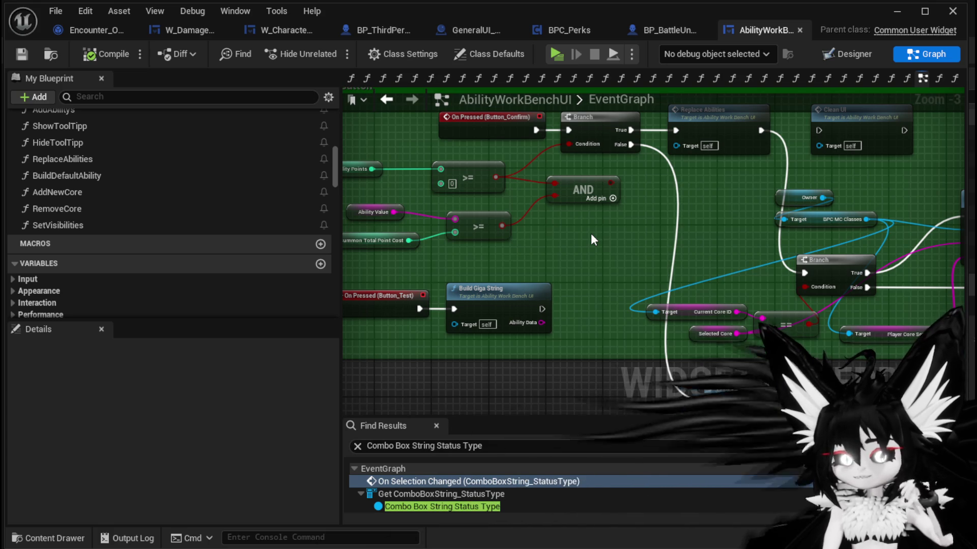
left_click_drag(591, 239, 461, 240)
Review the core-edit button handler and On Selection Changed chain, then save the widget blueprint.
scroll(567, 236, "down", 2)
mouse_move(567, 236)
left_mouse_down()
mouse_move(458, 241)
mouse_move(528, 202)
left_mouse_up()
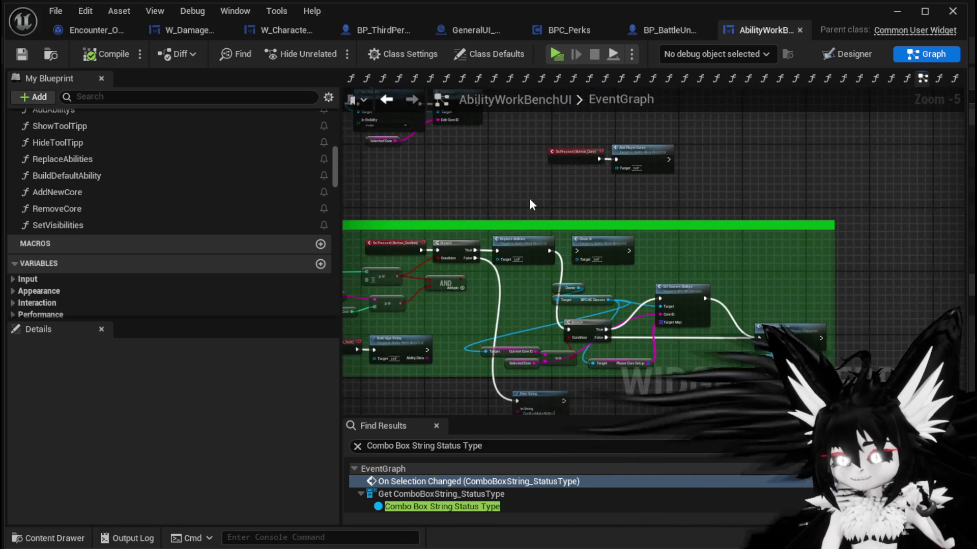
scroll(554, 285, "up", 2)
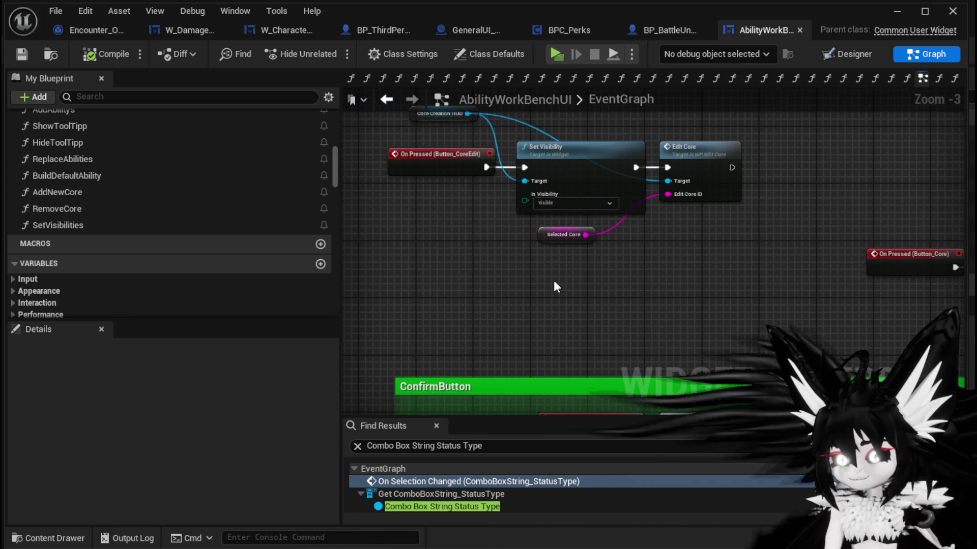
left_click_drag(666, 255, 686, 309)
scroll(580, 247, "down", 3)
left_click_drag(602, 220, 584, 272)
scroll(584, 279, "down", 3)
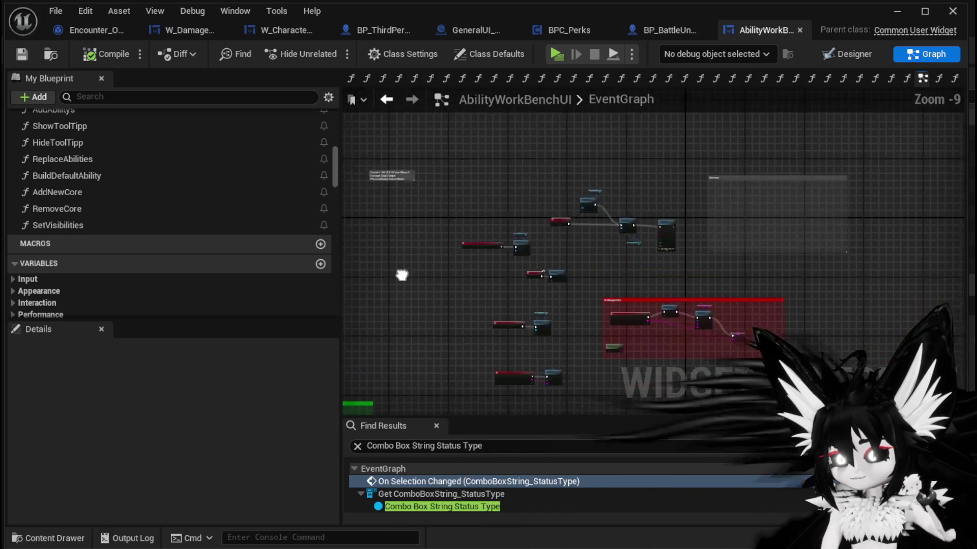
scroll(499, 253, "up", 4)
left_click_drag(552, 231, 585, 344)
scroll(572, 233, "up", 2)
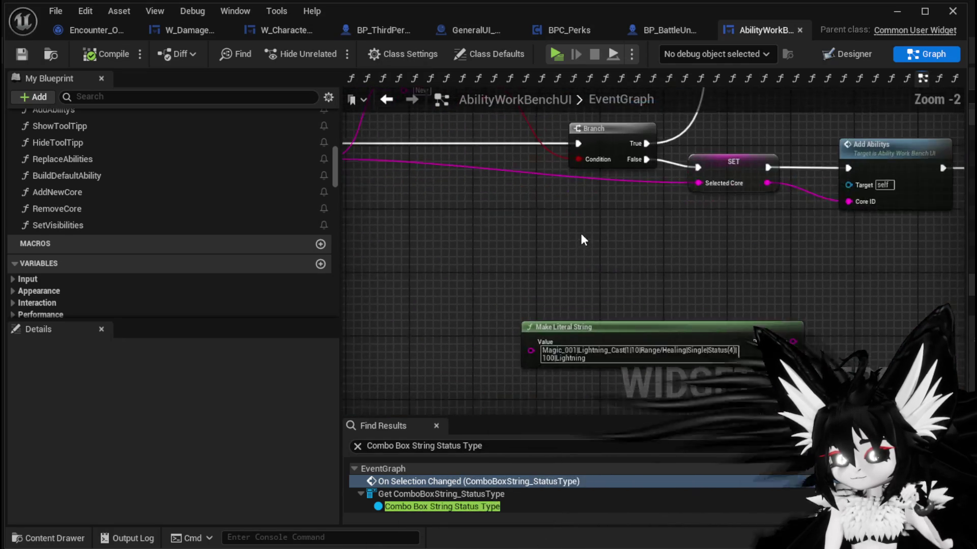
scroll(666, 200, "up", 1)
scroll(718, 176, "down", 2)
left_click_drag(718, 176, 659, 259)
scroll(660, 259, "up", 3)
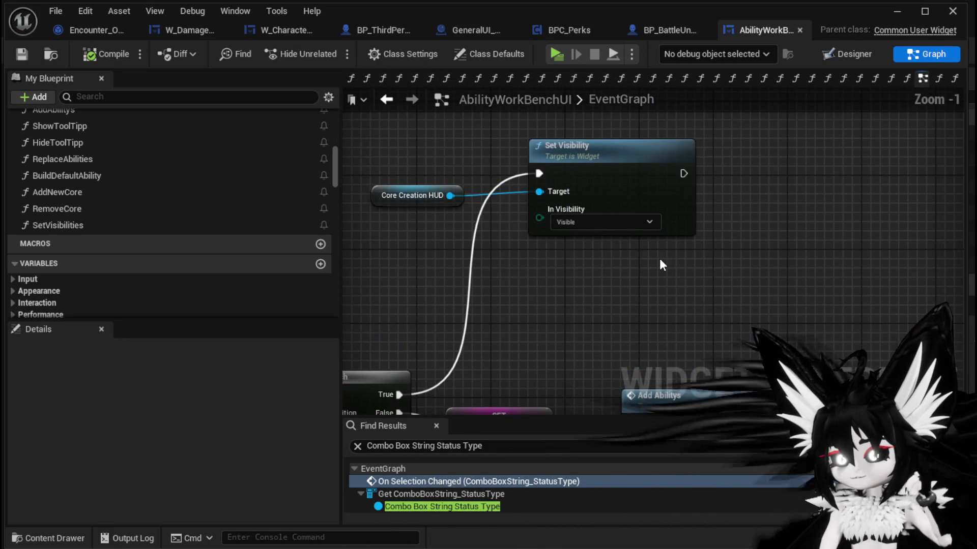
scroll(659, 258, "down", 3)
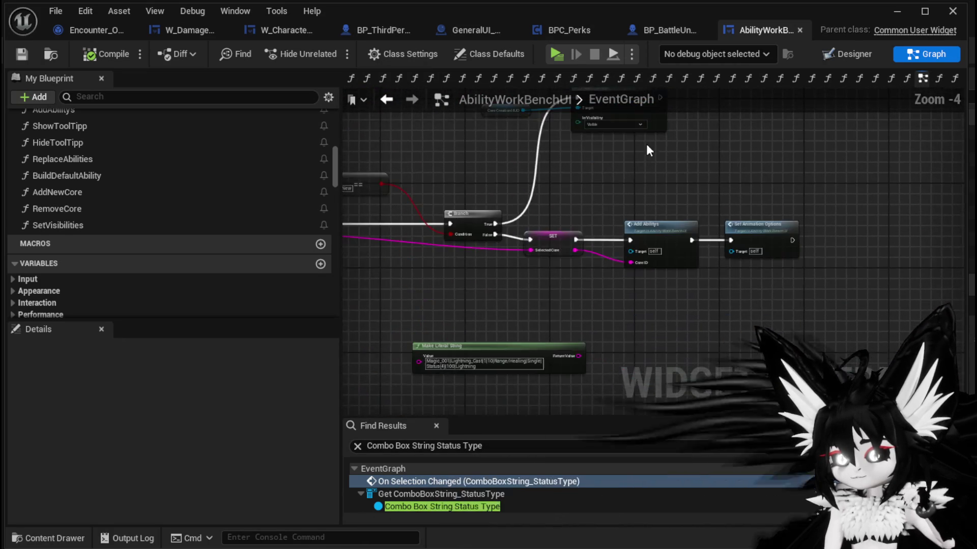
scroll(646, 175, "up", 1)
scroll(735, 267, "down", 4)
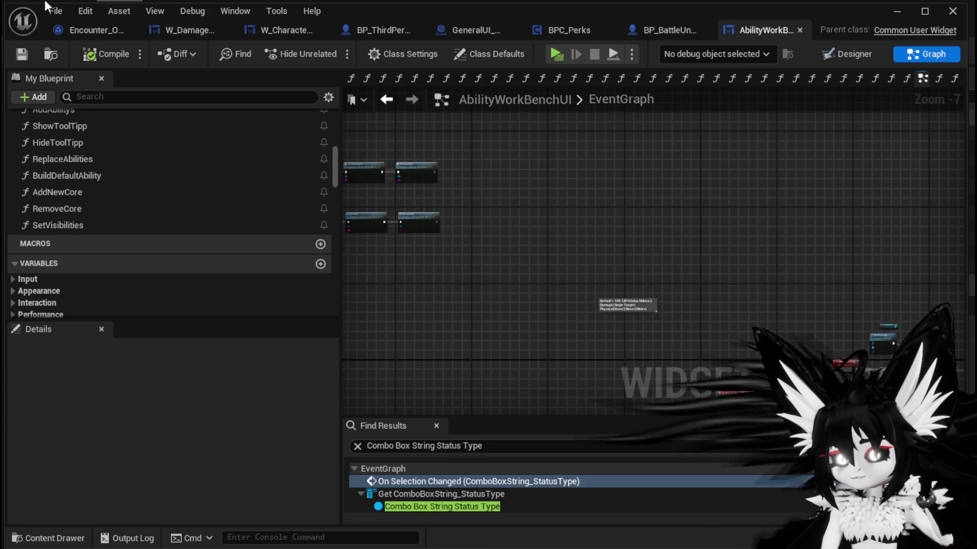
left_click(23, 58)
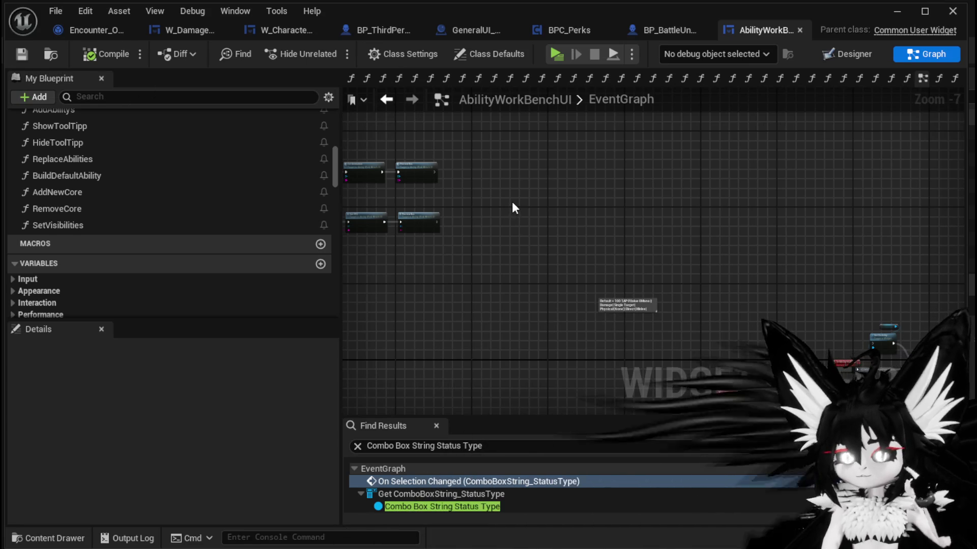
scroll(614, 235, "down", 5)
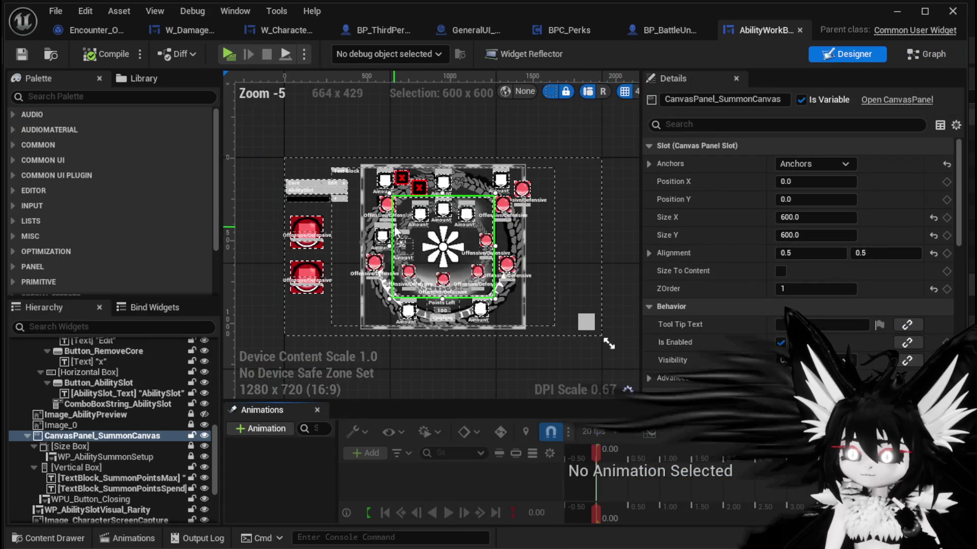
Hide the SummonCanvas panel in the designer preview with its eye toggle.
scroll(372, 195, "up", 3)
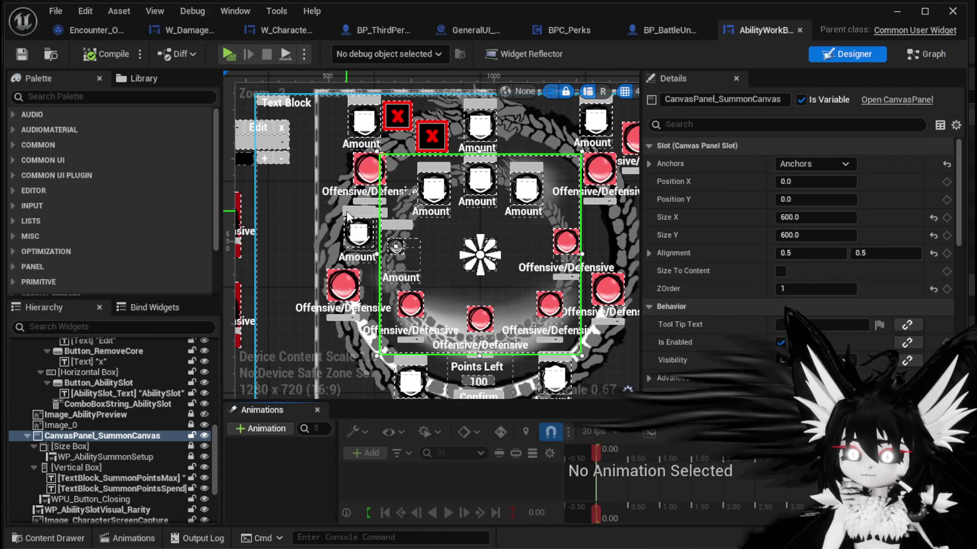
left_click(348, 215)
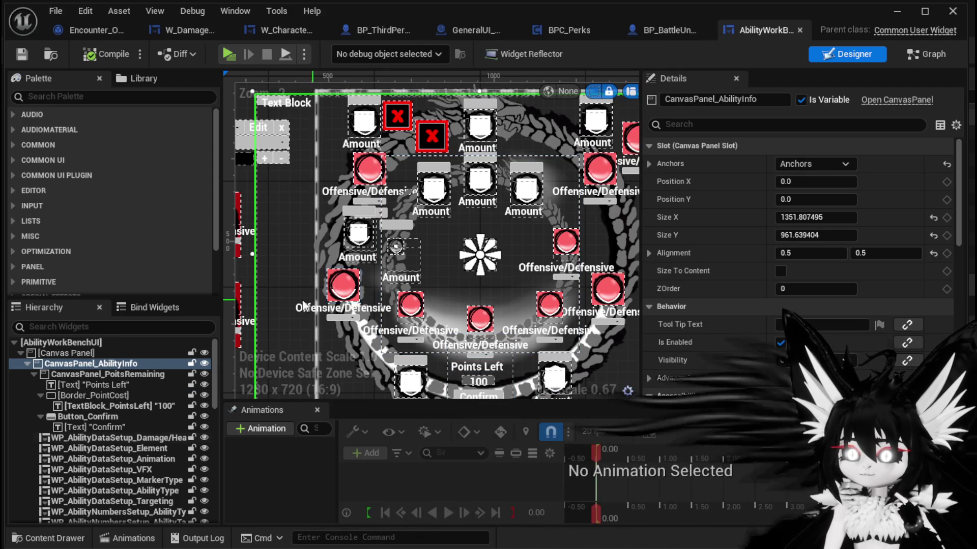
left_click(442, 262)
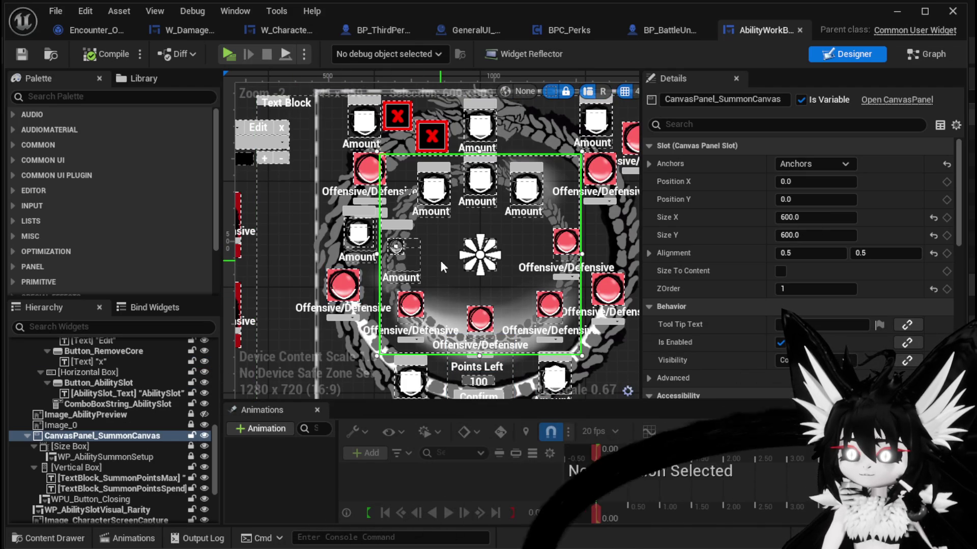
left_click(204, 436)
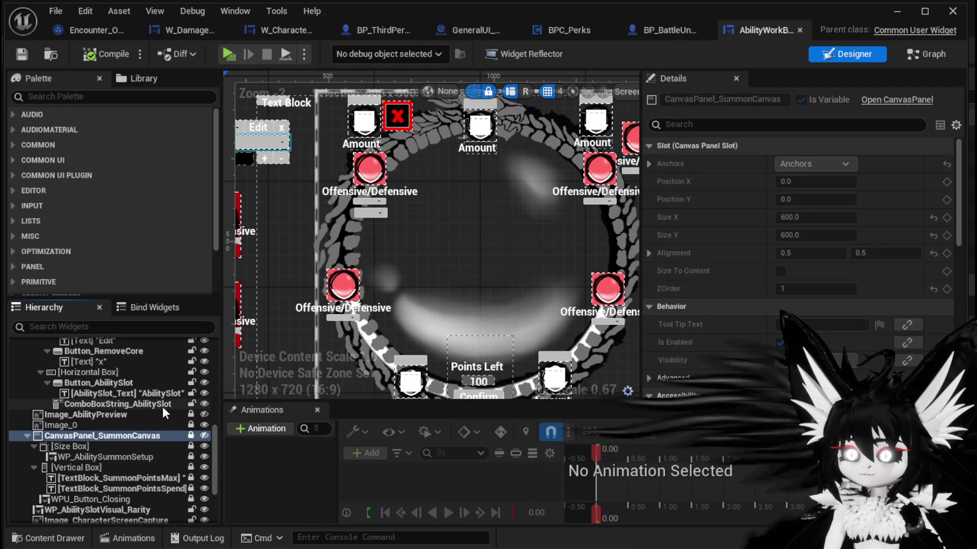
Set ComboBoxString_StatusType's Visibility to Collapsed, compile and save, and return to the level editor.
left_click(369, 213)
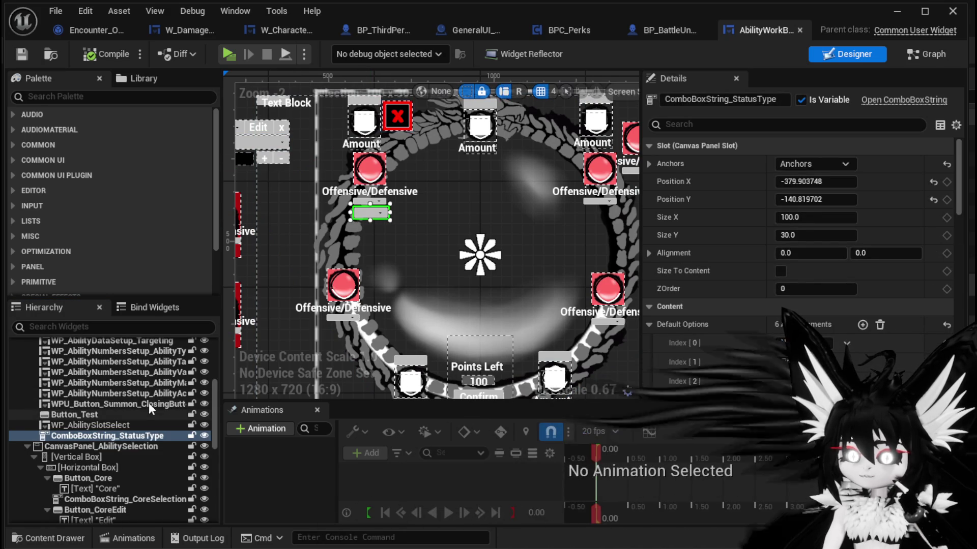
scroll(771, 201, "down", 10)
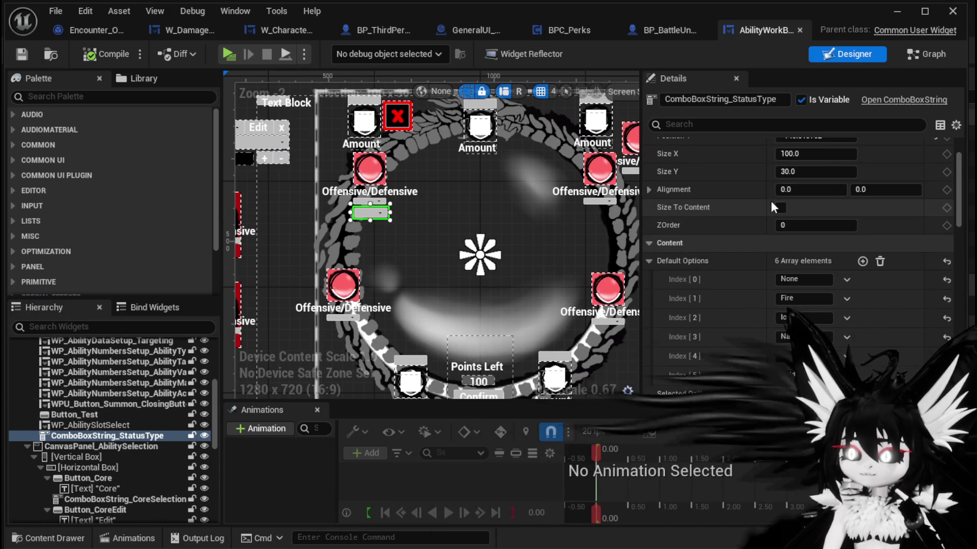
scroll(771, 201, "down", 8)
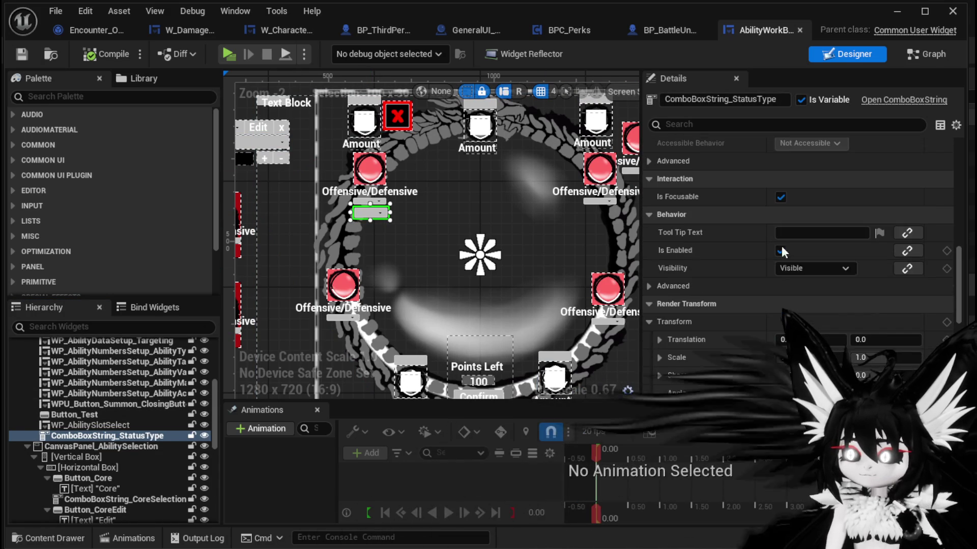
left_click(786, 268)
left_click(792, 295)
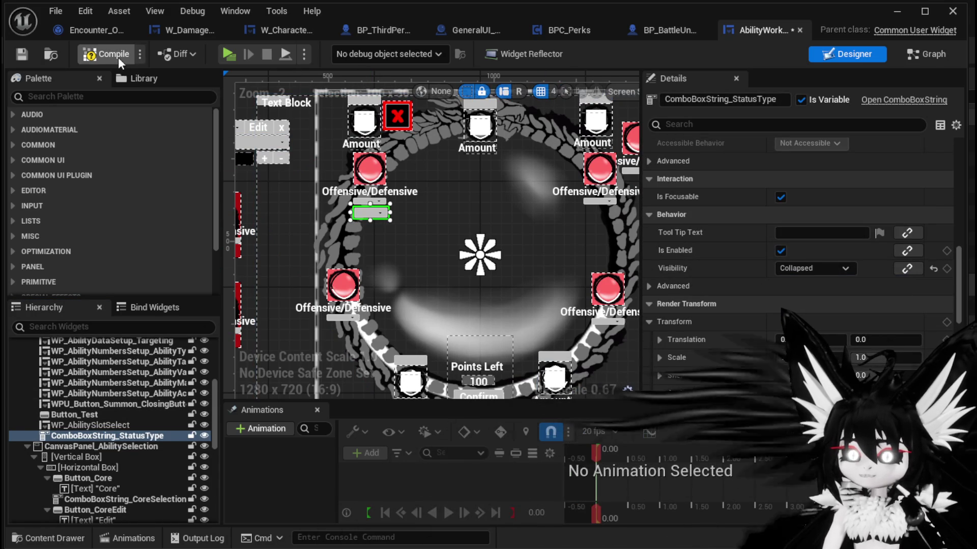
left_click(24, 57)
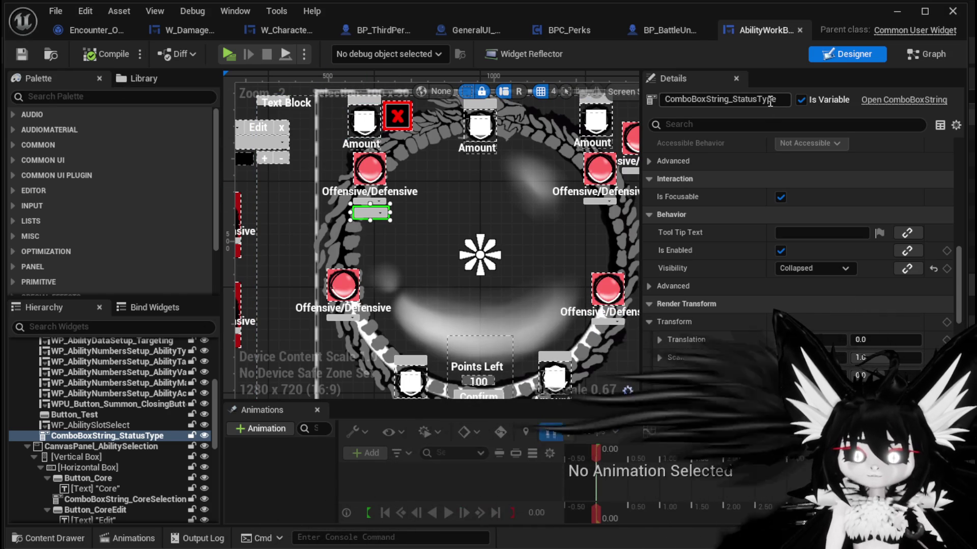
left_click(896, 13)
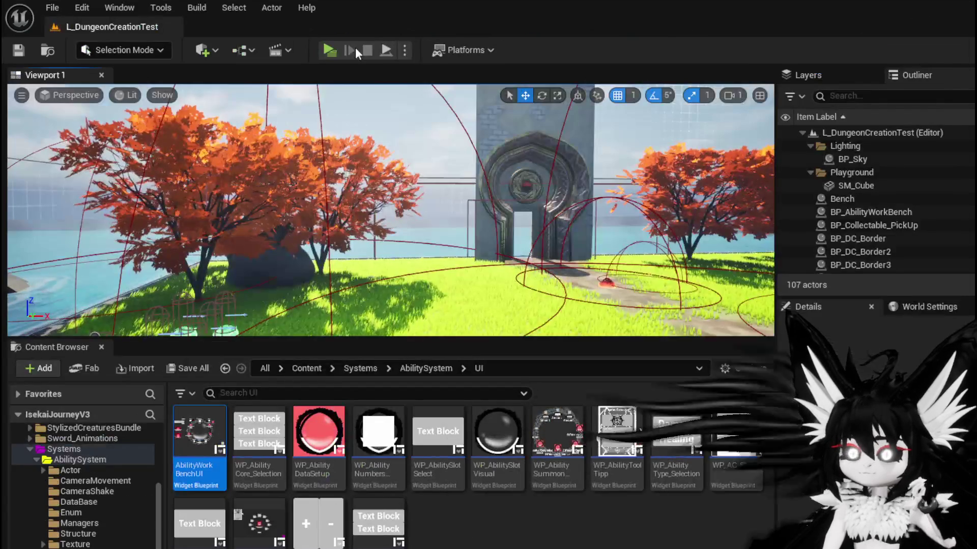
left_click(367, 47)
key("w")
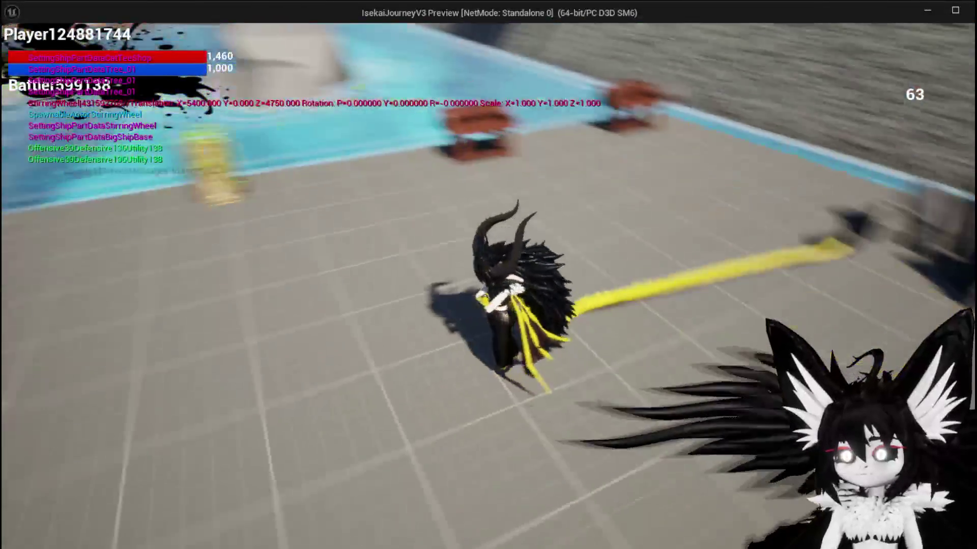
key("e")
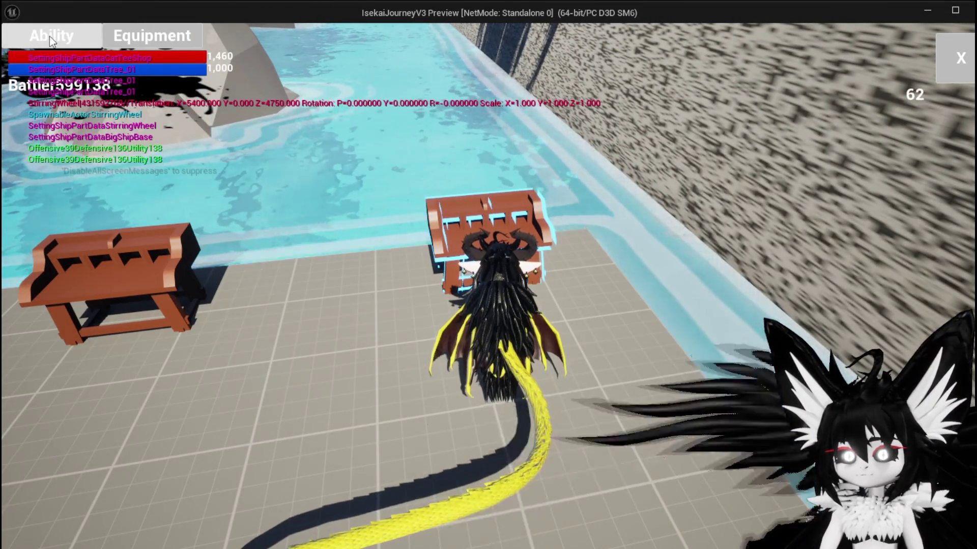
left_click(50, 35)
left_click(168, 100)
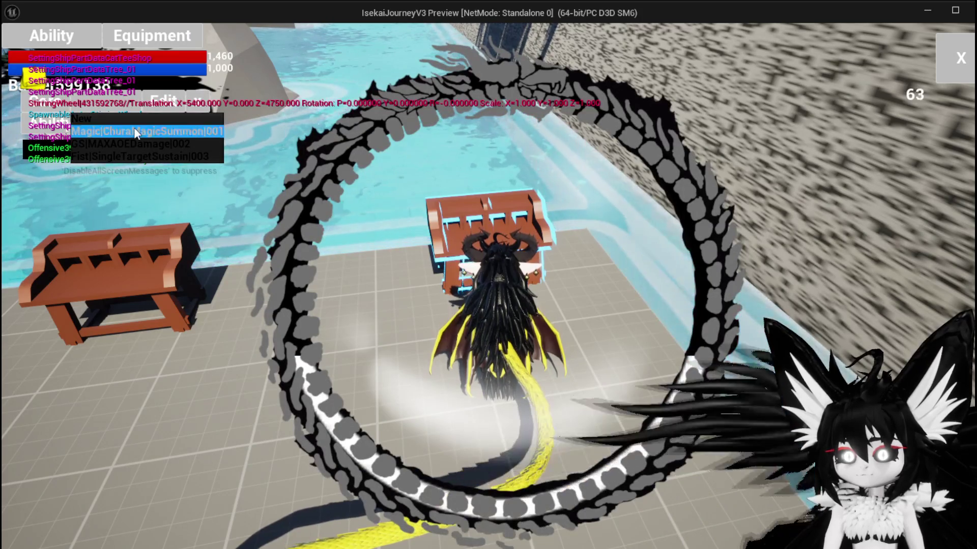
left_click(133, 130)
left_click(198, 127)
left_click(176, 145)
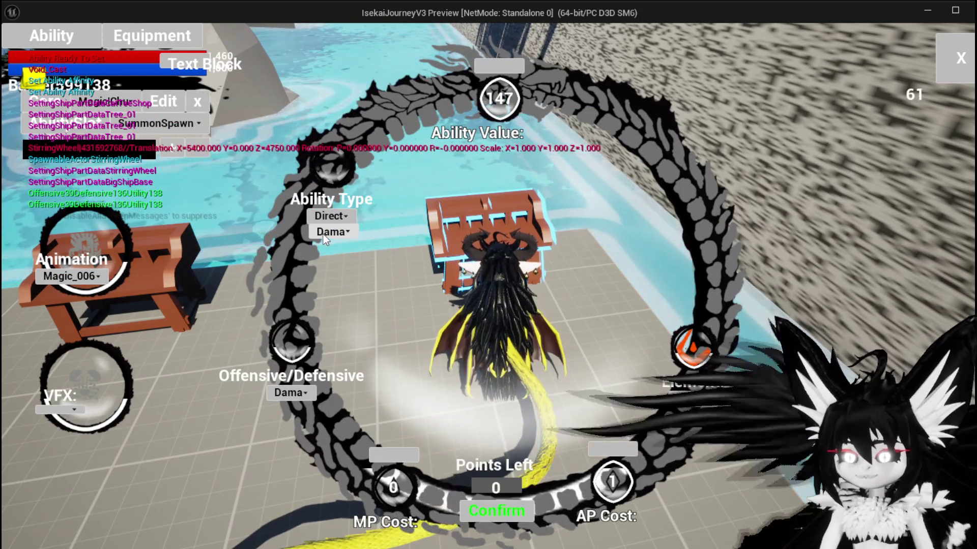
left_click(322, 232)
left_click(322, 235)
left_click(168, 125)
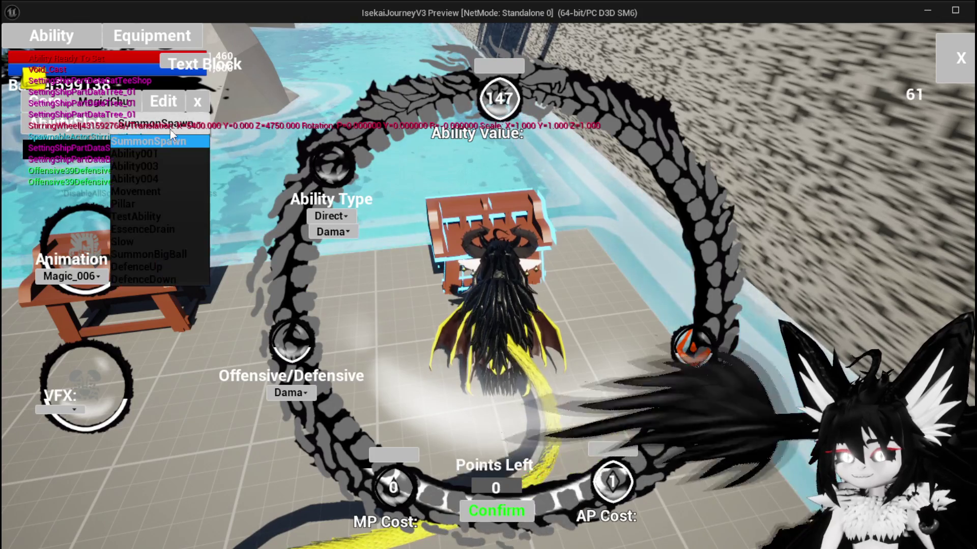
left_click(155, 165)
left_click(166, 129)
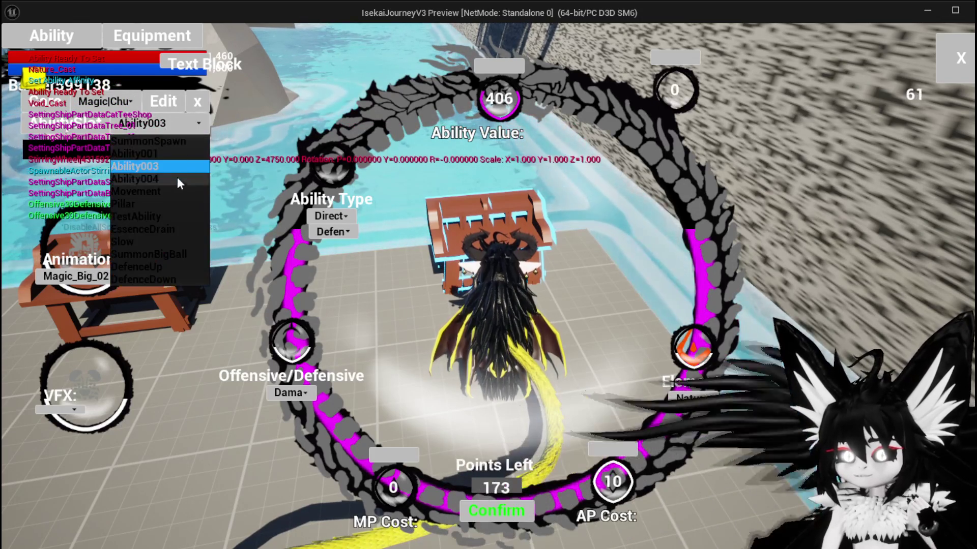
left_click(173, 179)
left_click(175, 124)
left_click(153, 204)
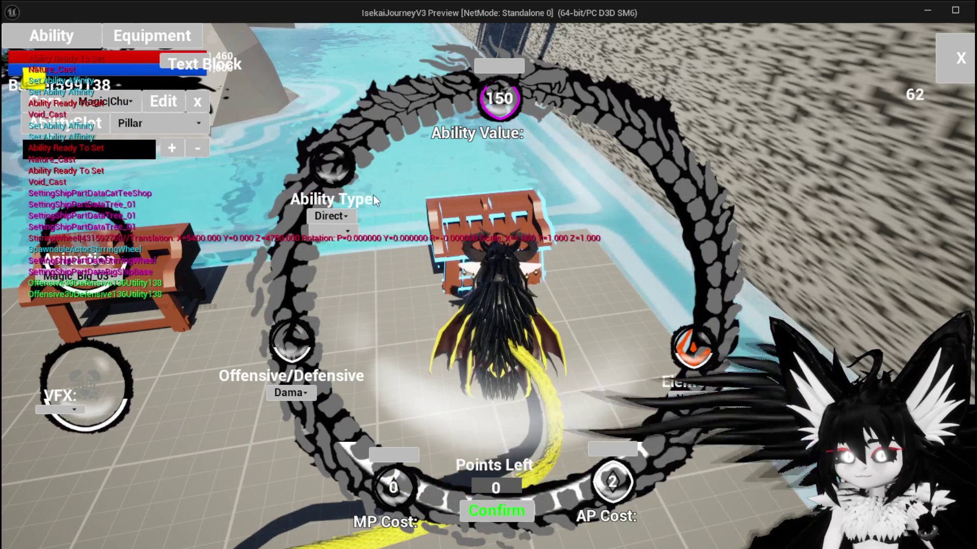
key("Escape")
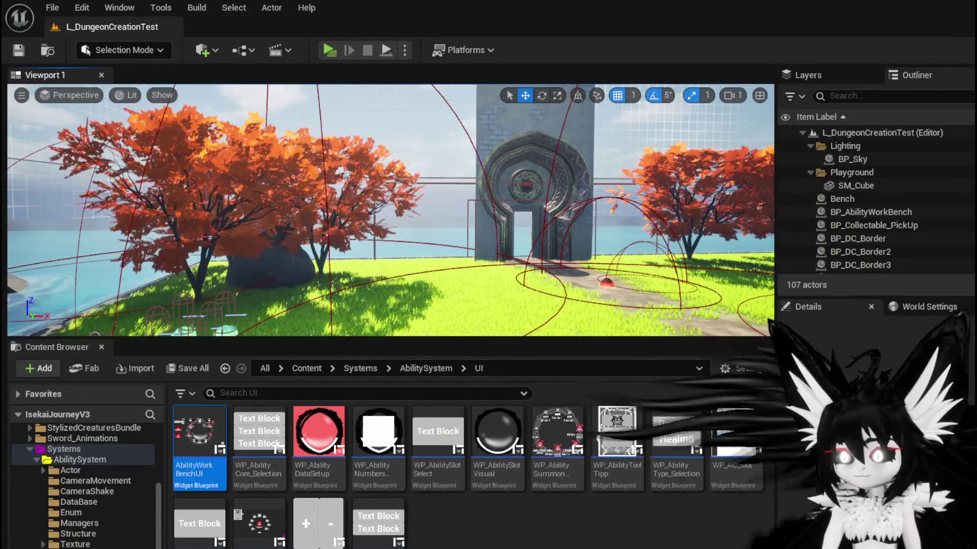
key("alt+Tab")
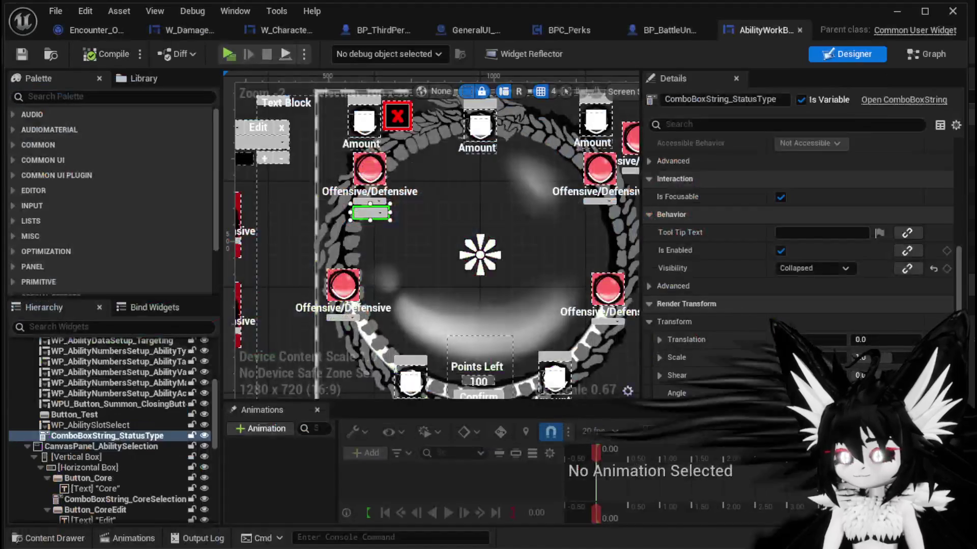
Switch the status-type combo box's Visibility to Visible, then back to Collapsed.
scroll(813, 245, "down", 3)
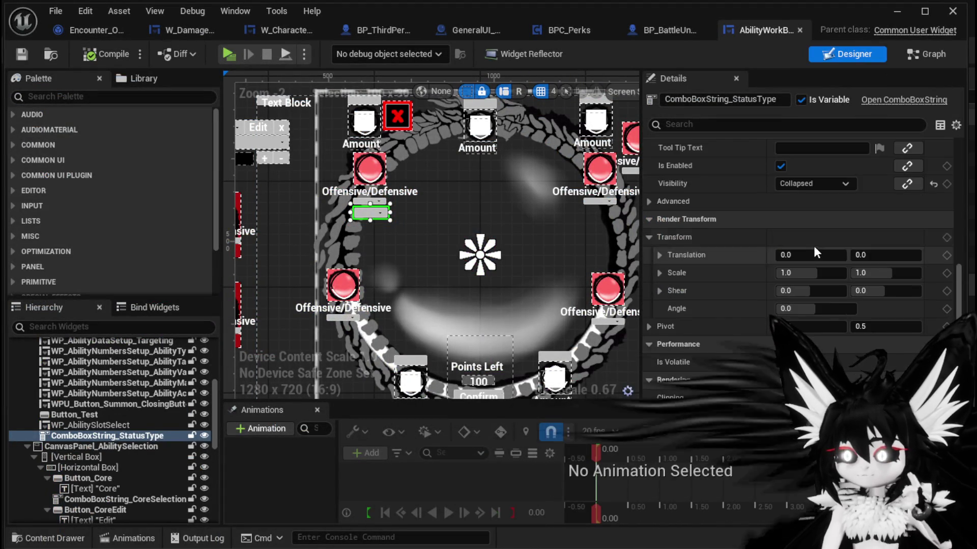
left_click(809, 182)
left_click(807, 197)
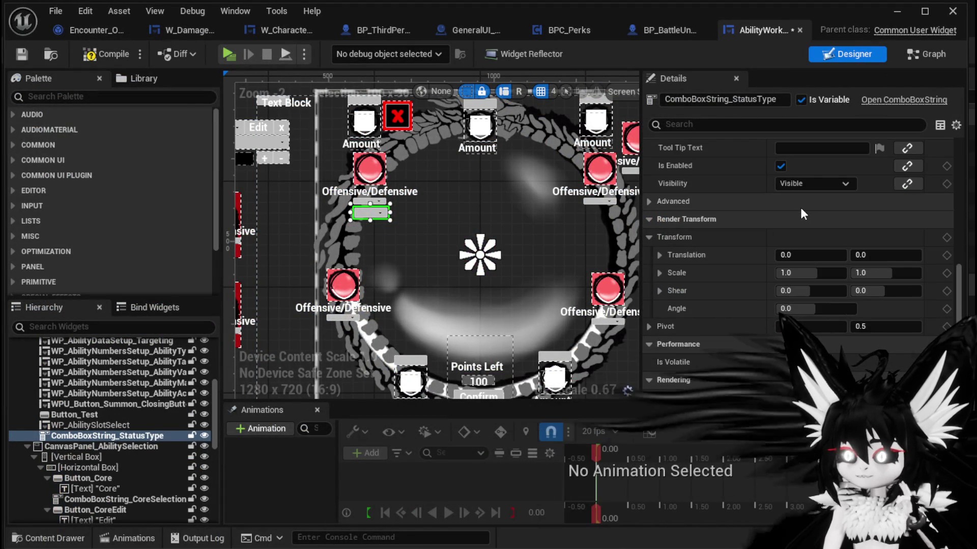
left_click(802, 184)
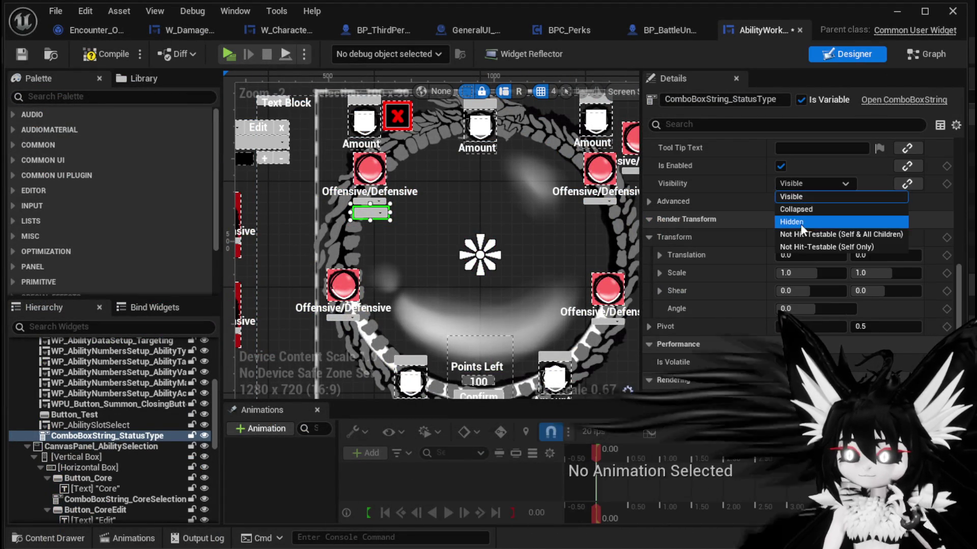
left_click(793, 206)
Compile and save the widget, then find references to ComboBoxString_StatusType.
left_click(102, 52)
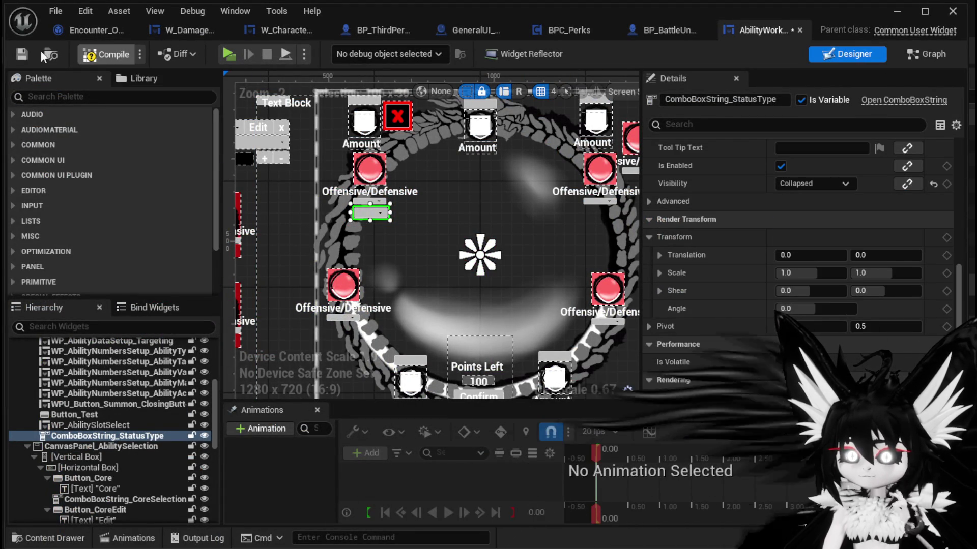
left_click(23, 54)
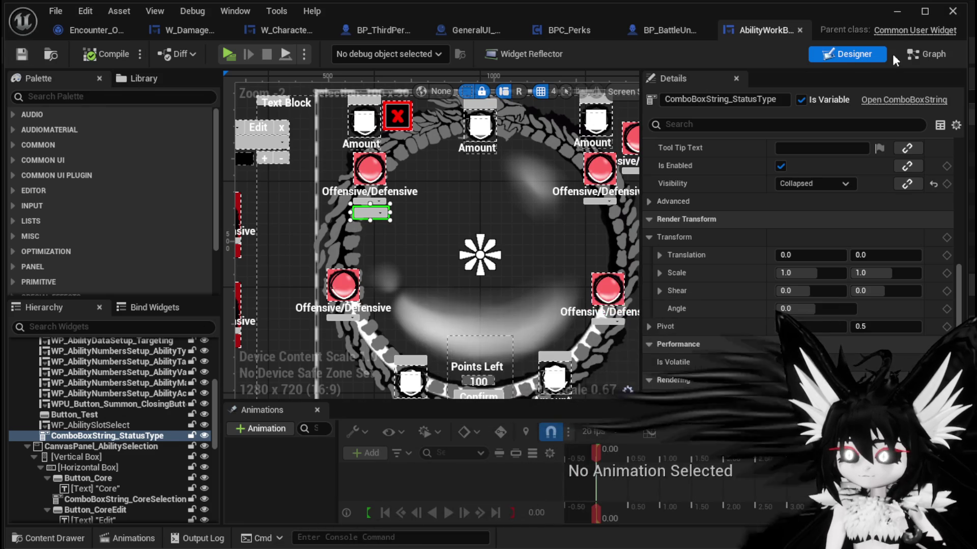
key("shift+alt+f")
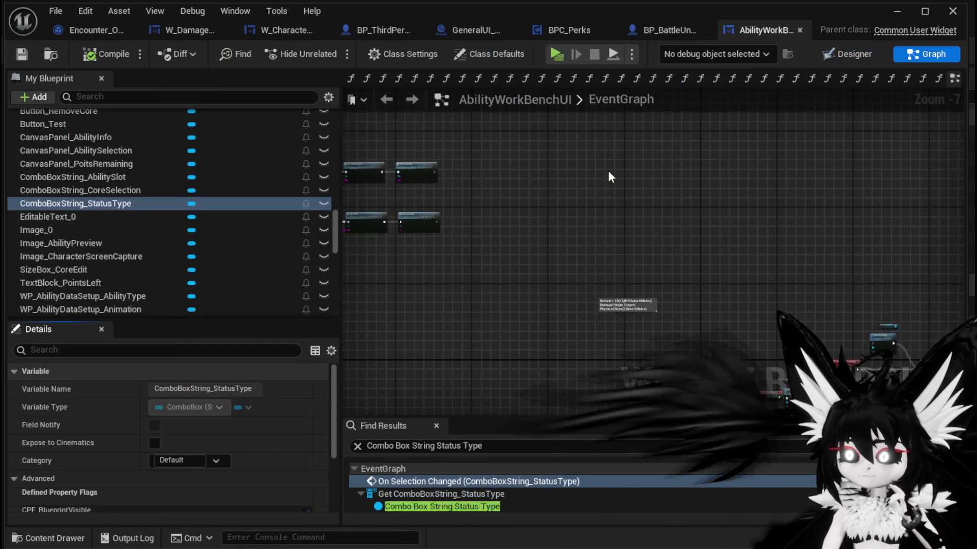
Delete the Combo Box String Status Type getter and its Set Visibility node, then compile and save.
scroll(627, 203, "up", 5)
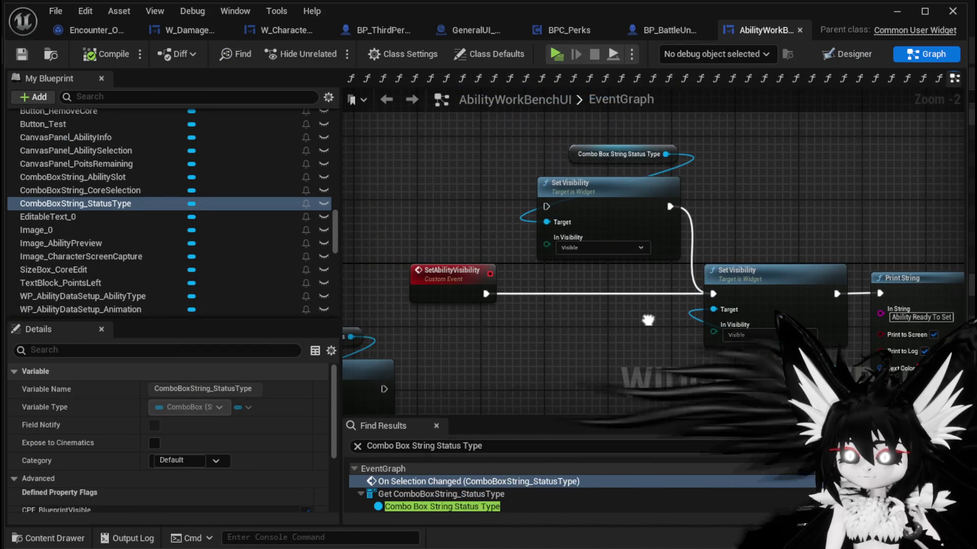
left_click_drag(573, 263, 597, 248)
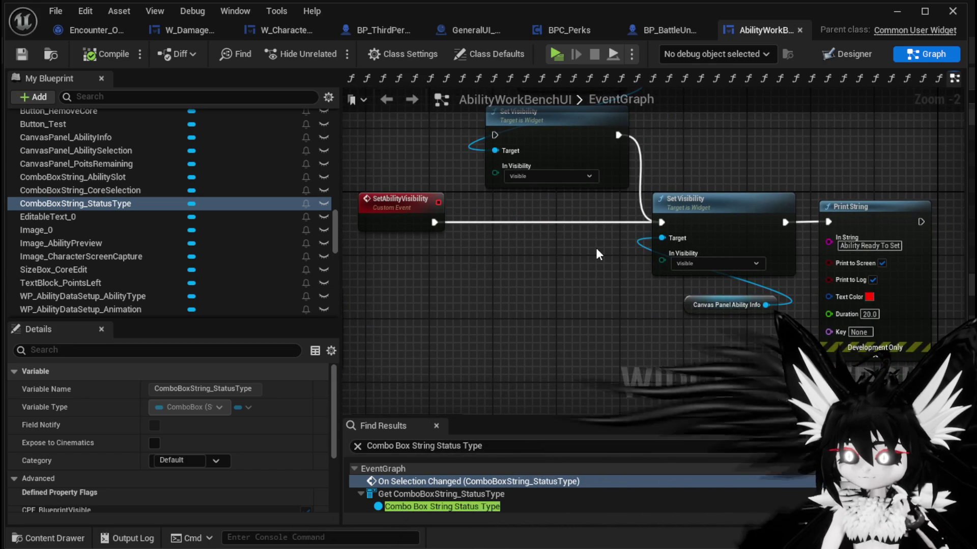
mouse_move(698, 298)
left_mouse_down()
mouse_move(546, 266)
mouse_move(623, 123)
left_mouse_up()
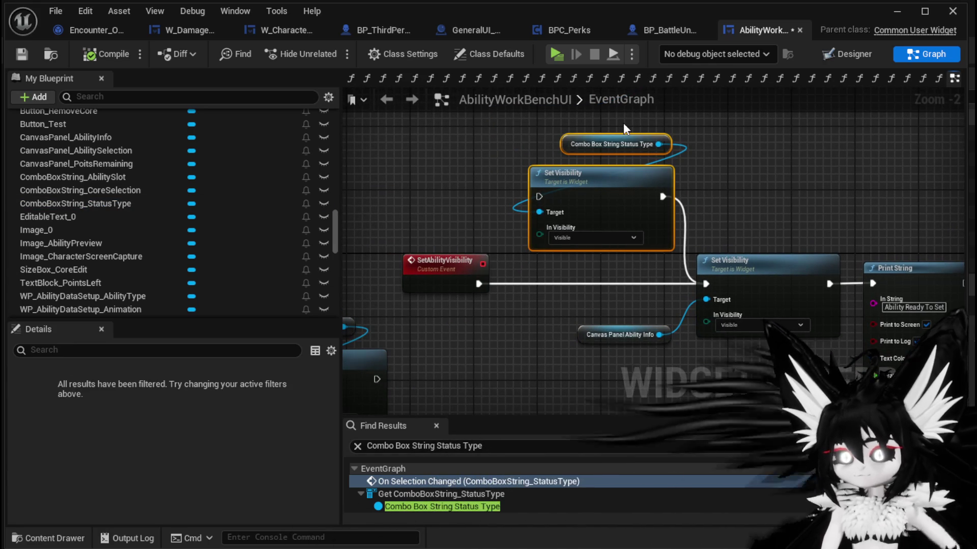
key("Delete")
left_click_drag(712, 280, 625, 281)
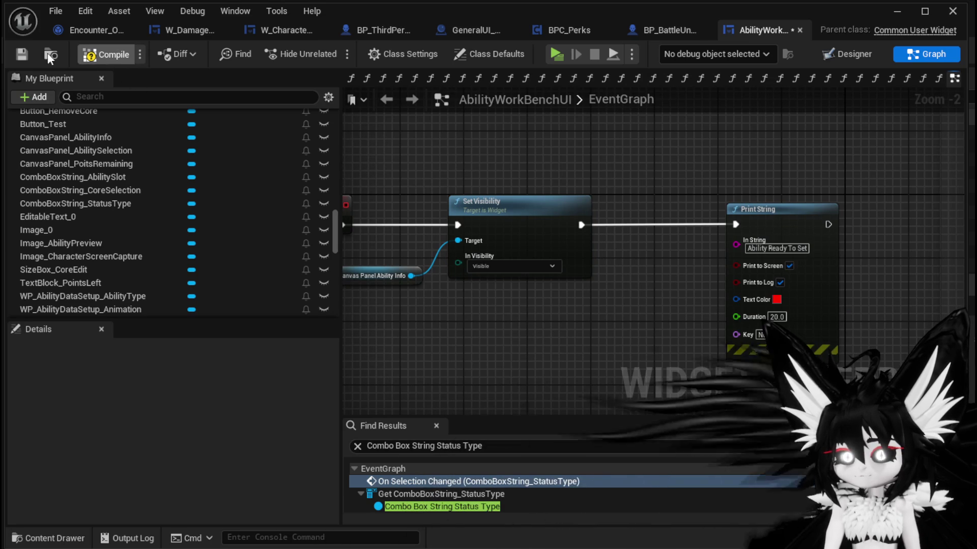
left_click(76, 55)
left_click(22, 54)
Open the SetVisibilities function graph from My Blueprint.
scroll(775, 189, "down", 2)
scroll(548, 273, "up", 2)
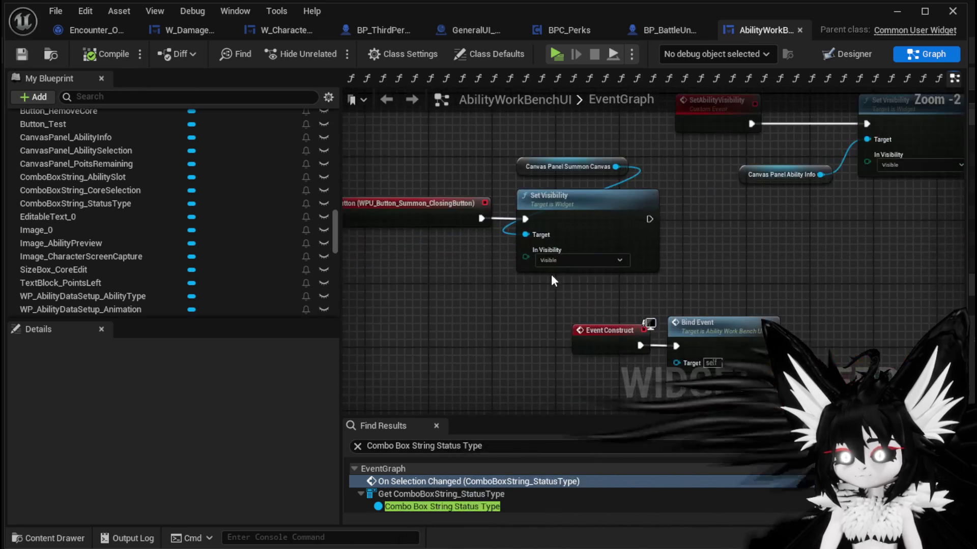
left_click_drag(705, 271, 627, 177)
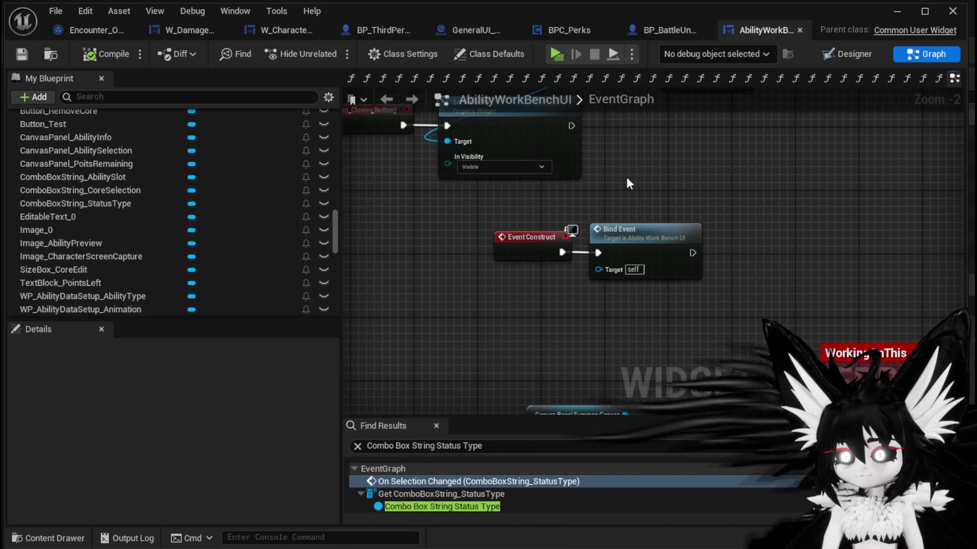
scroll(178, 230, "up", 5)
scroll(178, 230, "up", 15)
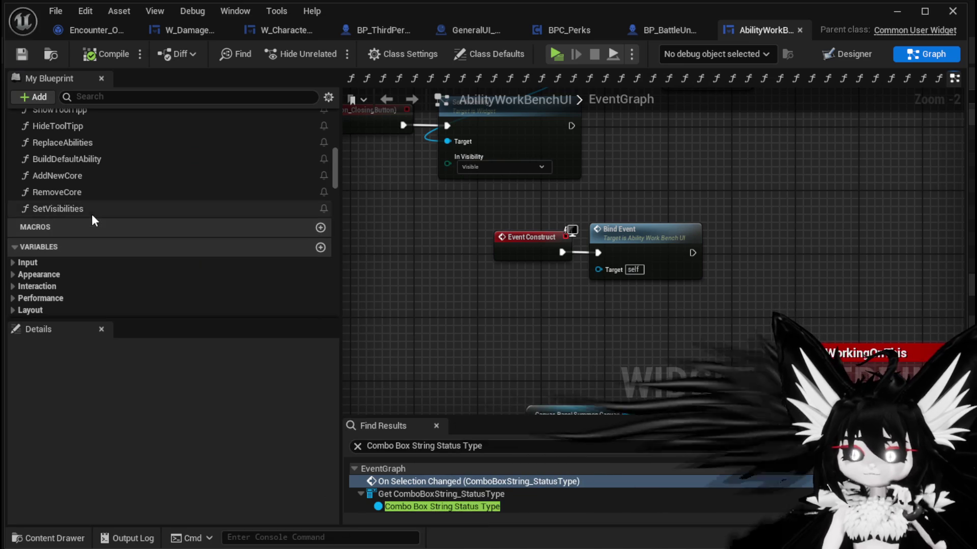
double_click(92, 215)
mouse_move(870, 274)
left_mouse_down()
mouse_move(786, 290)
mouse_move(583, 289)
left_mouse_up()
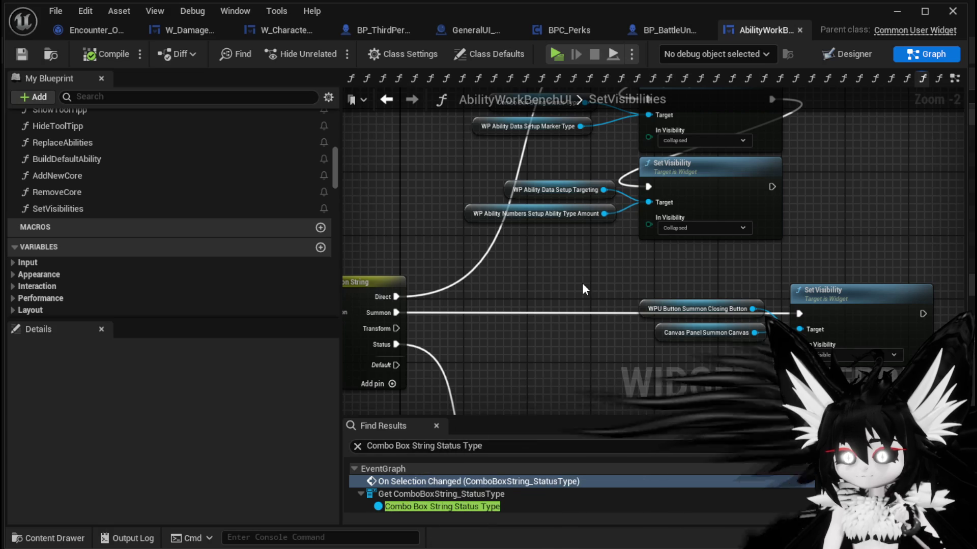
left_click_drag(575, 364, 589, 219)
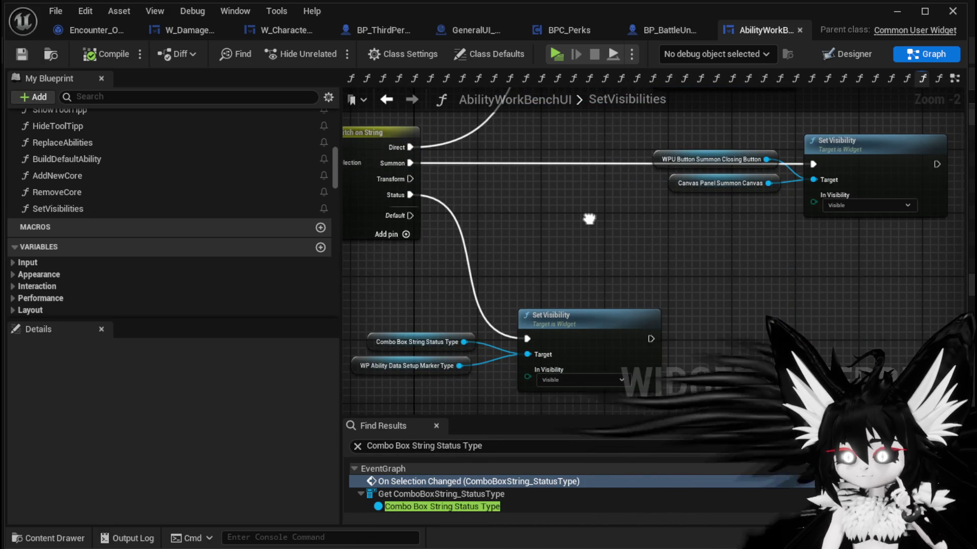
mouse_move(589, 218)
left_mouse_down()
mouse_move(752, 268)
mouse_move(836, 273)
mouse_move(709, 266)
mouse_move(607, 384)
left_mouse_up()
mouse_move(606, 299)
left_mouse_down()
mouse_move(667, 292)
mouse_move(572, 405)
mouse_move(569, 360)
left_mouse_up()
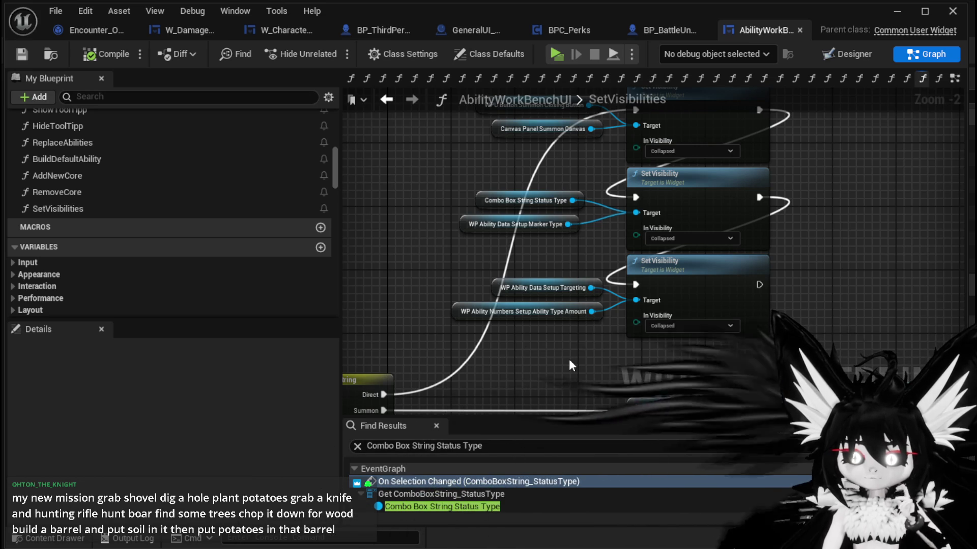
left_click_drag(583, 351, 646, 342)
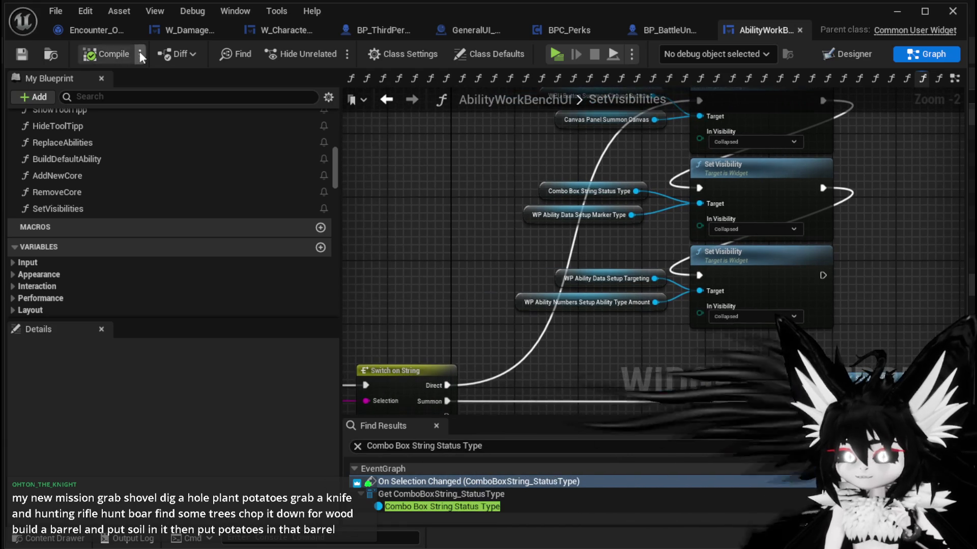
scroll(179, 166, "up", 3)
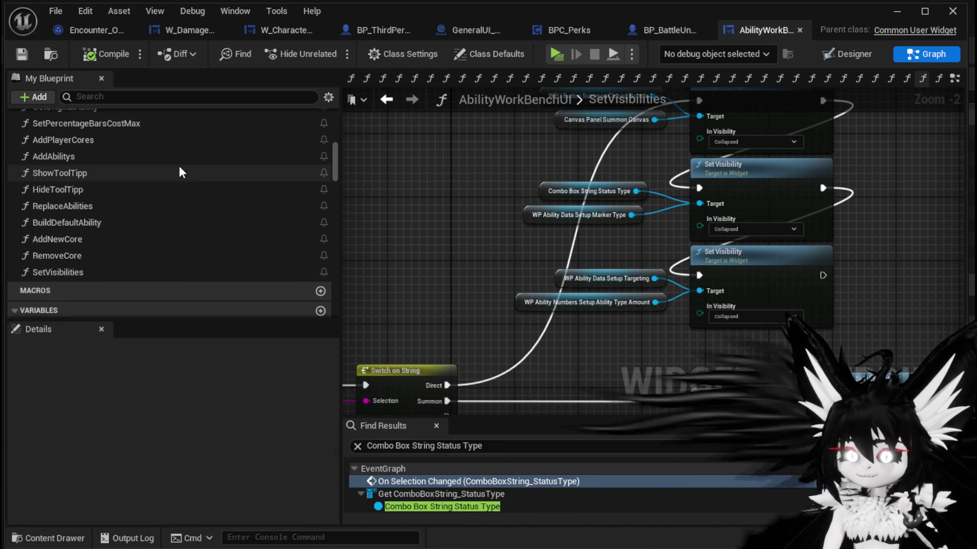
mouse_move(502, 157)
left_mouse_down()
mouse_move(438, 161)
mouse_move(456, 167)
left_mouse_up()
scroll(166, 172, "up", 5)
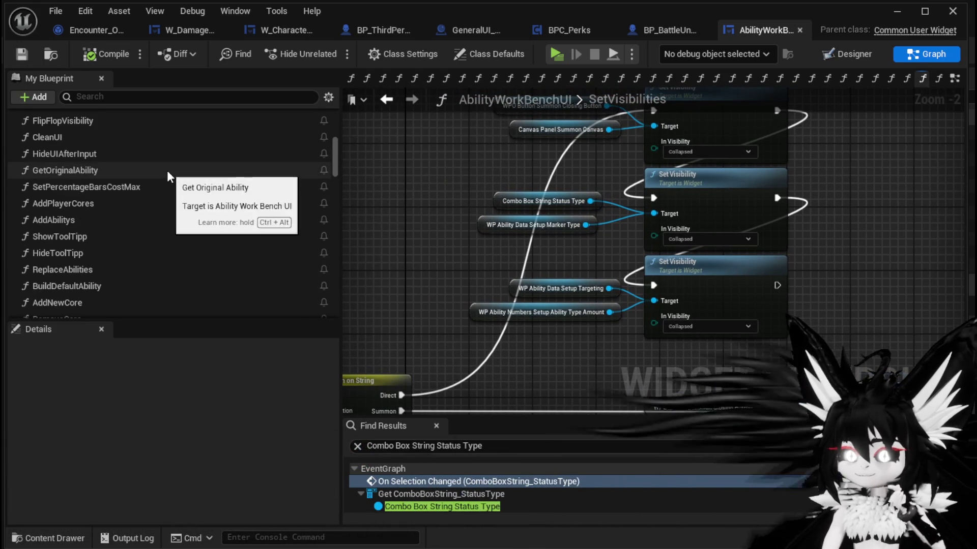
scroll(168, 173, "down", 2)
scroll(168, 173, "down", 5)
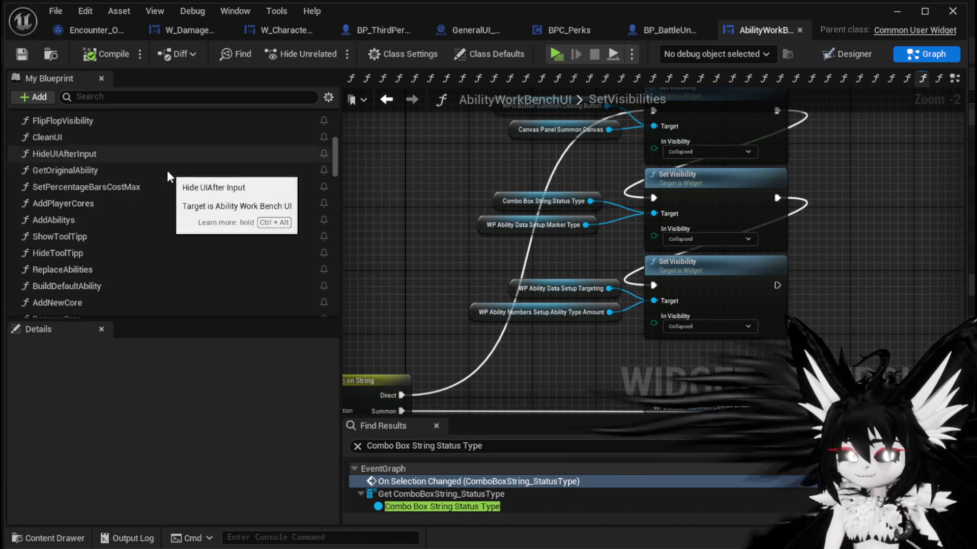
scroll(166, 170, "up", 2)
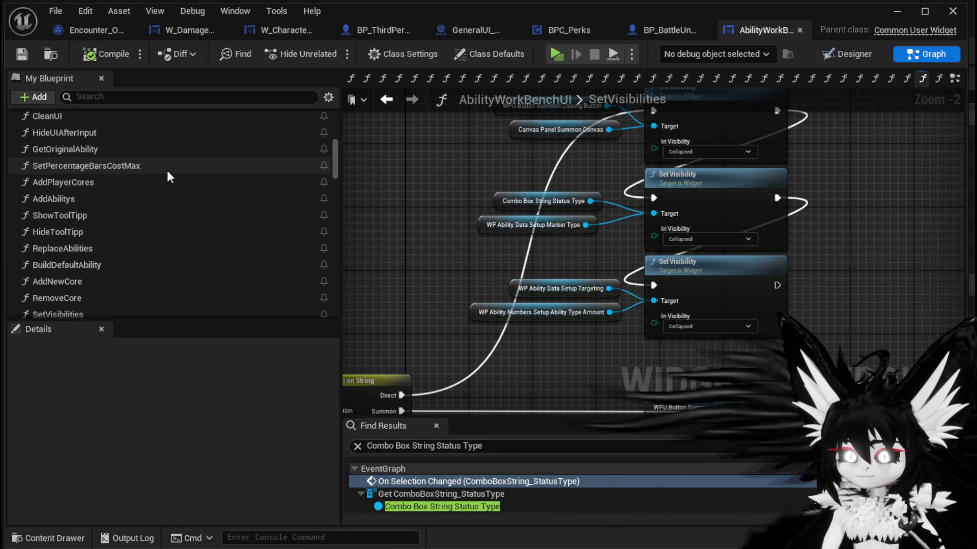
scroll(167, 170, "up", 5)
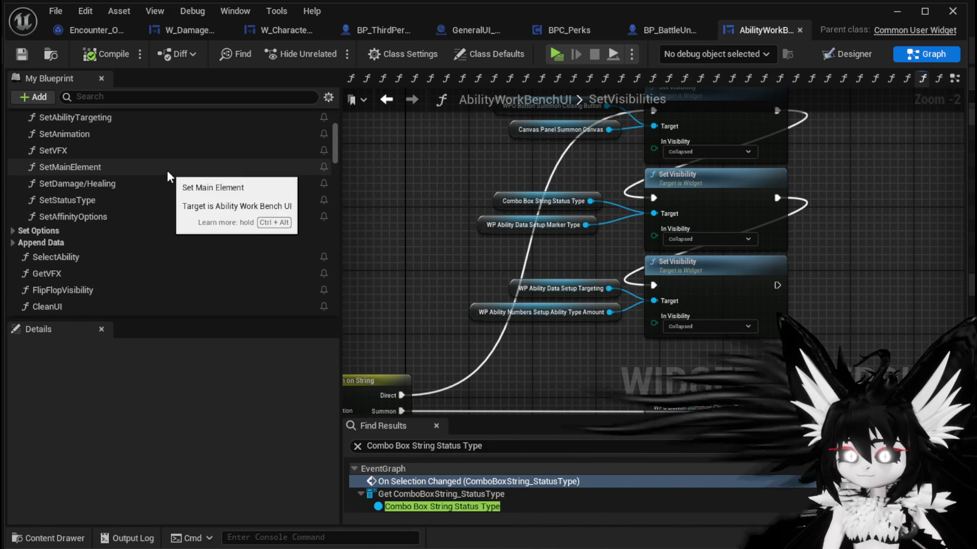
scroll(167, 169, "up", 2)
scroll(167, 170, "up", 2)
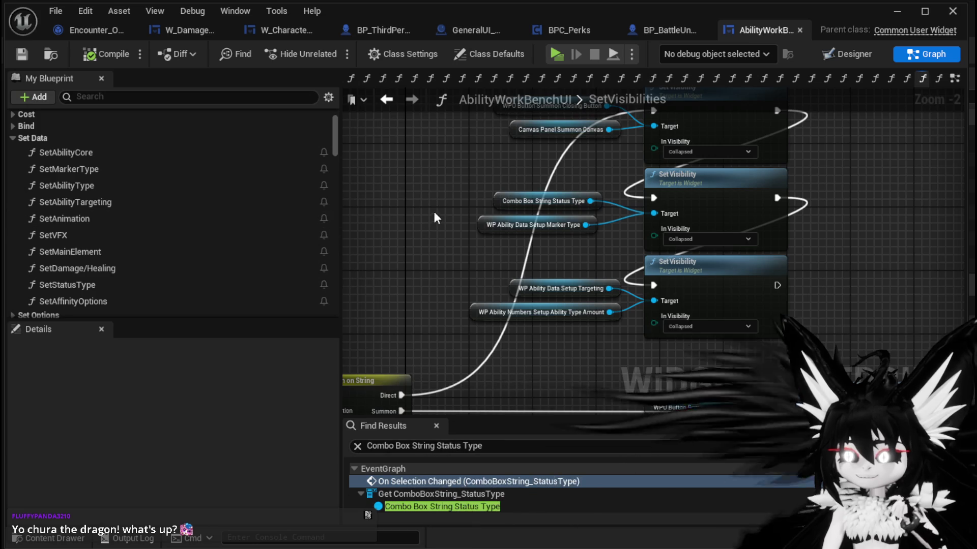
scroll(433, 210, "down", 3)
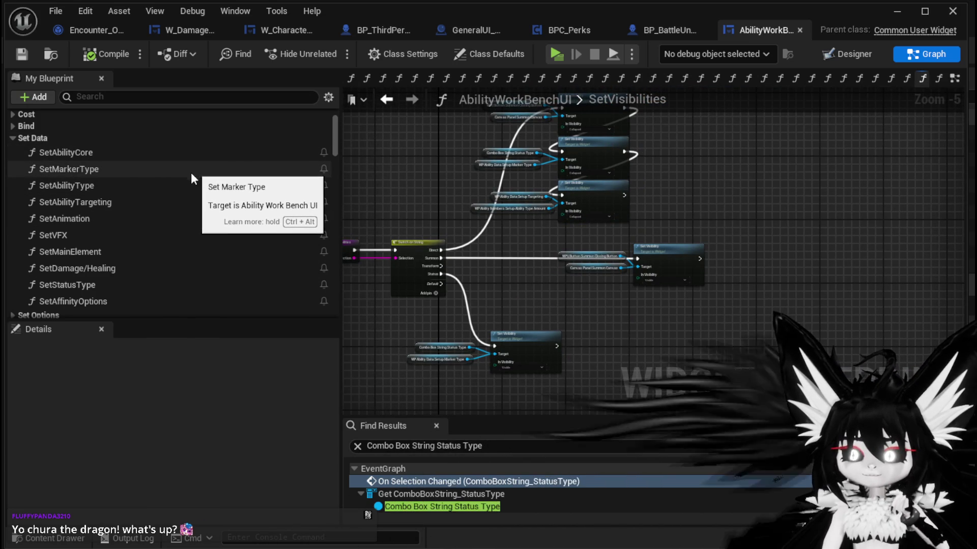
left_click_drag(466, 188, 547, 183)
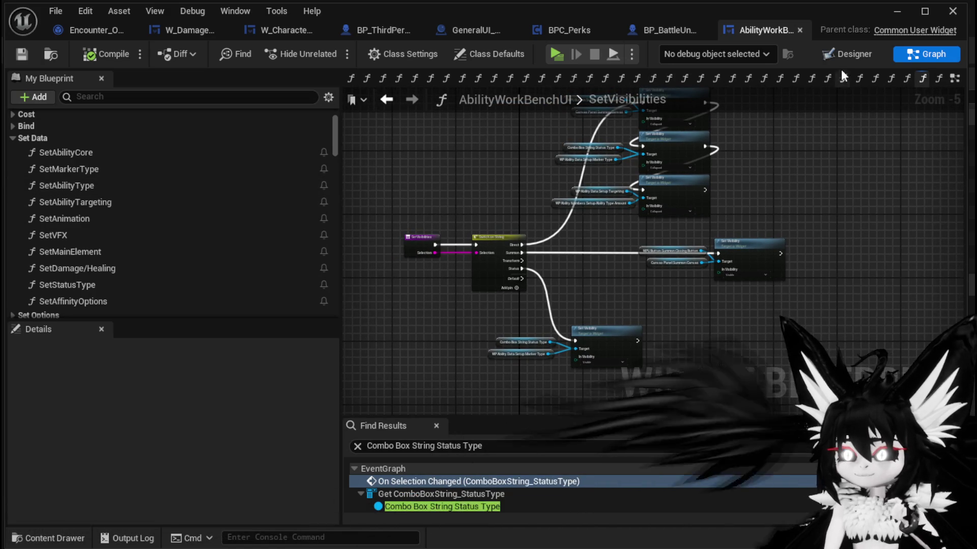
left_click(955, 79)
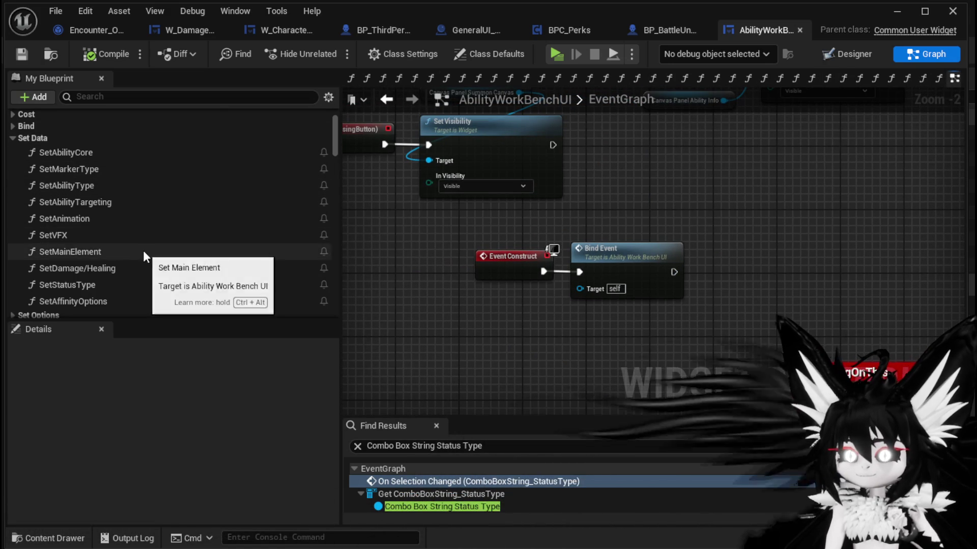
Open the SetAffinityOptions function graph and review its option-building nodes.
scroll(145, 249, "down", 2)
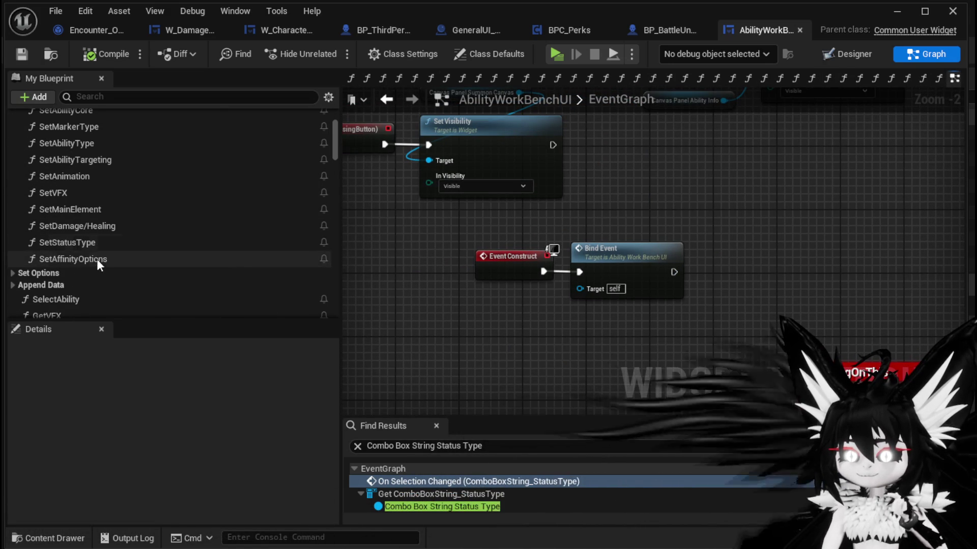
scroll(96, 259, "down", 2)
left_click(97, 222)
double_click(97, 222)
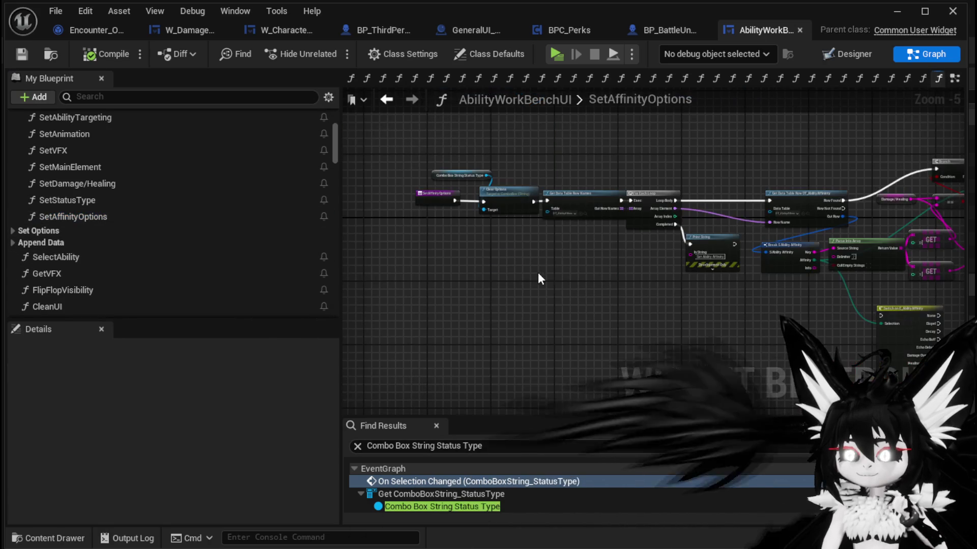
scroll(659, 304, "down", 3)
scroll(660, 304, "up", 1)
mouse_move(694, 264)
left_mouse_down()
mouse_move(435, 349)
mouse_move(533, 308)
mouse_move(526, 301)
left_mouse_up()
Inspect SetStatusType's Set Selected Option and combo box getter nodes, then open SetDamage/Healing.
double_click(102, 200)
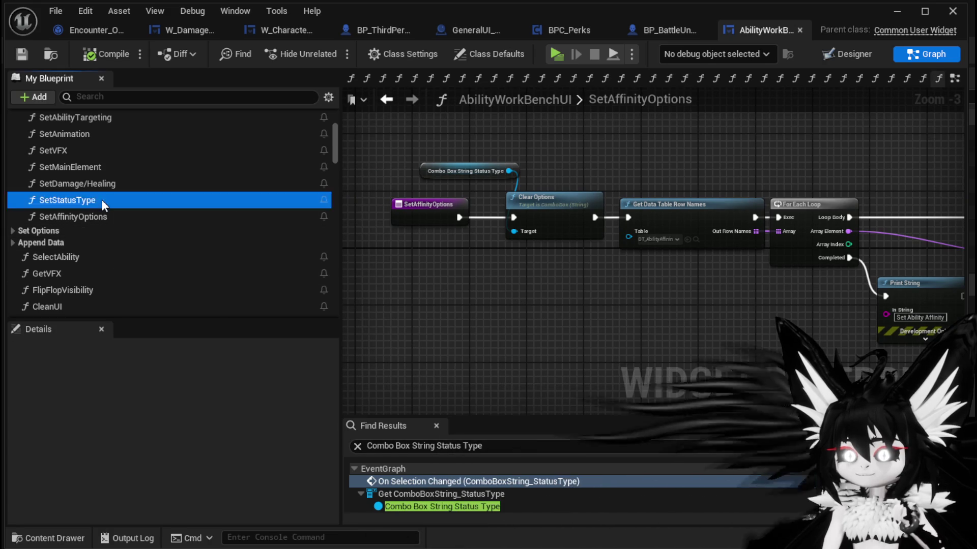
left_click_drag(417, 257, 425, 218)
left_click(720, 265)
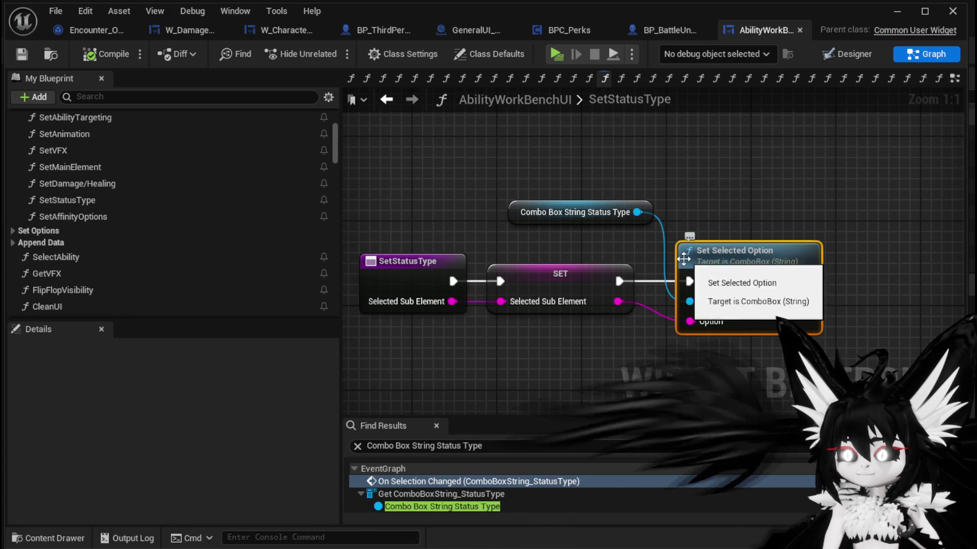
left_click(540, 219)
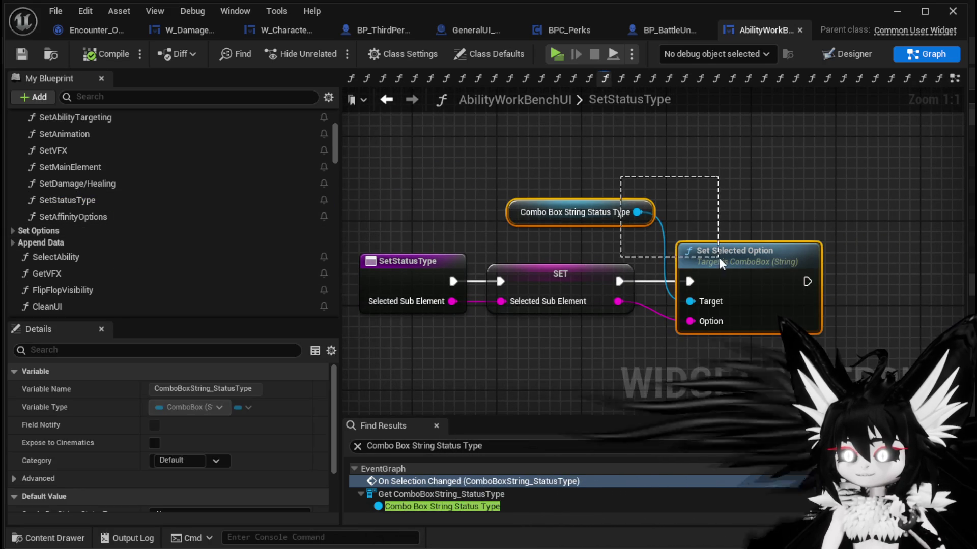
left_click_drag(719, 257, 462, 200)
double_click(115, 184)
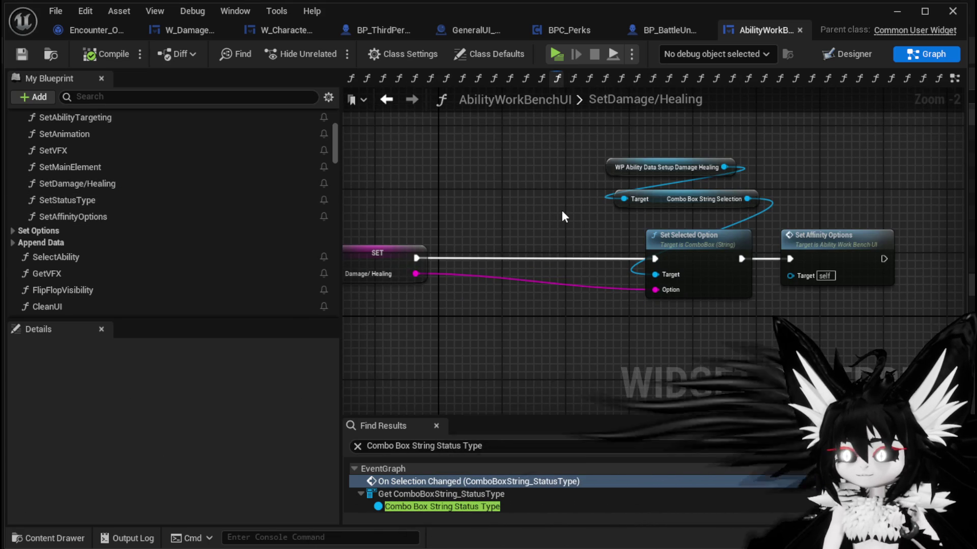
Open the SetMarkerType function and follow its call into Calculate Marker Type Cost.
mouse_move(562, 216)
left_mouse_down()
mouse_move(698, 218)
mouse_move(561, 222)
left_mouse_up()
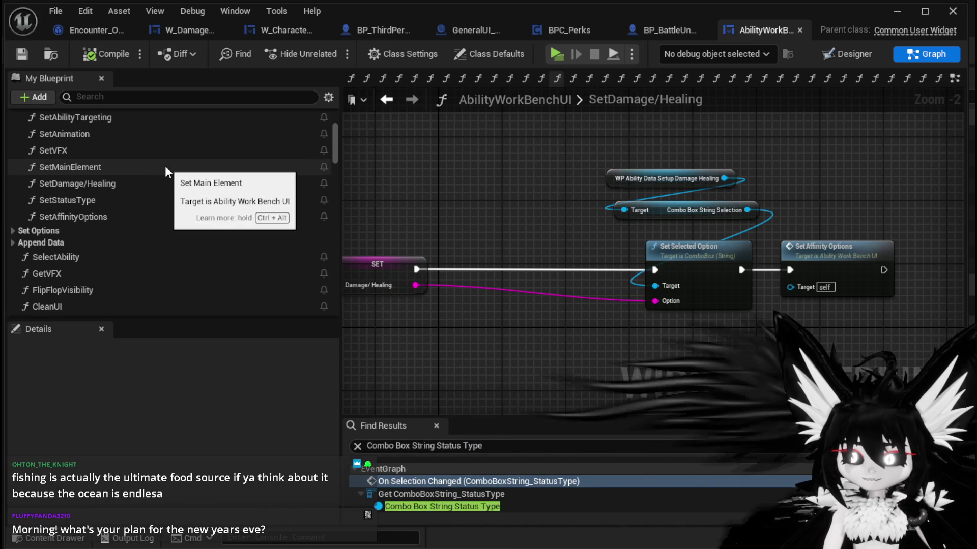
scroll(165, 166, "up", 4)
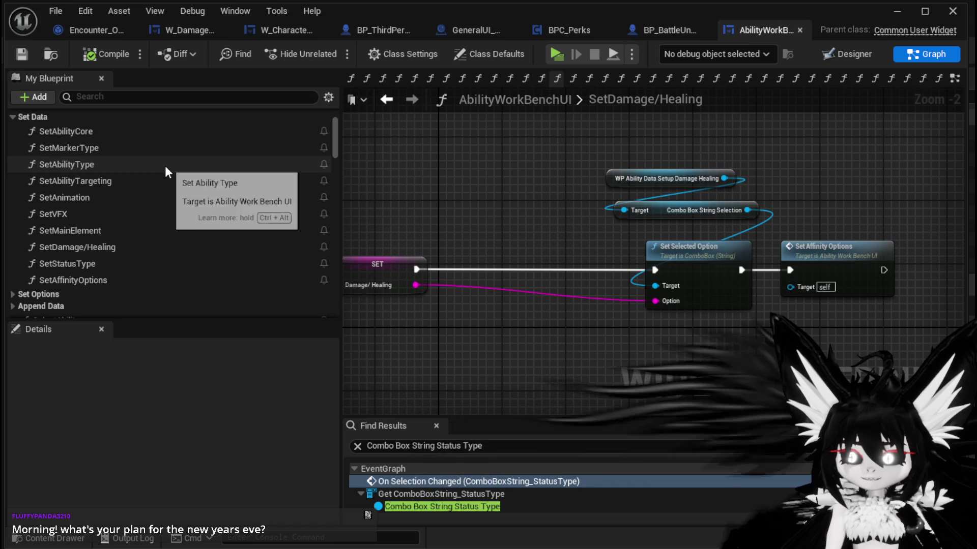
double_click(113, 148)
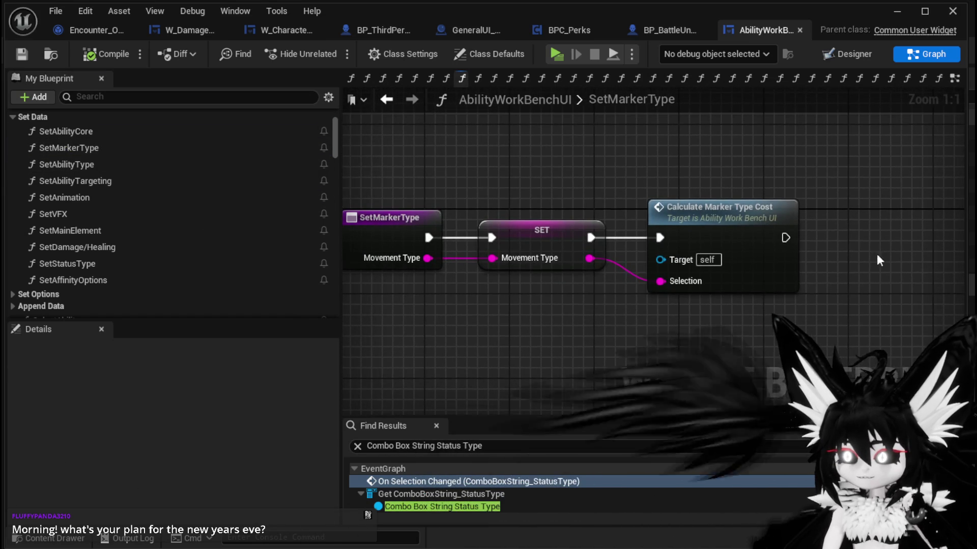
double_click(715, 220)
Review CalculateMarkerTypeCost's Set Points Left and Switch on String nodes, then open SetAbilityType.
scroll(651, 222, "down", 1)
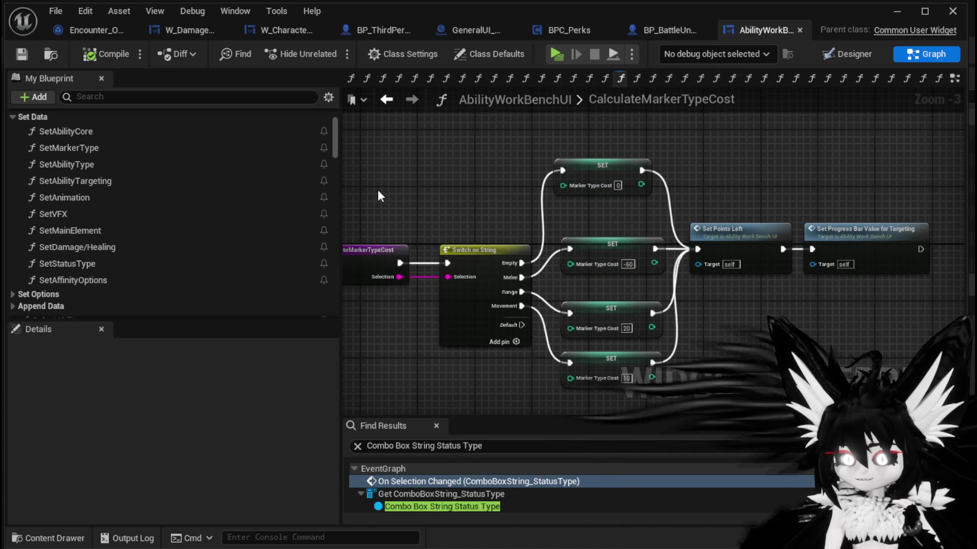
left_click_drag(667, 197, 758, 189)
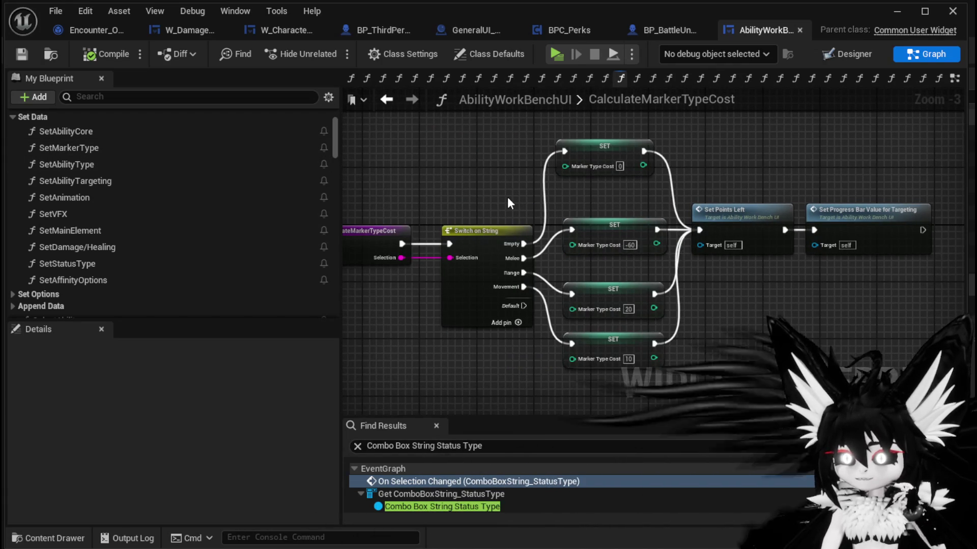
left_click_drag(512, 195, 593, 183)
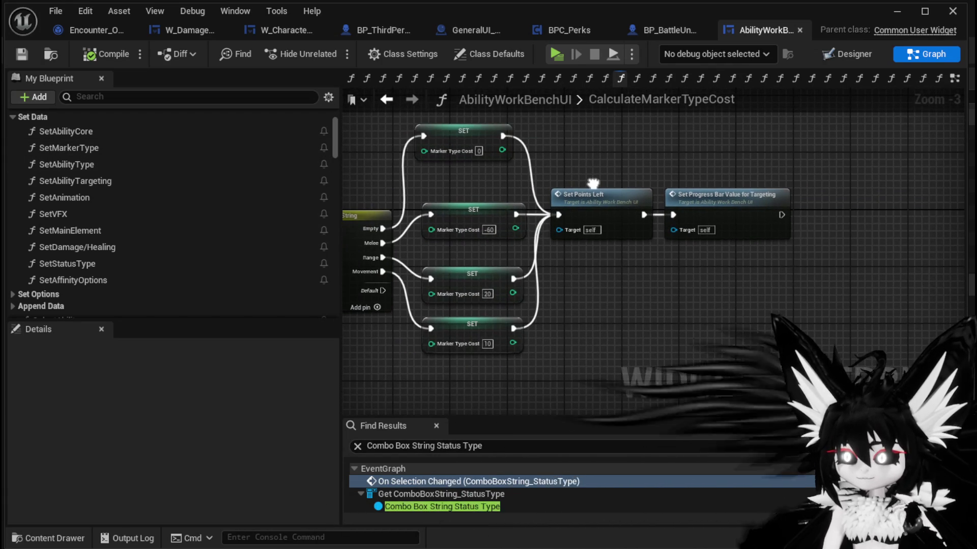
left_click_drag(729, 179, 824, 183)
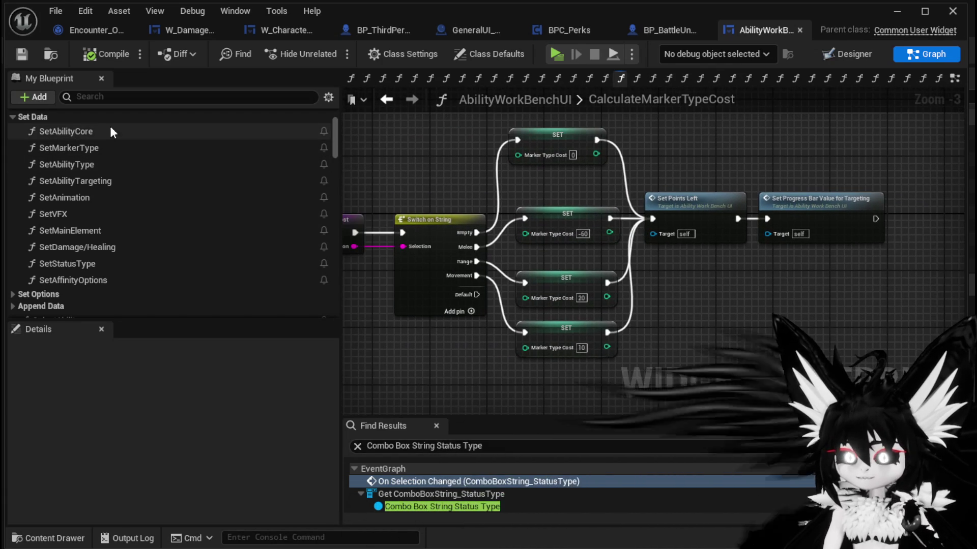
double_click(89, 163)
scroll(649, 180, "up", 3)
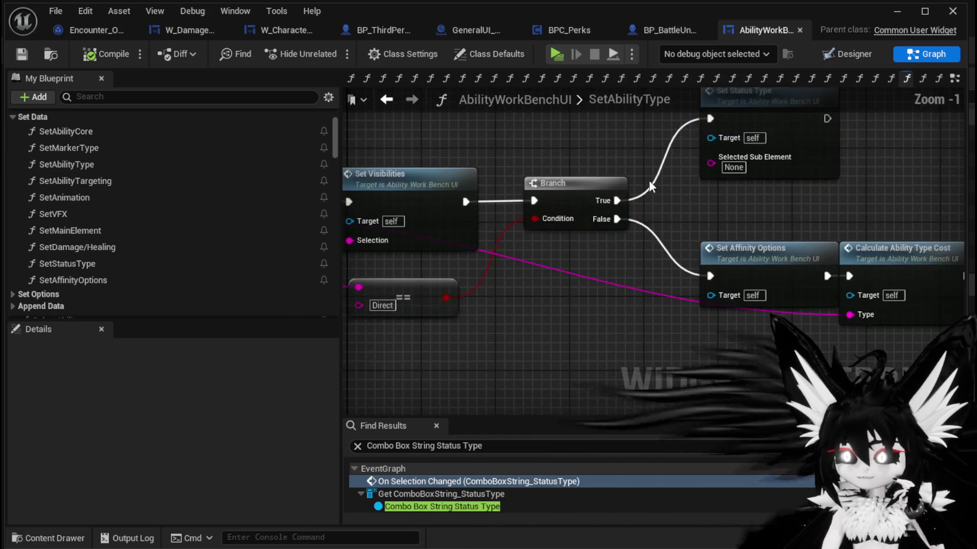
Review SetAbilityType's entry, Set Visibilities, Branch and Set Status Type nodes.
left_click_drag(664, 240, 639, 255)
mouse_move(676, 297)
left_mouse_down()
mouse_move(647, 297)
mouse_move(680, 273)
mouse_move(603, 247)
mouse_move(564, 278)
mouse_move(679, 265)
left_mouse_up()
scroll(616, 232, "down", 1)
left_click_drag(583, 172, 696, 191)
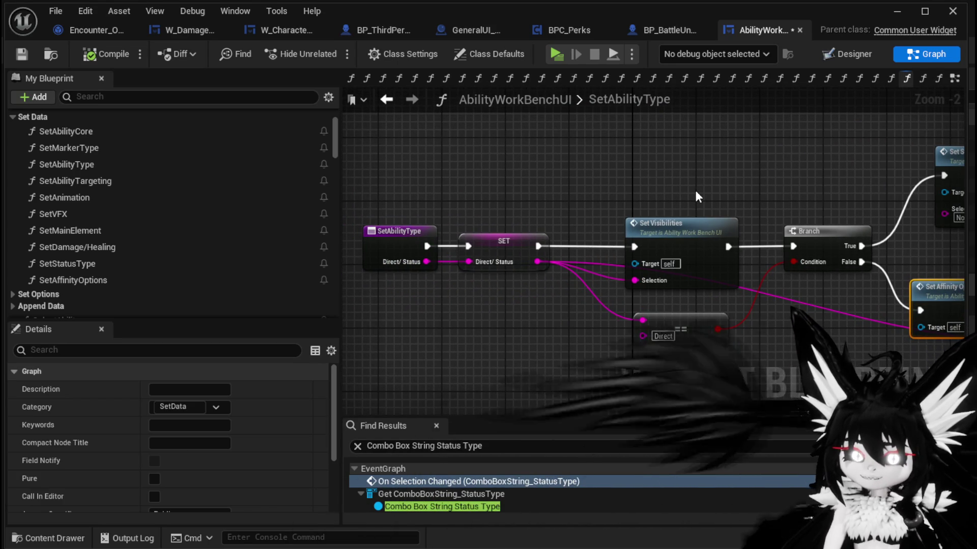
left_click_drag(696, 193, 530, 184)
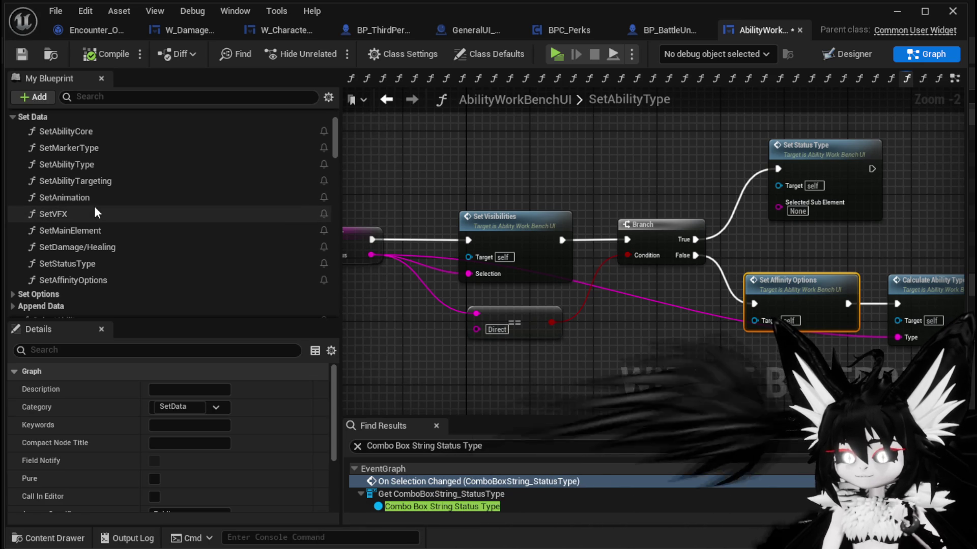
mouse_move(661, 194)
left_mouse_down()
mouse_move(520, 173)
mouse_move(470, 151)
mouse_move(604, 175)
mouse_move(585, 242)
mouse_move(636, 231)
left_mouse_up()
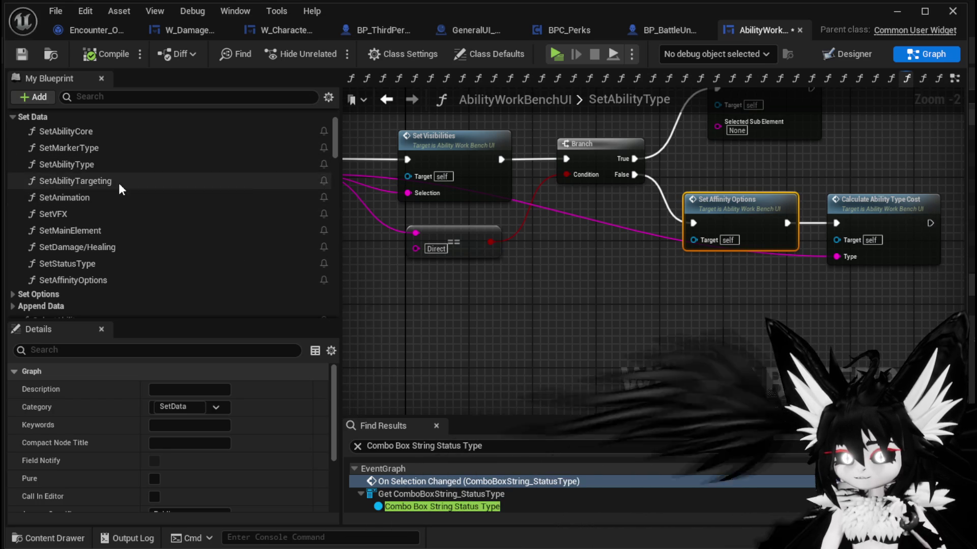
Peek into SetAbilityTargeting and SetStatusType, then open Calculate Ability Type Cost.
double_click(118, 182)
double_click(118, 171)
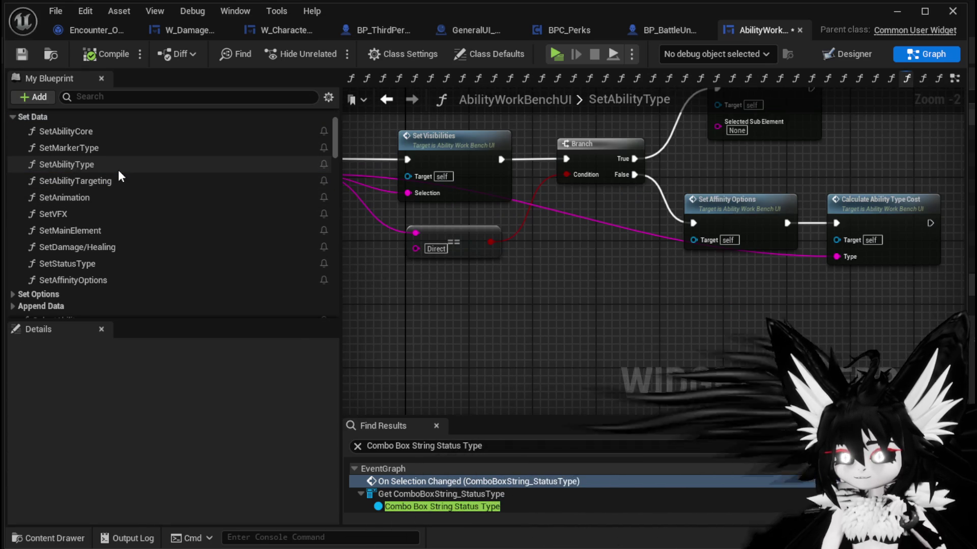
mouse_move(595, 269)
left_mouse_down()
mouse_move(689, 311)
mouse_move(613, 333)
left_mouse_up()
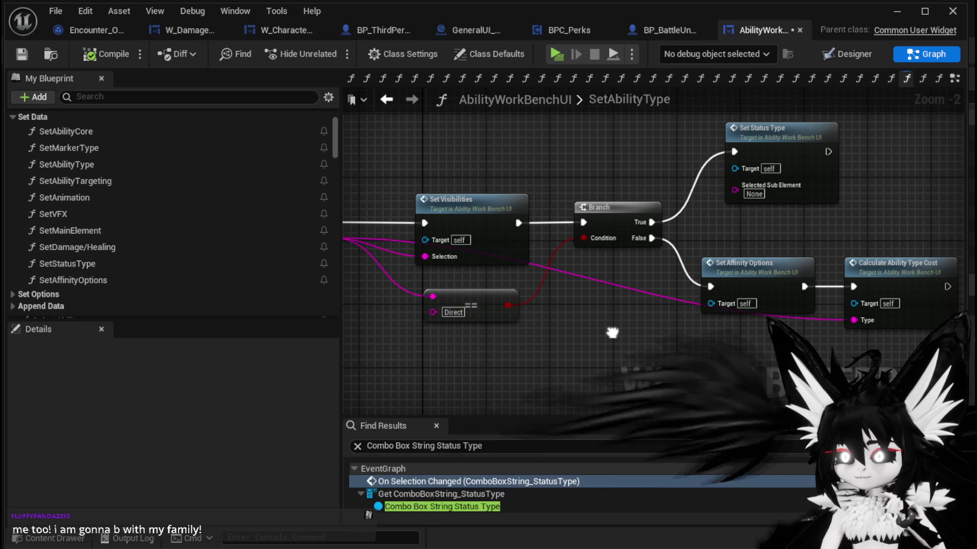
double_click(768, 151)
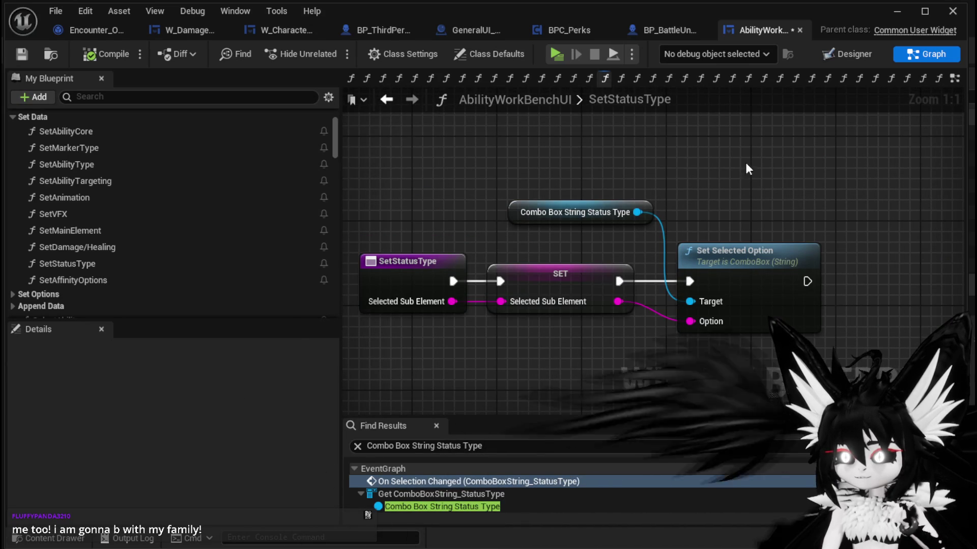
left_click(386, 102)
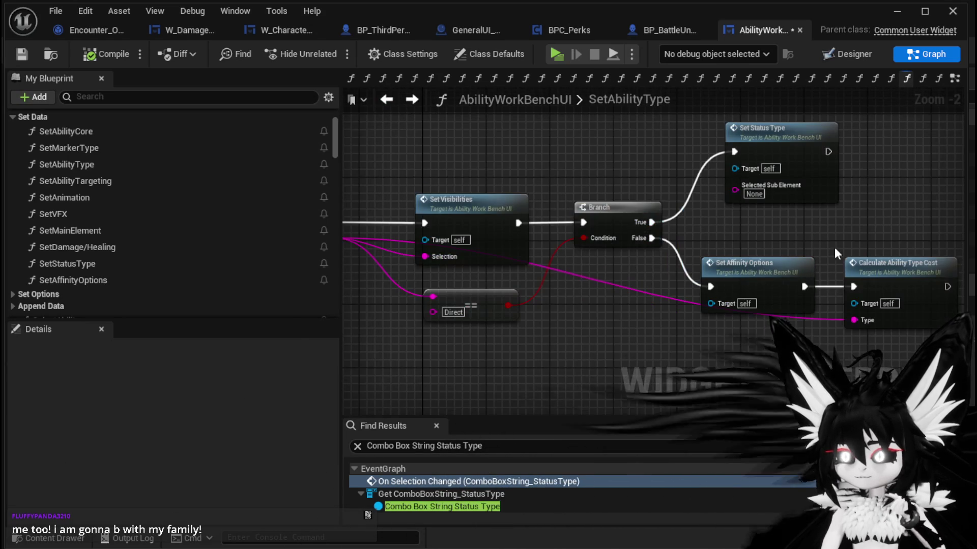
double_click(817, 234)
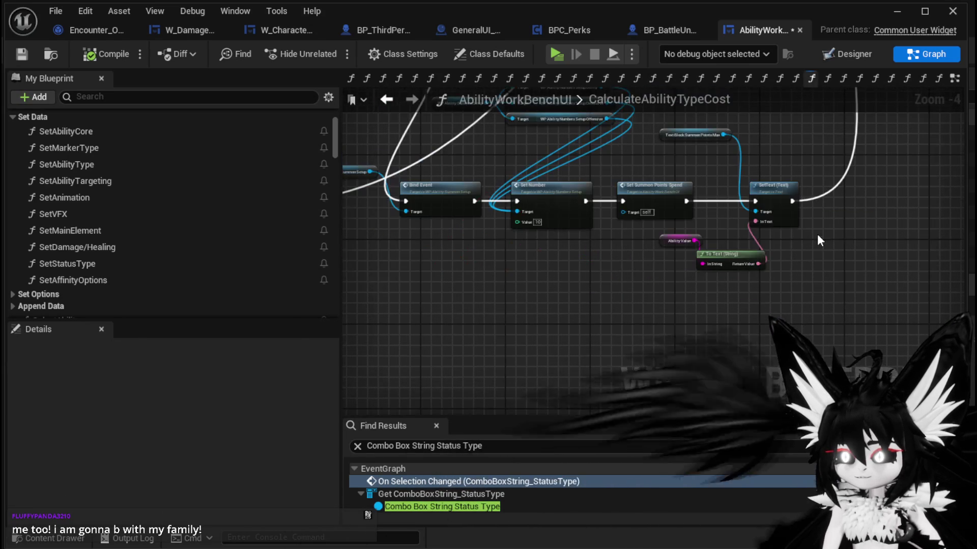
Survey CalculateAbilityTypeCost's Set Number, Set Visibility and Set Points Left nodes.
scroll(560, 229, "up", 3)
left_click_drag(568, 227, 795, 234)
scroll(795, 234, "down", 4)
scroll(722, 286, "up", 4)
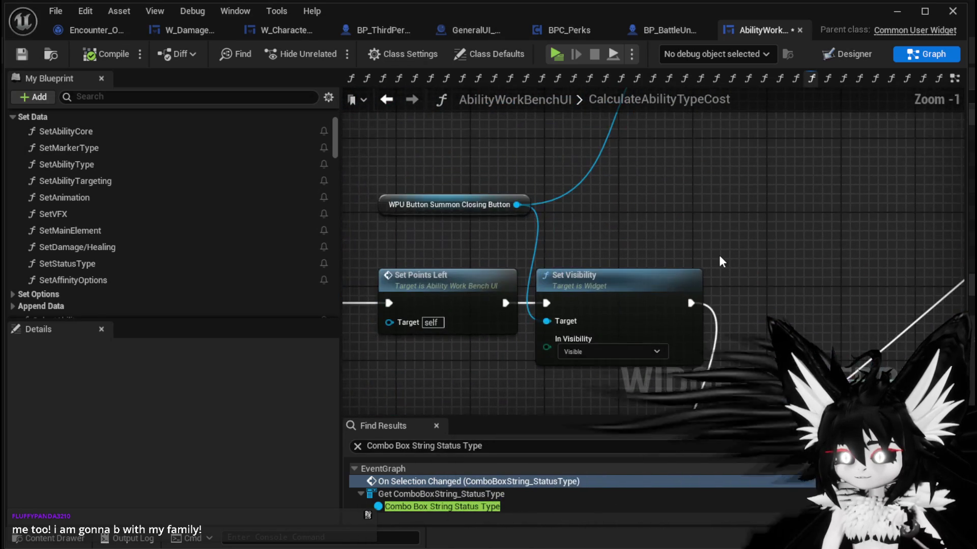
scroll(719, 255, "down", 4)
left_click(671, 277)
scroll(530, 245, "up", 4)
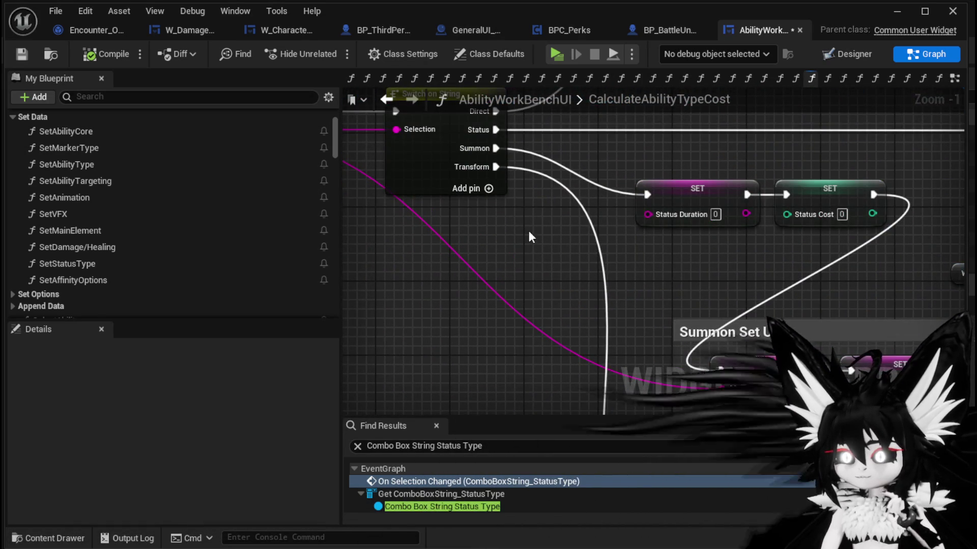
scroll(530, 240, "down", 2)
left_click_drag(619, 247, 386, 273)
mouse_move(643, 237)
left_mouse_down()
mouse_move(447, 229)
mouse_move(507, 304)
mouse_move(500, 290)
mouse_move(395, 266)
mouse_move(906, 249)
mouse_move(499, 237)
mouse_move(393, 247)
mouse_move(451, 244)
mouse_move(402, 239)
mouse_move(333, 186)
left_mouse_up()
mouse_move(798, 127)
left_mouse_down()
mouse_move(712, 138)
mouse_move(652, 160)
mouse_move(513, 141)
mouse_move(669, 160)
left_mouse_up()
scroll(514, 141, "down", 2)
scroll(541, 166, "up", 2)
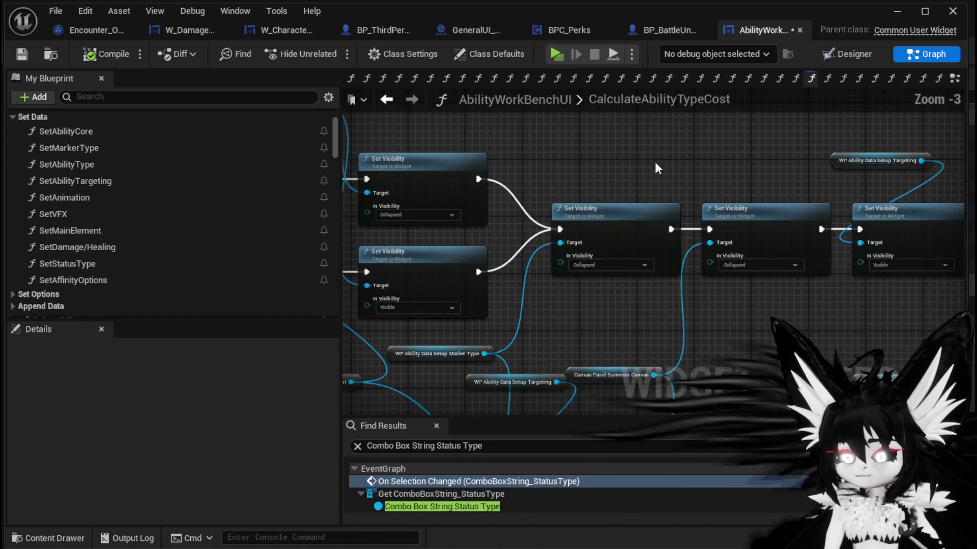
Wire the execution straight into Set Points Left and box-select the Set Visibility nodes.
left_click_drag(410, 187, 911, 244)
mouse_move(775, 287)
left_mouse_down()
mouse_move(885, 239)
mouse_move(731, 262)
mouse_move(600, 233)
mouse_move(620, 248)
mouse_move(657, 217)
left_mouse_up()
scroll(560, 244, "down", 1)
mouse_move(479, 219)
left_mouse_down()
mouse_move(717, 220)
mouse_move(715, 237)
mouse_move(587, 188)
left_mouse_up()
scroll(588, 188, "up", 1)
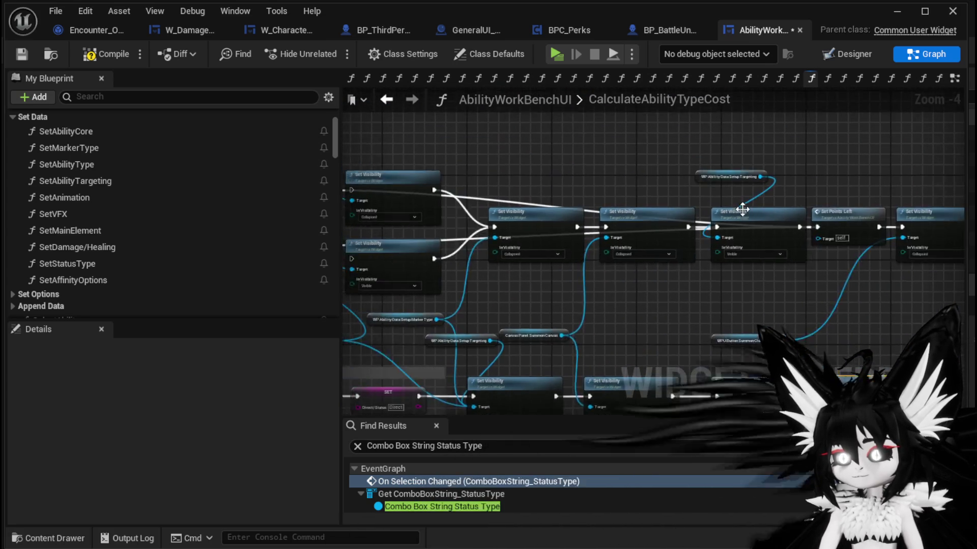
mouse_move(593, 143)
left_mouse_down()
mouse_move(744, 249)
mouse_move(771, 285)
mouse_move(814, 254)
mouse_move(637, 154)
left_mouse_up()
left_click_drag(504, 136, 734, 296)
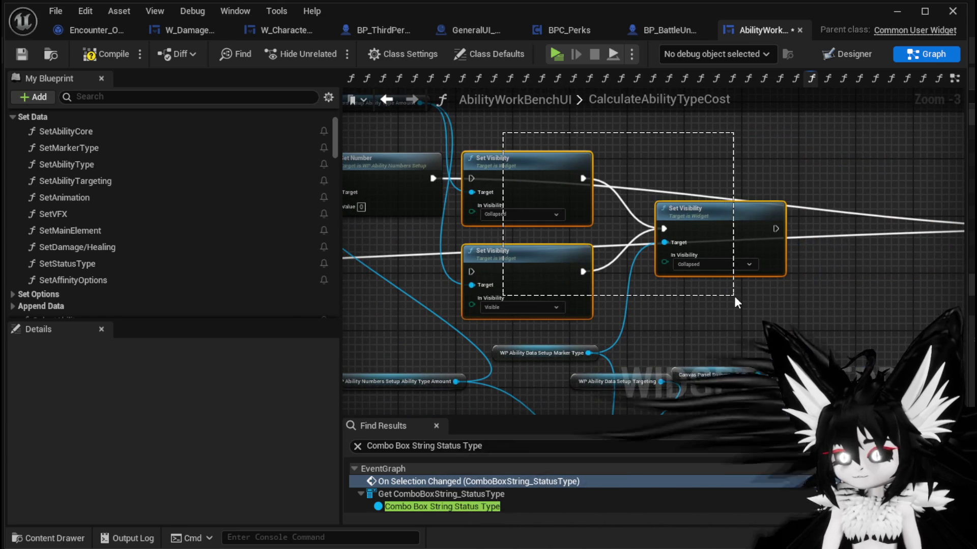
Delete the selected Set Visibility nodes and rewire SET's execution directly to Set Points Left.
key("Delete")
left_click_drag(627, 167, 766, 244)
left_click(500, 179)
left_click(639, 153)
mouse_move(638, 152)
left_mouse_down()
mouse_move(721, 131)
mouse_move(671, 214)
mouse_move(563, 336)
mouse_move(664, 296)
mouse_move(578, 345)
left_mouse_up()
mouse_move(446, 269)
left_mouse_down()
mouse_move(889, 273)
mouse_move(830, 264)
left_mouse_up()
mouse_move(652, 319)
left_mouse_down()
mouse_move(728, 238)
mouse_move(956, 270)
left_mouse_up()
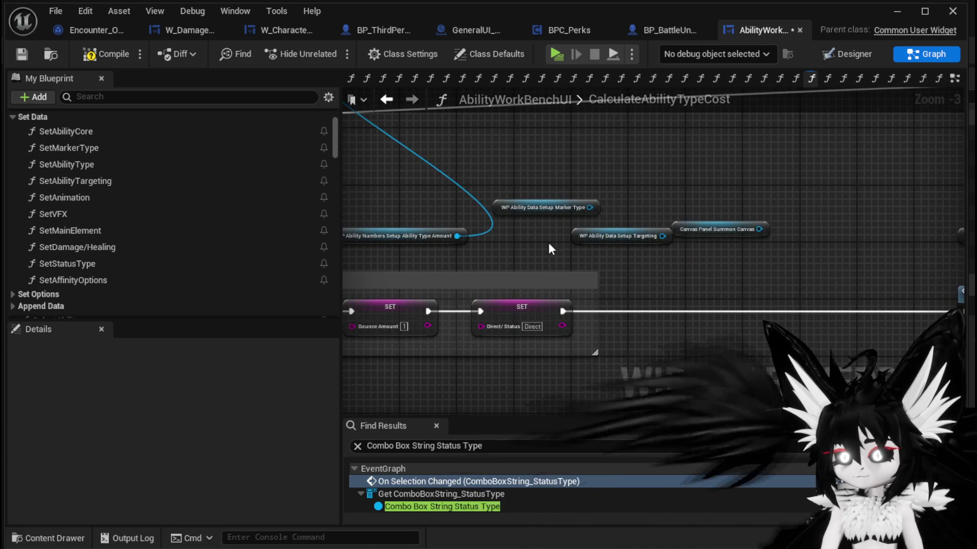
Move the Ability Type Amount getter beside Set Number and connect Set Points Left to Bind Event and the progress bar setter.
left_click_drag(757, 191, 829, 238)
left_click_drag(530, 226, 542, 327)
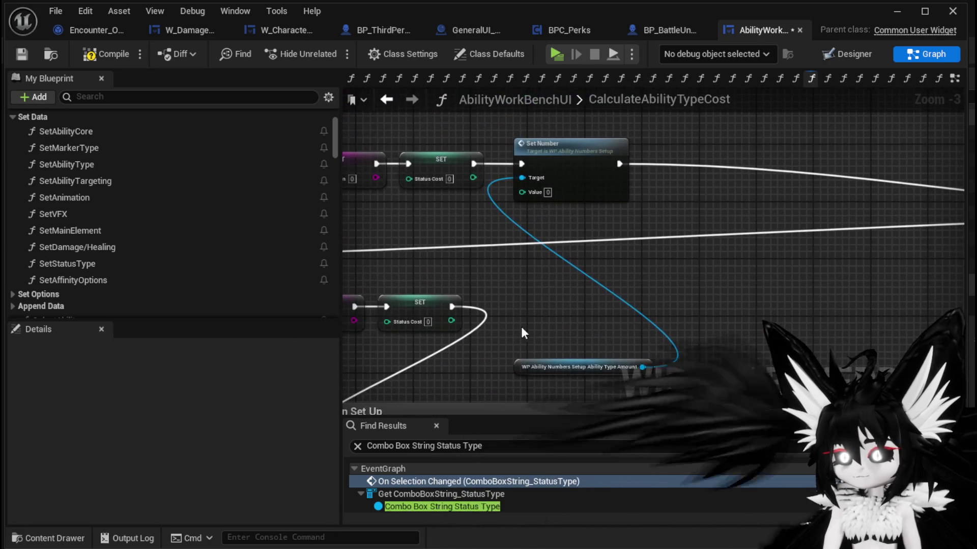
left_click_drag(555, 361, 484, 219)
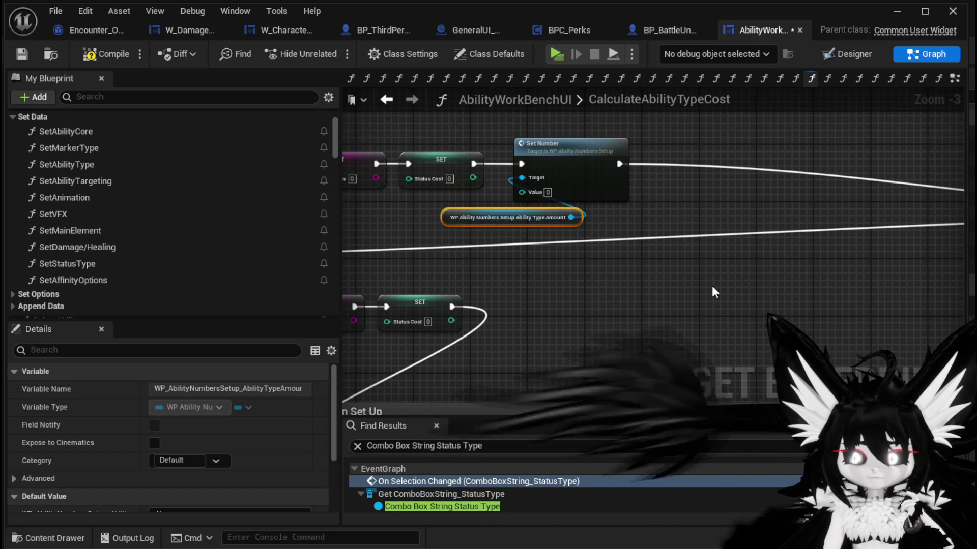
mouse_move(801, 301)
left_mouse_down()
mouse_move(566, 247)
mouse_move(515, 188)
mouse_move(626, 211)
mouse_move(603, 294)
mouse_move(586, 166)
mouse_move(578, 257)
mouse_move(597, 285)
left_mouse_up()
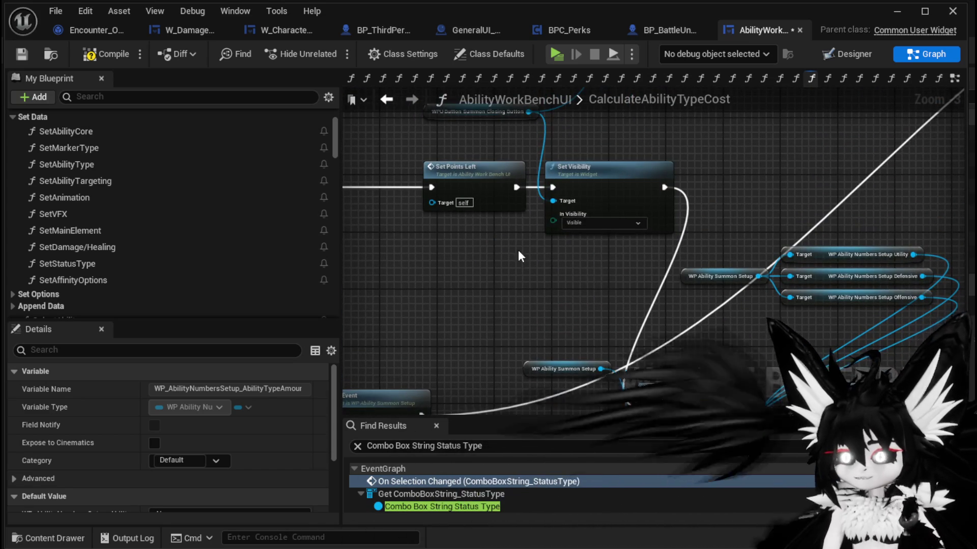
scroll(520, 168, "down", 1)
left_click_drag(520, 158, 616, 320)
scroll(575, 278, "up", 2)
mouse_move(575, 279)
left_mouse_down()
mouse_move(546, 209)
mouse_move(387, 137)
mouse_move(553, 299)
mouse_move(658, 165)
mouse_move(630, 261)
mouse_move(417, 258)
left_mouse_up()
scroll(630, 262, "down", 1)
mouse_move(381, 193)
left_mouse_down()
mouse_move(926, 195)
mouse_move(549, 193)
mouse_move(562, 194)
left_mouse_up()
mouse_move(501, 178)
left_mouse_down()
mouse_move(447, 291)
mouse_move(595, 288)
left_mouse_up()
Route the execution after Set Ability Targeting straight to Bind Event, bypassing the Set Visibility nodes.
mouse_move(529, 307)
left_mouse_down()
mouse_move(627, 250)
mouse_move(693, 277)
mouse_move(670, 335)
mouse_move(671, 249)
left_mouse_up()
scroll(670, 335, "down", 1)
scroll(672, 250, "up", 2)
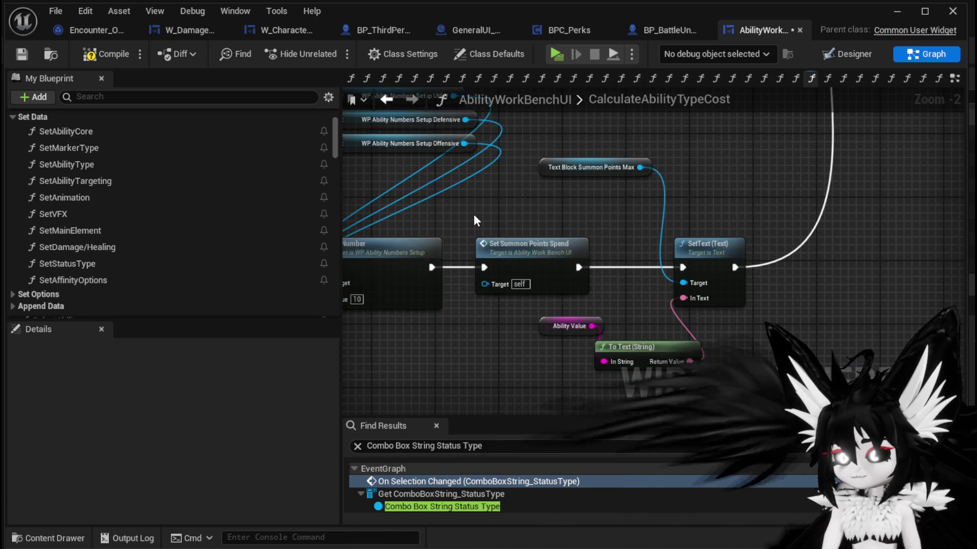
left_click_drag(474, 216, 802, 229)
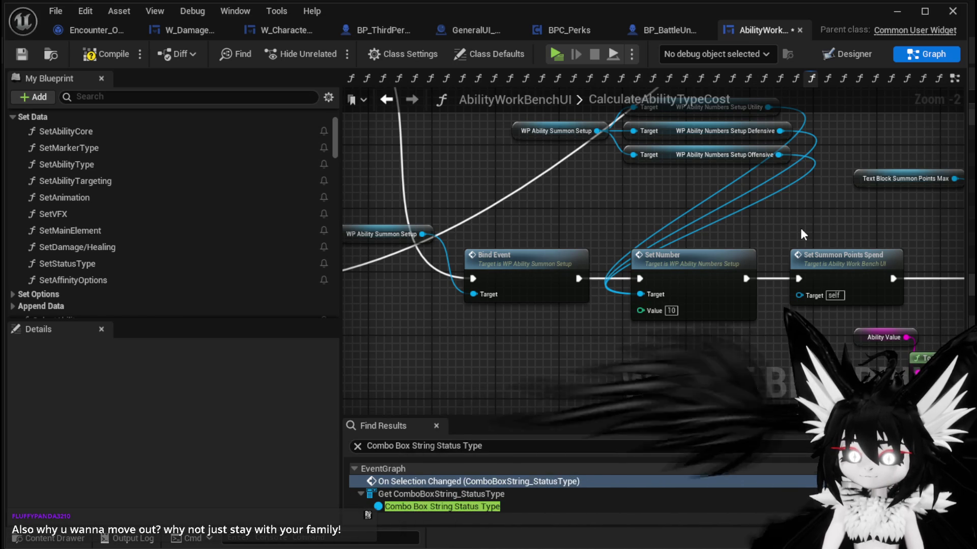
mouse_move(724, 219)
left_mouse_down()
mouse_move(793, 218)
mouse_move(703, 262)
left_mouse_up()
left_click_drag(458, 239, 628, 233)
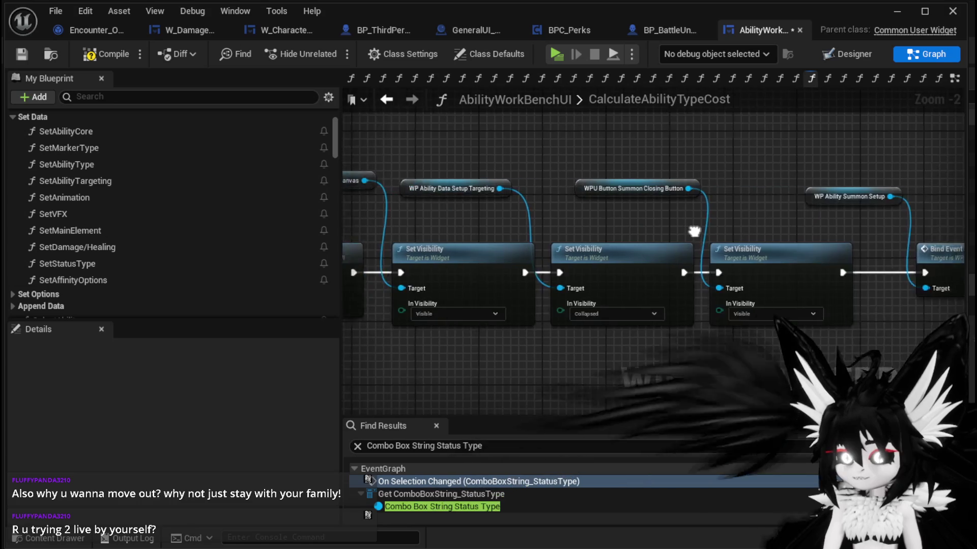
mouse_move(458, 285)
left_mouse_down()
mouse_move(625, 303)
mouse_move(419, 300)
left_mouse_up()
scroll(447, 305, "down", 1)
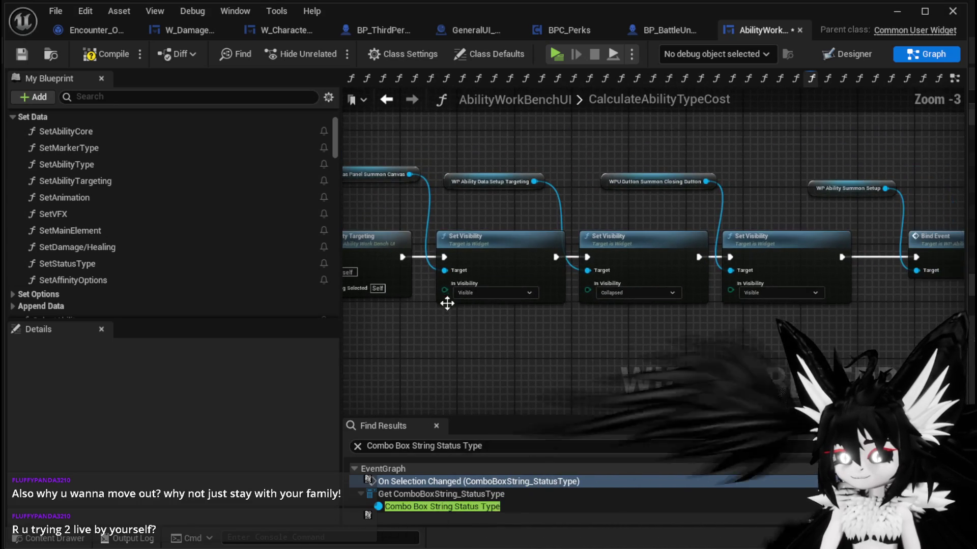
left_click_drag(922, 254, 919, 256)
left_click_drag(657, 342, 465, 280)
Delete the three remaining Set Visibility nodes with their widget getters, then compile.
left_click(763, 240, "shift")
left_click_drag(620, 242, 710, 292)
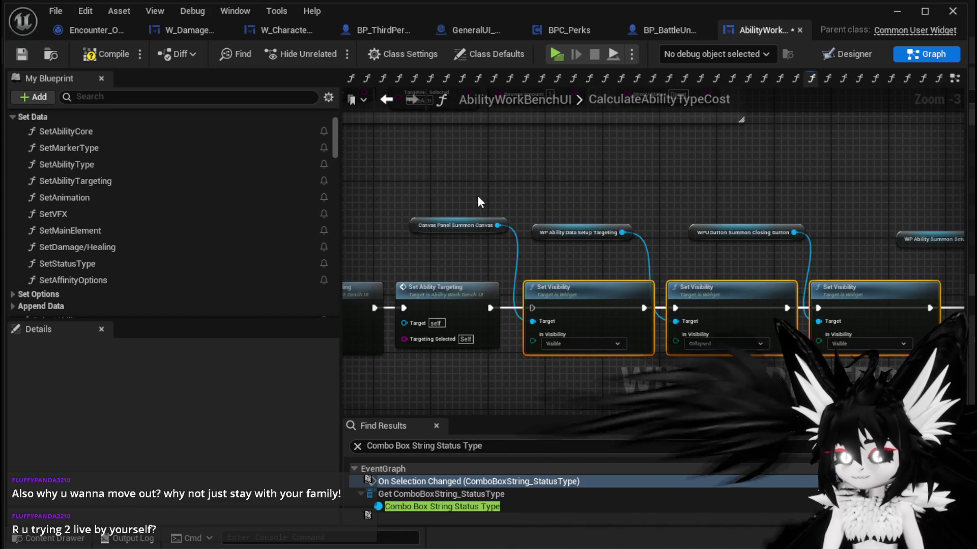
left_click_drag(438, 187, 767, 234)
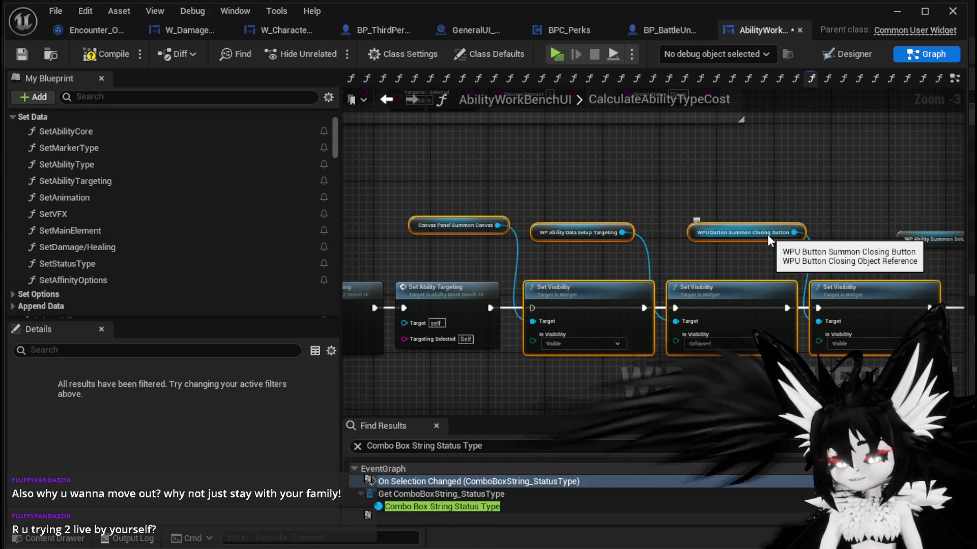
key("Delete")
left_click(104, 54)
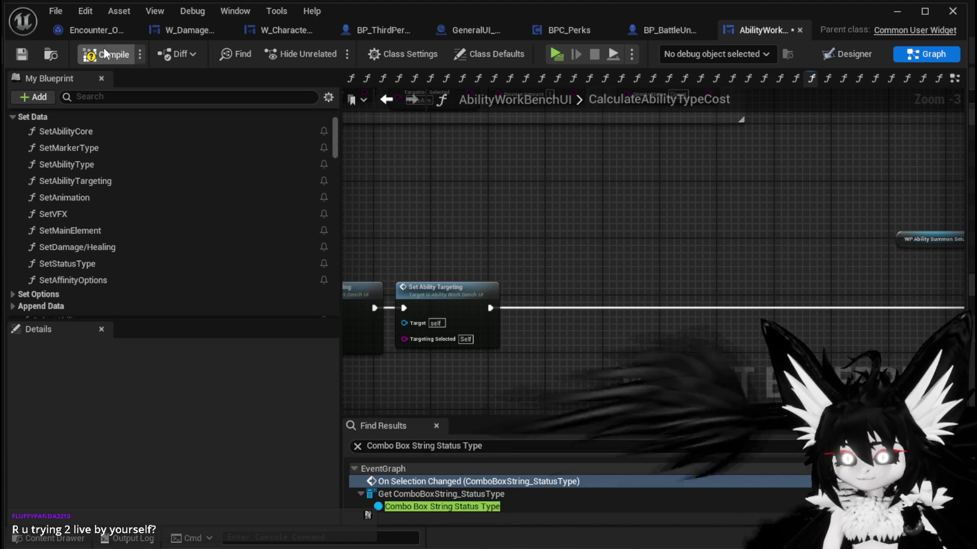
Save, then shift Set Points Left and the summon setup, Bind Event and Set Number nodes up-left.
left_click(22, 54)
left_click_drag(509, 305, 692, 285)
scroll(736, 174, "down", 2)
mouse_move(736, 174)
left_mouse_down()
mouse_move(646, 303)
mouse_move(602, 328)
mouse_move(731, 214)
mouse_move(778, 255)
mouse_move(556, 290)
mouse_move(611, 331)
mouse_move(699, 205)
left_mouse_up()
left_click_drag(608, 247, 560, 247)
mouse_move(724, 242)
left_mouse_down()
mouse_move(683, 208)
mouse_move(551, 186)
left_mouse_up()
left_click_drag(476, 182, 702, 328)
left_click_drag(839, 372, 840, 372)
mouse_move(580, 300)
left_mouse_down()
mouse_move(504, 204)
mouse_move(422, 209)
mouse_move(567, 262)
mouse_move(517, 264)
left_mouse_up()
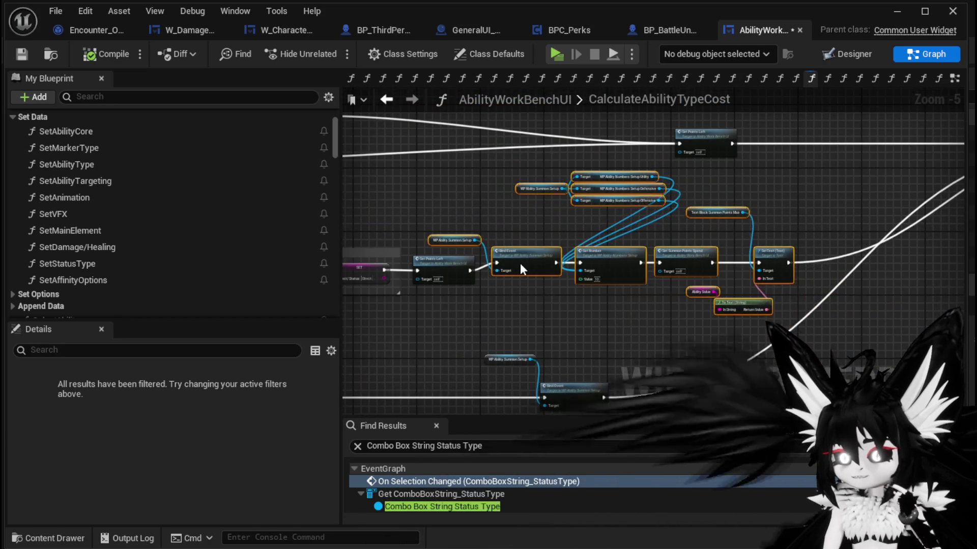
mouse_move(843, 241)
left_mouse_down()
mouse_move(881, 197)
mouse_move(778, 226)
mouse_move(634, 300)
mouse_move(633, 336)
mouse_move(678, 331)
mouse_move(534, 263)
left_mouse_up()
Straighten the exec wire via its reroute point, line up Set Points Left, and save.
left_click_drag(489, 222, 580, 249)
left_click(595, 209)
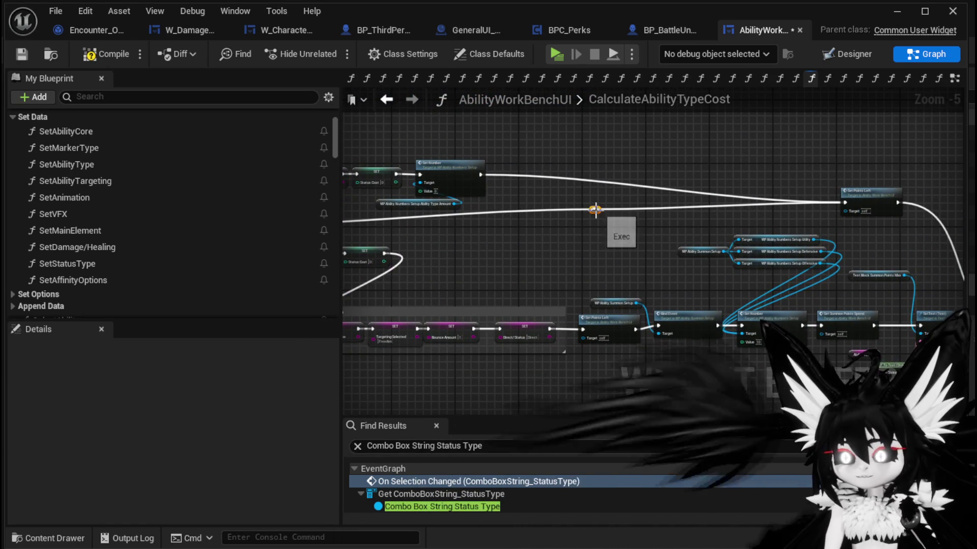
left_click_drag(712, 237, 752, 227)
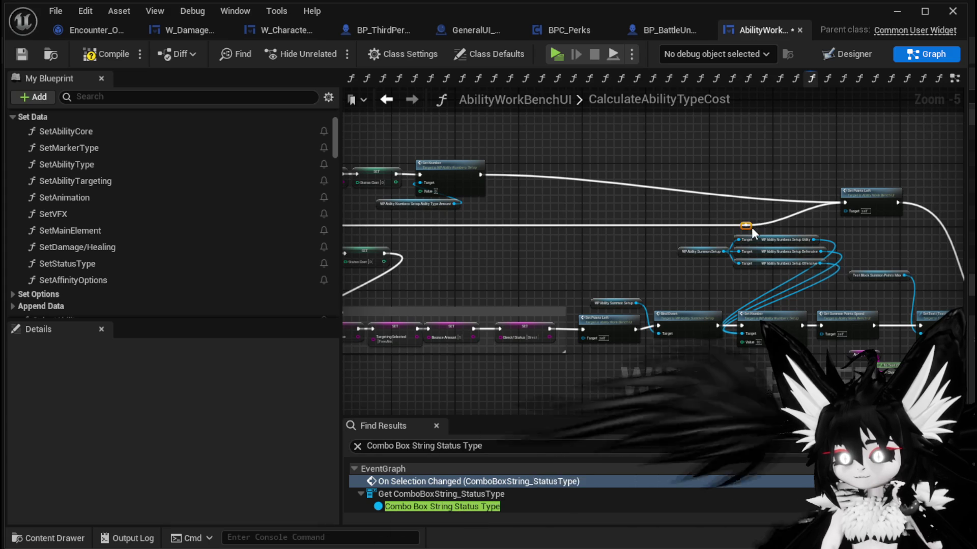
left_click_drag(552, 205, 445, 215)
mouse_move(756, 197)
left_mouse_down()
mouse_move(768, 179)
mouse_move(800, 196)
left_mouse_up()
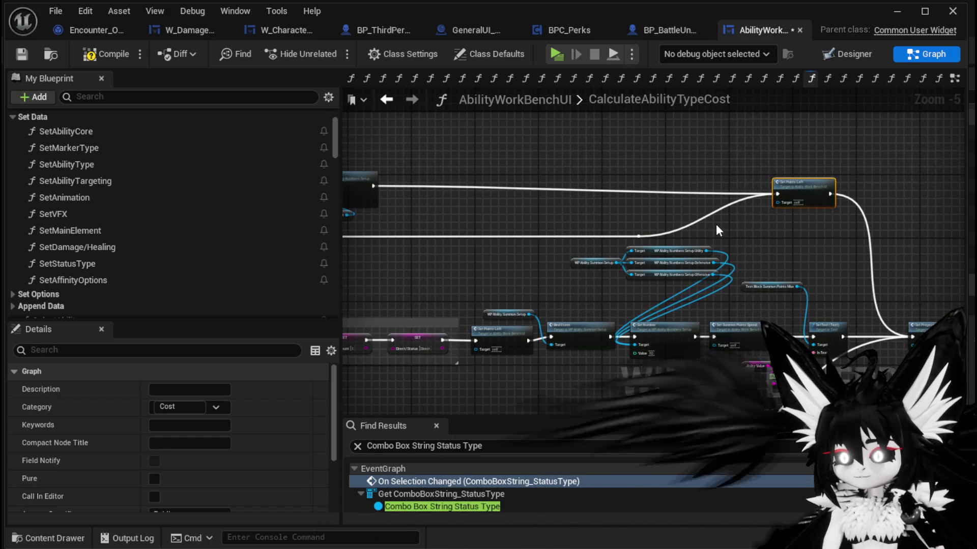
left_click_drag(725, 218, 801, 222)
left_click_drag(899, 176, 723, 176)
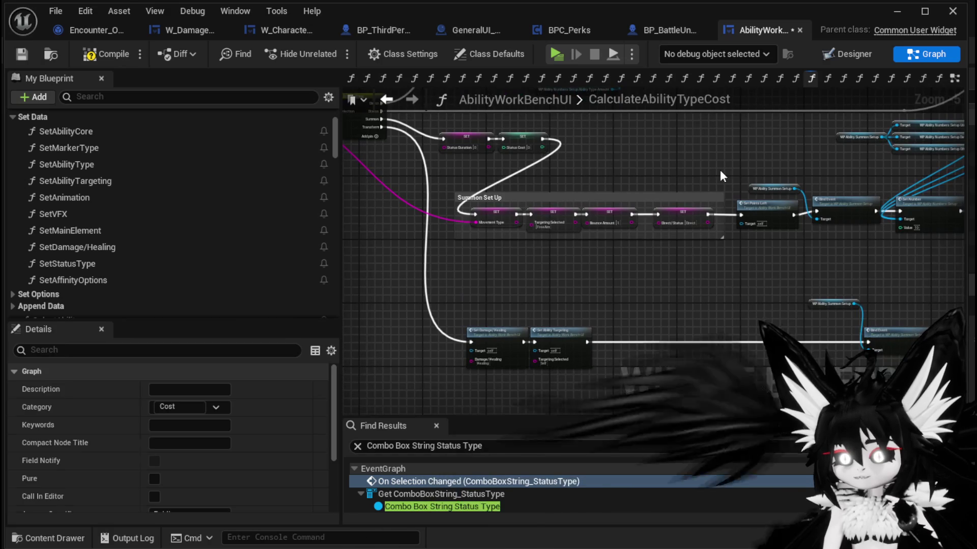
key("ctrl+s")
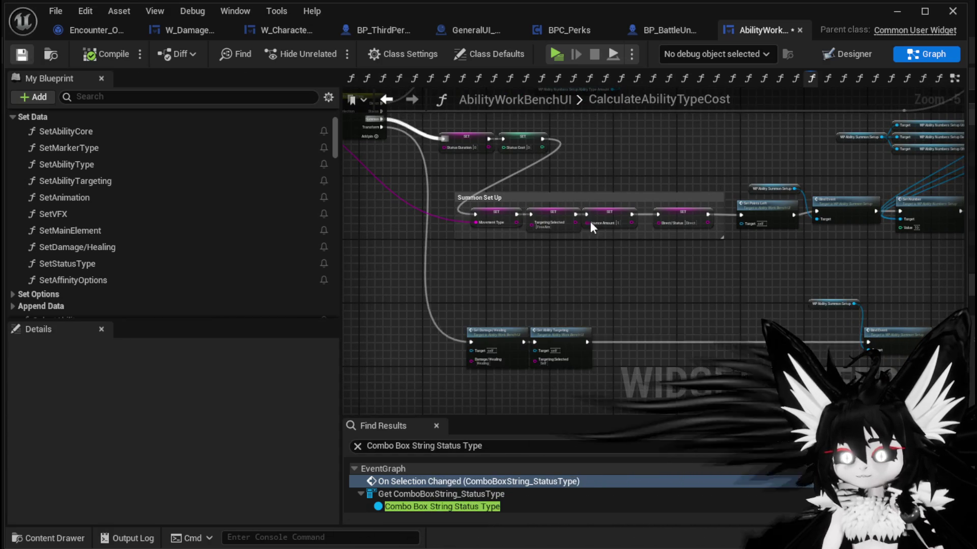
Reposition the WP_AbilitySummonSetup node and look over the Switch and SET nodes.
left_click_drag(661, 291, 443, 205)
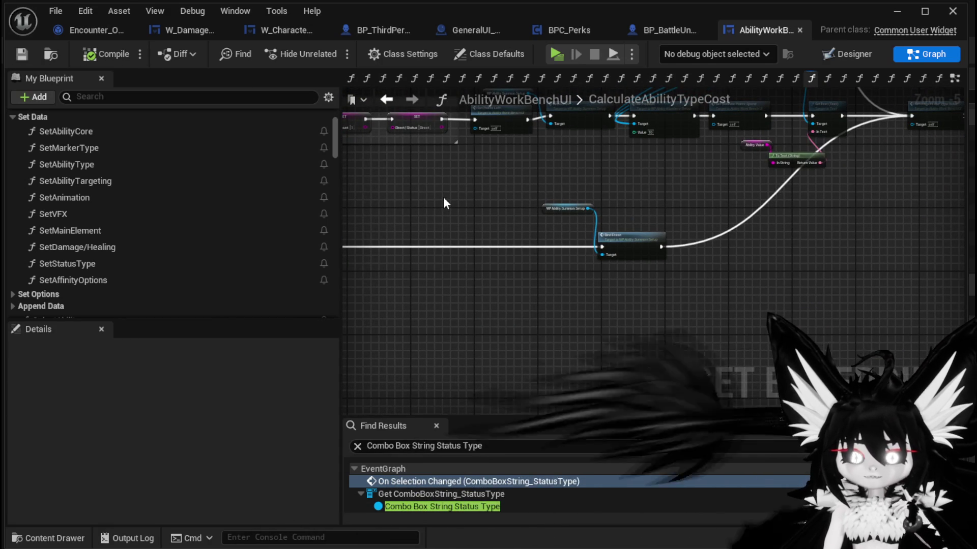
mouse_move(444, 204)
left_mouse_down()
mouse_move(490, 212)
mouse_move(664, 187)
left_mouse_up()
scroll(664, 188, "up", 2)
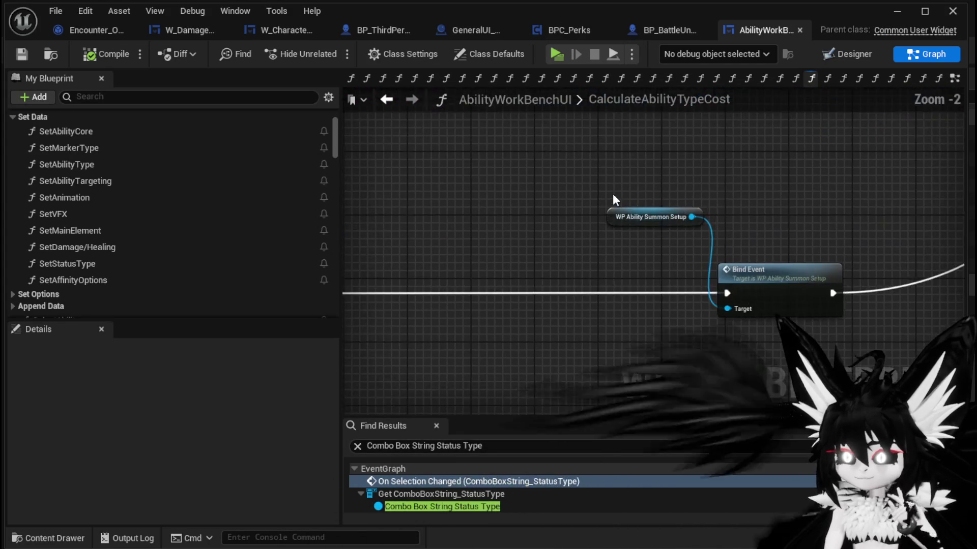
scroll(593, 191, "down", 1)
mouse_move(771, 273)
left_mouse_down()
mouse_move(734, 322)
mouse_move(754, 365)
mouse_move(753, 332)
mouse_move(529, 309)
left_mouse_up()
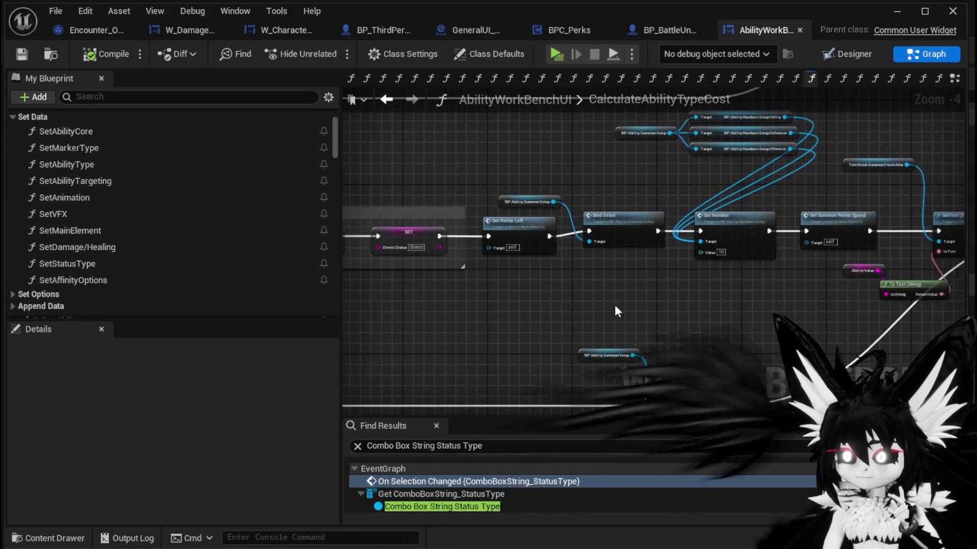
mouse_move(673, 294)
left_mouse_down()
mouse_move(518, 294)
mouse_move(655, 300)
left_mouse_up()
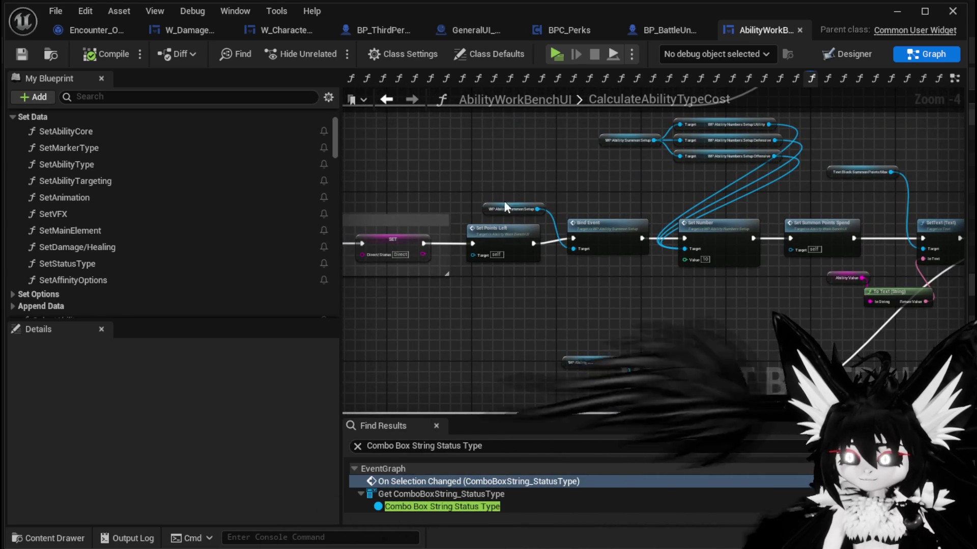
mouse_move(494, 205)
left_mouse_down()
mouse_move(557, 189)
mouse_move(475, 220)
mouse_move(597, 239)
left_mouse_up()
scroll(510, 231, "up", 2)
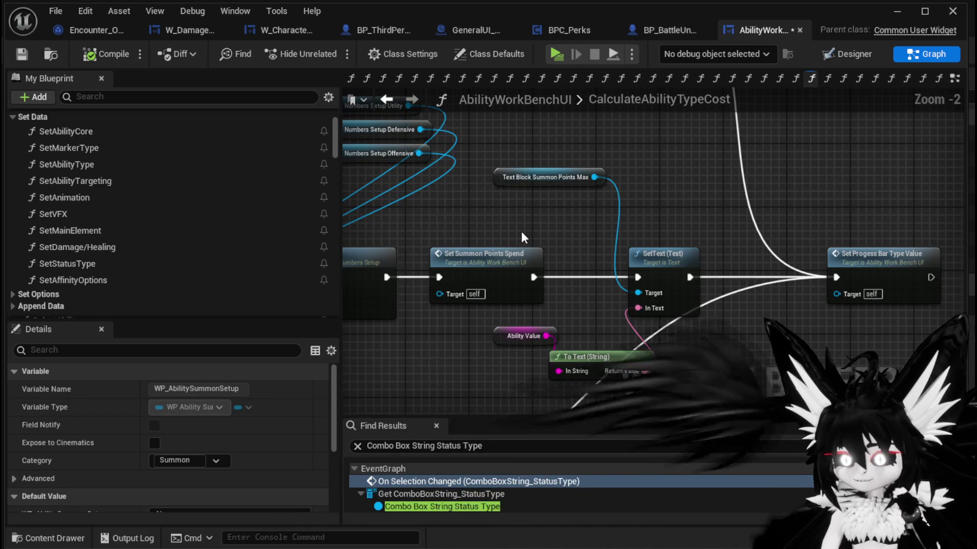
scroll(779, 262, "down", 3)
left_click_drag(521, 231, 843, 268)
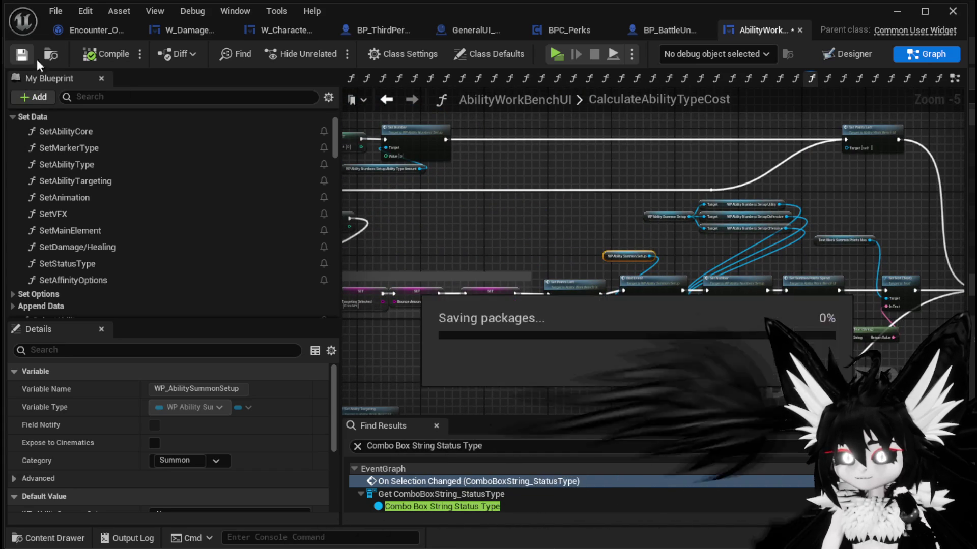
left_click_drag(436, 175, 761, 190)
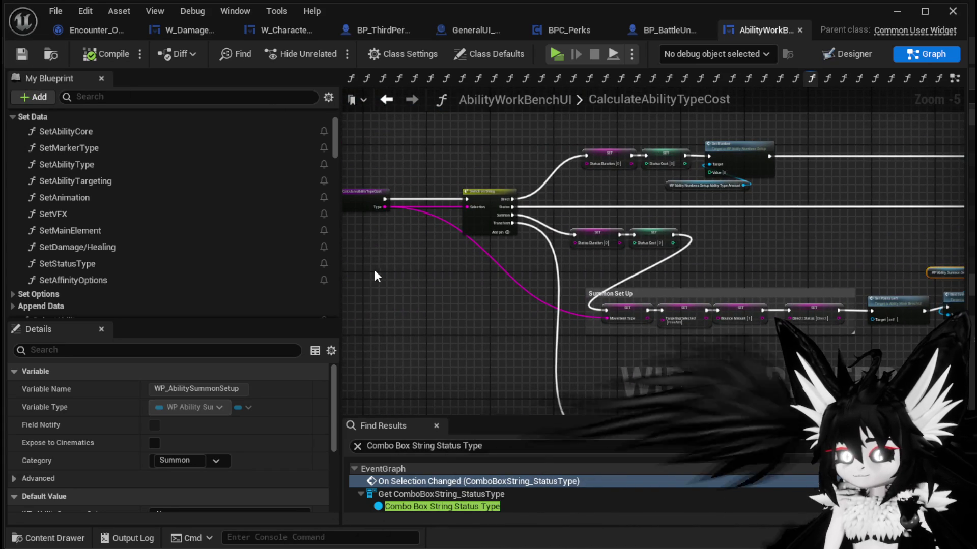
mouse_move(377, 268)
left_mouse_down()
mouse_move(392, 204)
mouse_move(422, 275)
left_mouse_up()
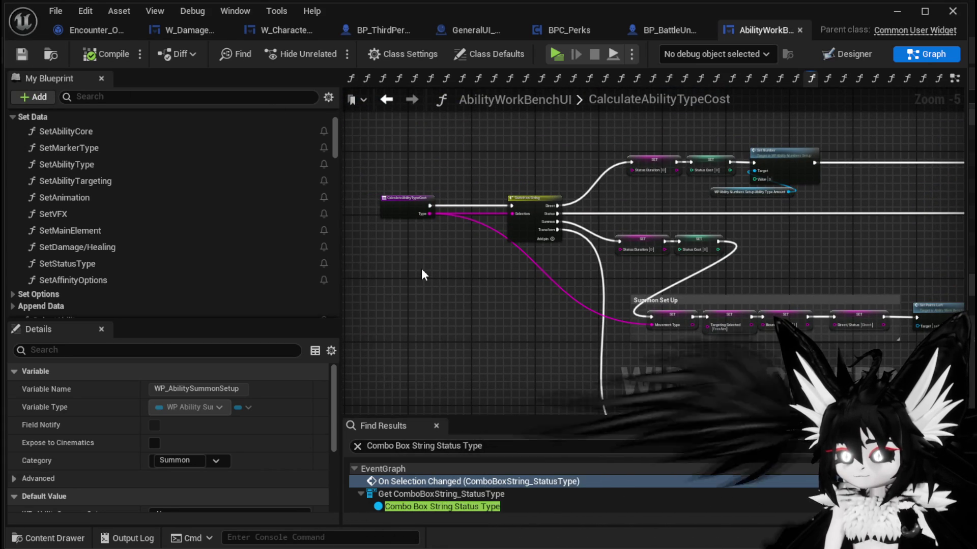
left_click_drag(823, 244, 643, 228)
Play the level, load the summon magic ability at the workbench, then stop and save the map.
left_click(897, 11)
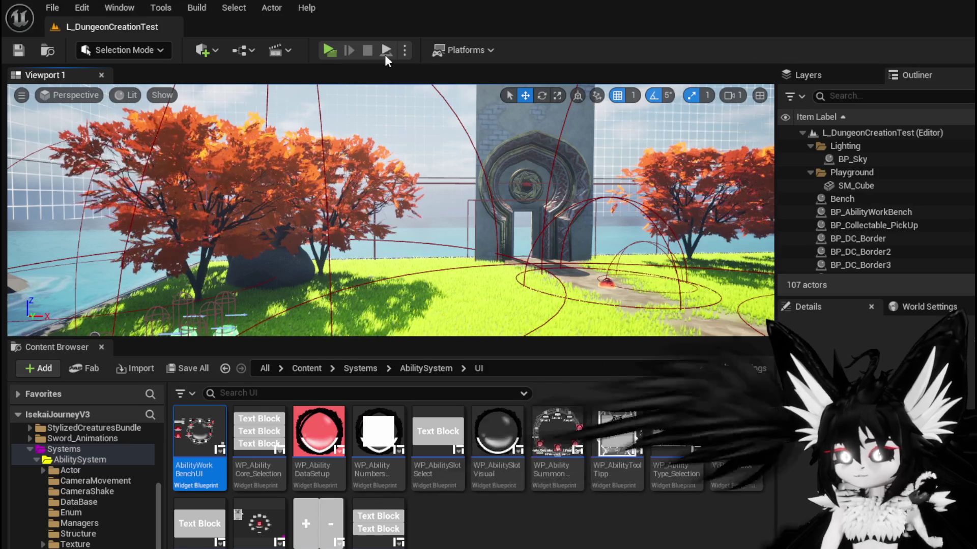
left_click(331, 51)
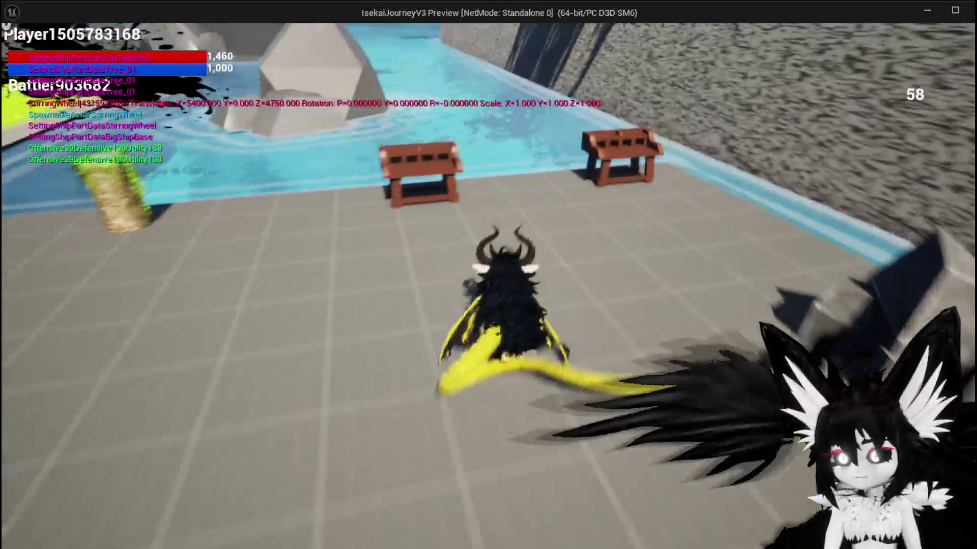
key("e")
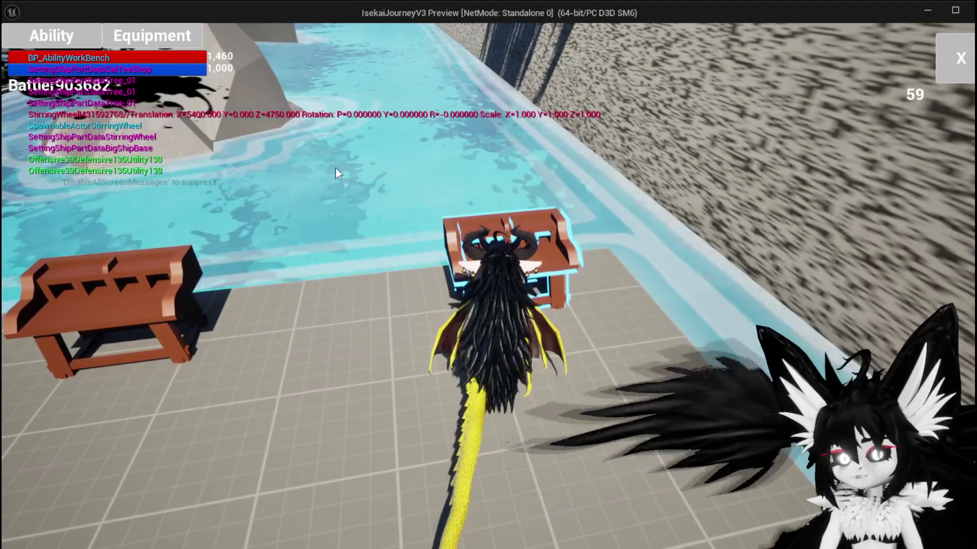
left_click(77, 45)
left_click(130, 124)
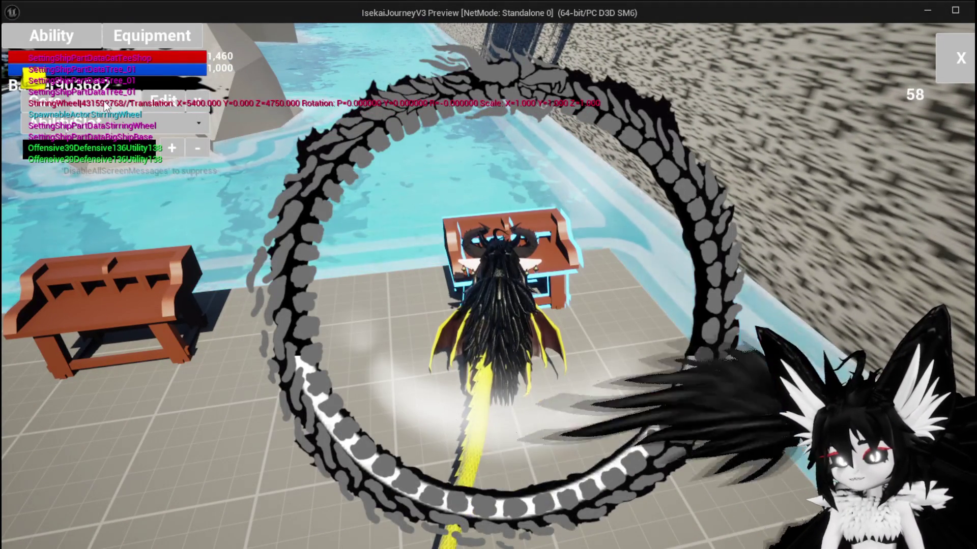
left_click(130, 131)
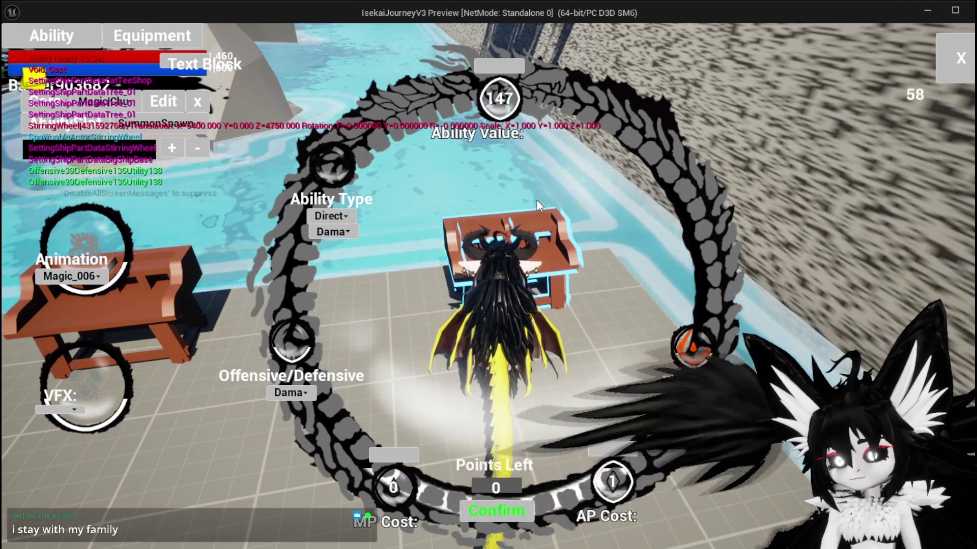
key("Escape")
key("ctrl+s")
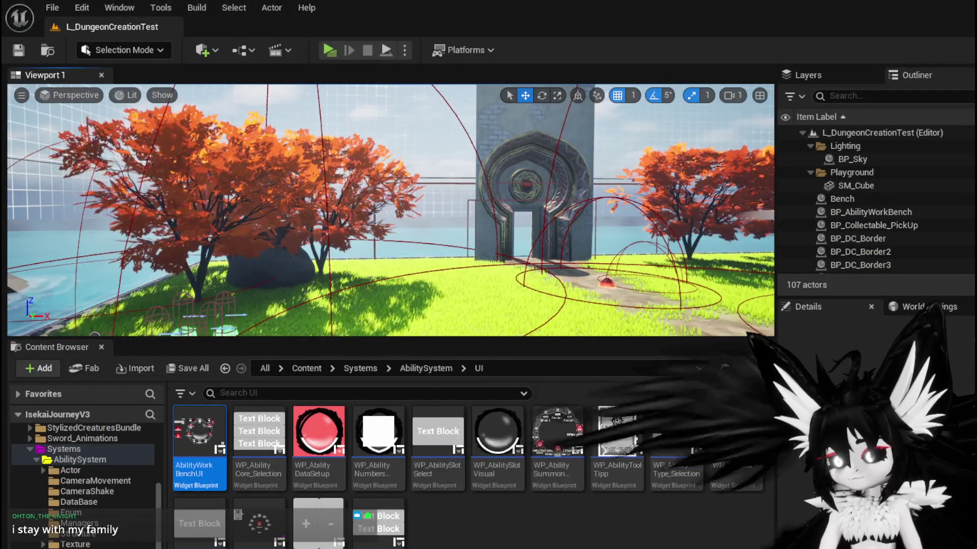
Return to AbilityWorkBenchUI and open the SetPointsLeft function graph.
key("alt+Tab")
scroll(633, 336, "up", 3)
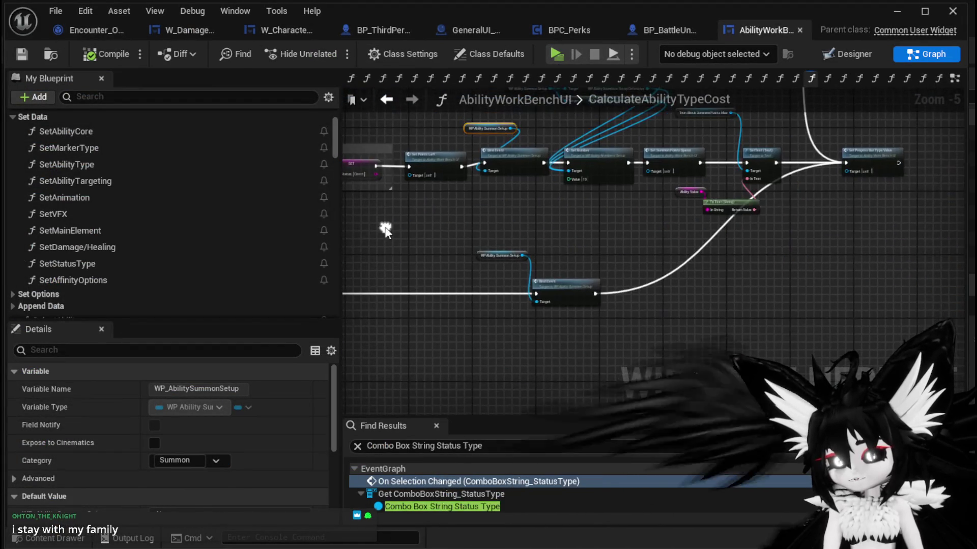
scroll(597, 237, "down", 2)
mouse_move(597, 236)
left_mouse_down()
mouse_move(597, 332)
mouse_move(503, 346)
mouse_move(666, 249)
mouse_move(798, 255)
mouse_move(448, 257)
left_mouse_up()
scroll(448, 257, "up", 1)
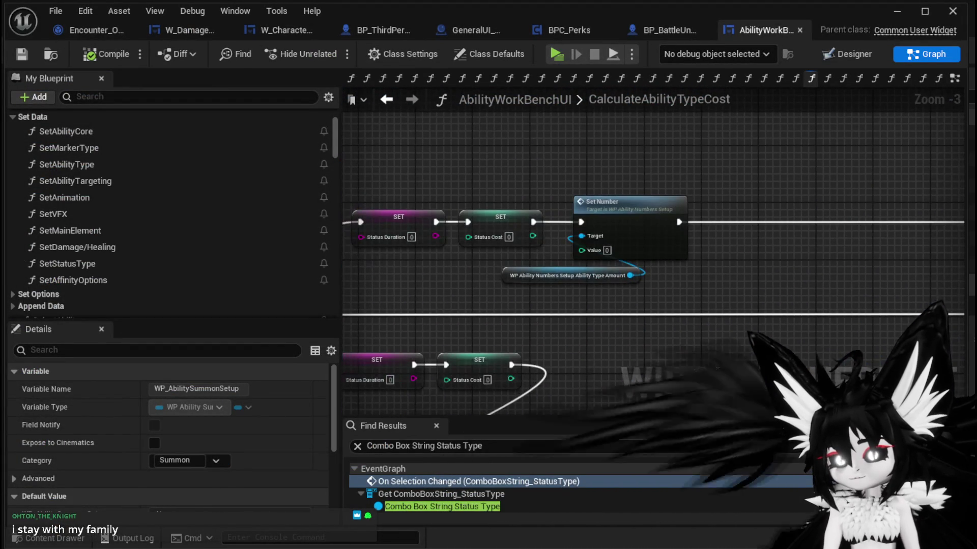
double_click(777, 188)
mouse_move(728, 264)
left_mouse_down()
mouse_move(463, 180)
mouse_move(344, 204)
mouse_move(963, 179)
mouse_move(526, 220)
left_mouse_up()
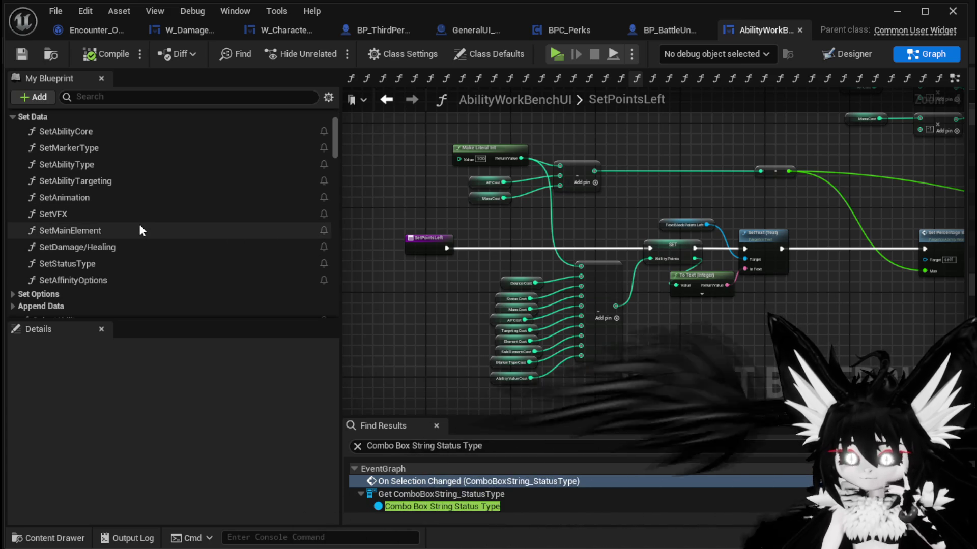
Close the SetStatusType, SetVFX, AddAbility, CalculateAbilityTypeCost, GetOriginalAbility and other extra function graph tabs.
left_click(353, 78)
left_click_drag(340, 112, 184, 112)
left_click(209, 78)
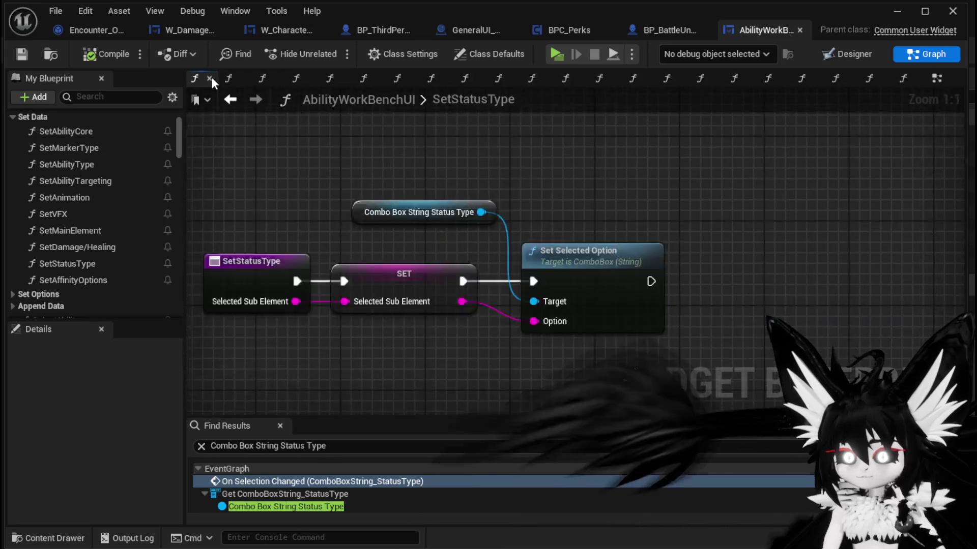
left_click(212, 78)
left_click(211, 77)
left_click(214, 78)
left_click(221, 78)
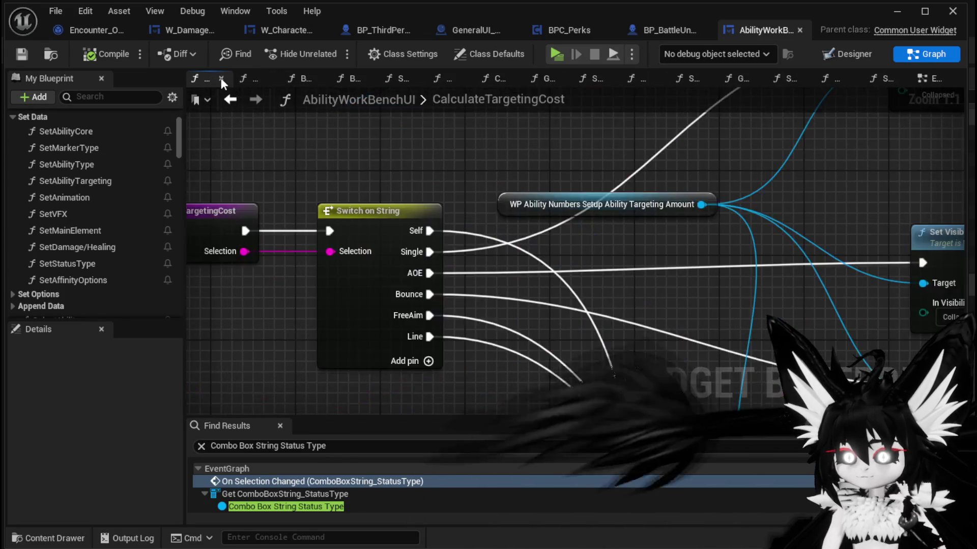
left_click(221, 78)
left_click(227, 77)
left_click(230, 78)
left_click(239, 78)
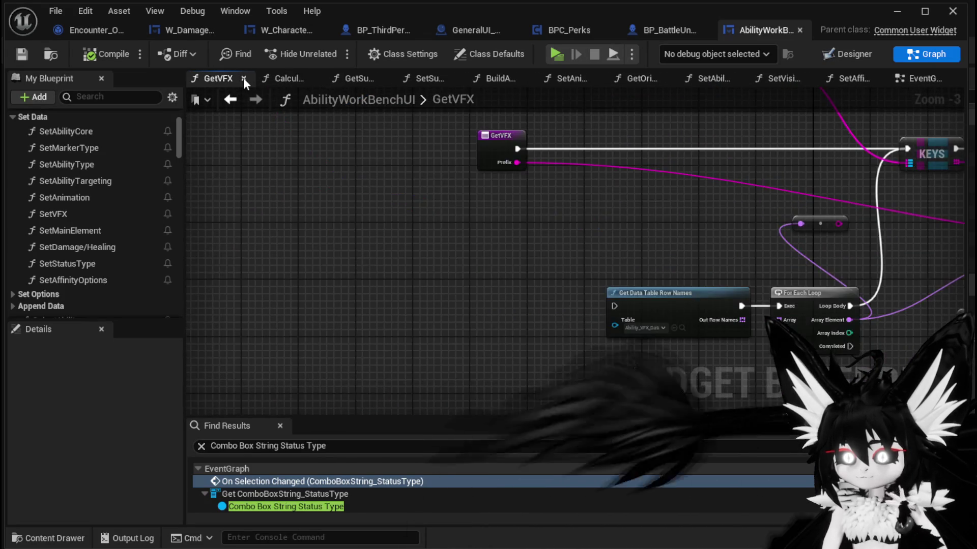
left_click(244, 77)
left_click(253, 77)
left_click(260, 78)
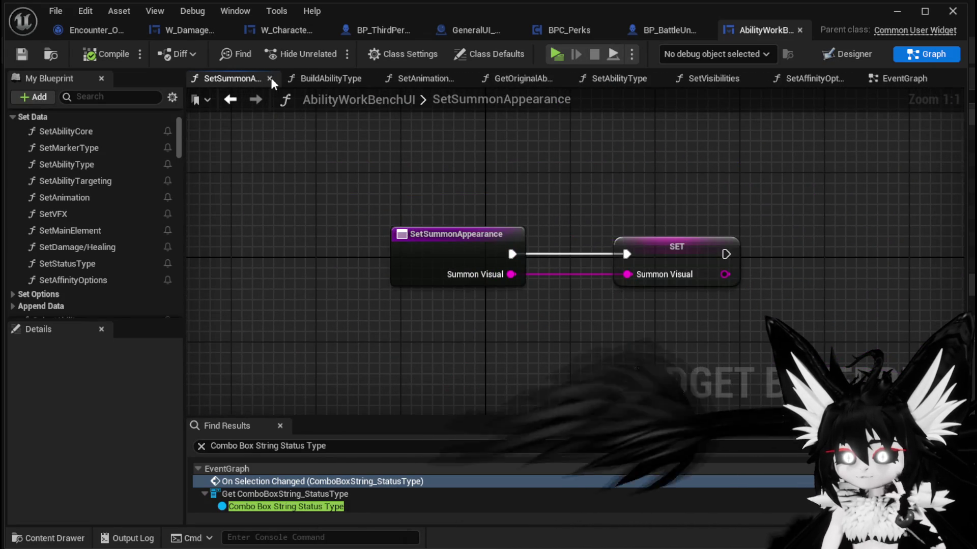
left_click(271, 78)
left_click(281, 78)
left_click(286, 78)
left_click(283, 79)
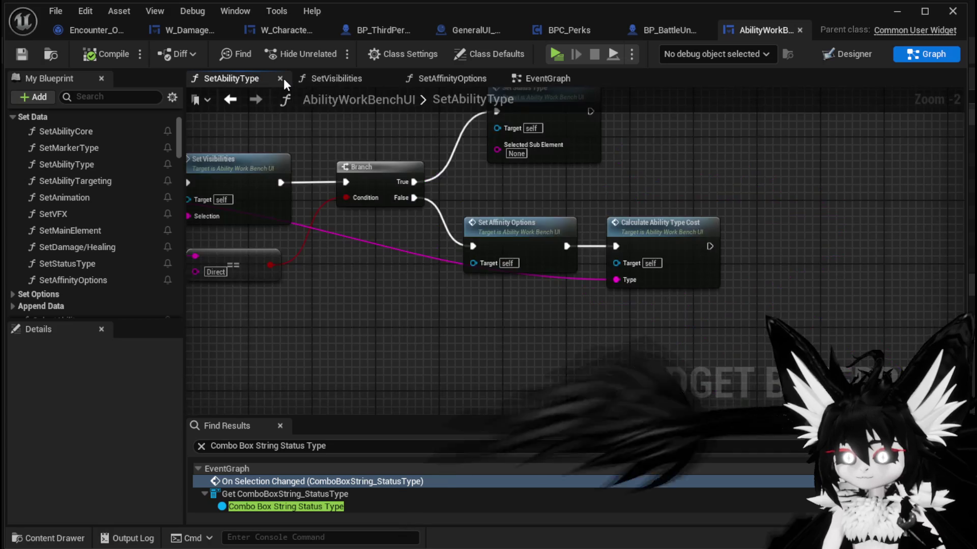
Close the SetAbilityType and SetVisibilities graphs and survey the EventGraph's ConfirmButton and ability-adding nodes.
left_click(283, 78)
left_click(283, 78)
left_click(283, 79)
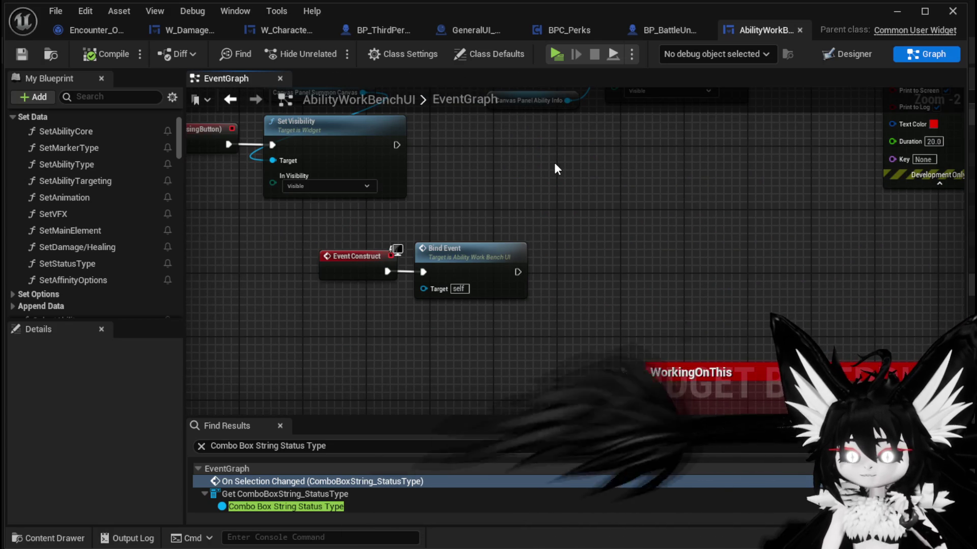
scroll(493, 191, "down", 2)
scroll(534, 244, "up", 3)
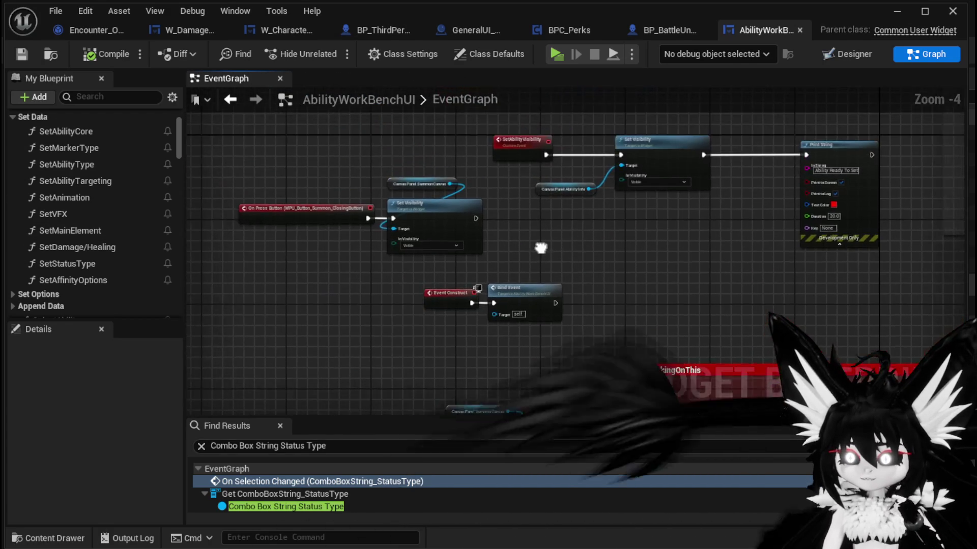
mouse_move(505, 243)
left_mouse_down()
mouse_move(561, 135)
mouse_move(561, 76)
mouse_move(537, 212)
mouse_move(182, 190)
mouse_move(174, 146)
mouse_move(509, 126)
left_mouse_up()
scroll(536, 213, "down", 2)
mouse_move(570, 223)
left_mouse_down()
mouse_move(604, 131)
mouse_move(483, 205)
mouse_move(248, 207)
mouse_move(590, 301)
mouse_move(346, 342)
mouse_move(246, 270)
mouse_move(367, 284)
mouse_move(526, 190)
mouse_move(529, 176)
left_mouse_up()
scroll(484, 206, "down", 2)
scroll(590, 301, "down", 2)
scroll(524, 320, "up", 4)
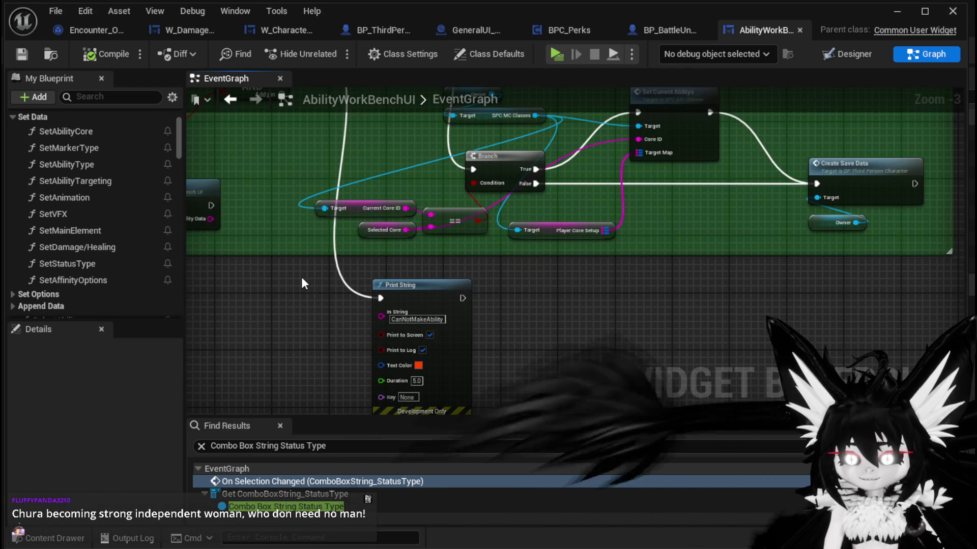
scroll(302, 280, "down", 2)
mouse_move(285, 278)
left_mouse_down()
mouse_move(475, 322)
mouse_move(417, 286)
mouse_move(325, 304)
mouse_move(525, 289)
left_mouse_up()
scroll(324, 305, "up", 4)
scroll(355, 289, "down", 1)
scroll(317, 228, "down", 1)
mouse_move(317, 228)
left_mouse_down()
mouse_move(489, 231)
mouse_move(752, 215)
mouse_move(582, 280)
mouse_move(509, 229)
mouse_move(662, 285)
mouse_move(578, 191)
mouse_move(745, 143)
mouse_move(601, 143)
mouse_move(810, 139)
mouse_move(499, 147)
mouse_move(768, 174)
mouse_move(493, 299)
mouse_move(580, 294)
mouse_move(505, 299)
left_mouse_up()
Move the Print String, REMOVE and Branch nodes, nudge the BPC MC Classes getter, and save.
left_click_drag(867, 218, 857, 201)
mouse_move(497, 279)
left_mouse_down()
mouse_move(675, 298)
mouse_move(771, 333)
left_mouse_up()
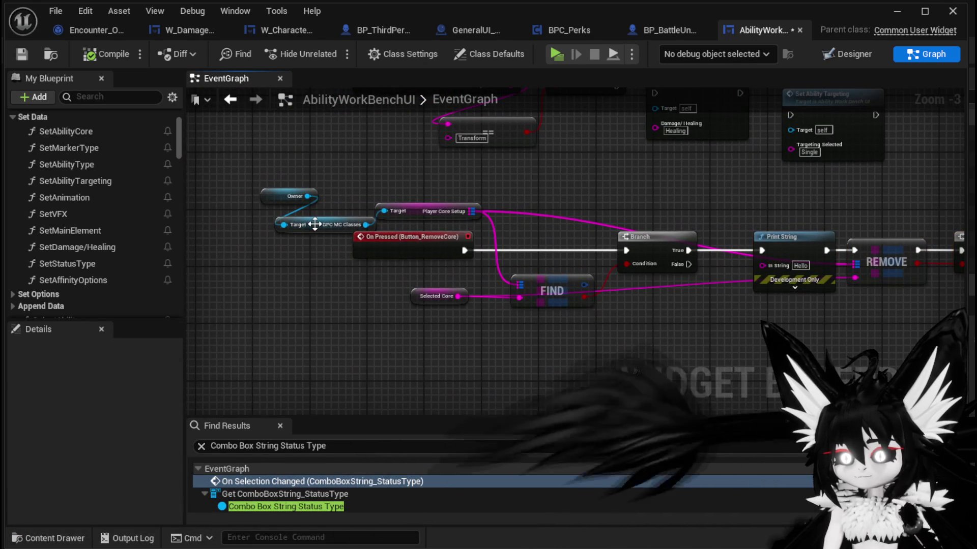
left_click_drag(315, 224, 304, 219)
left_click(377, 179)
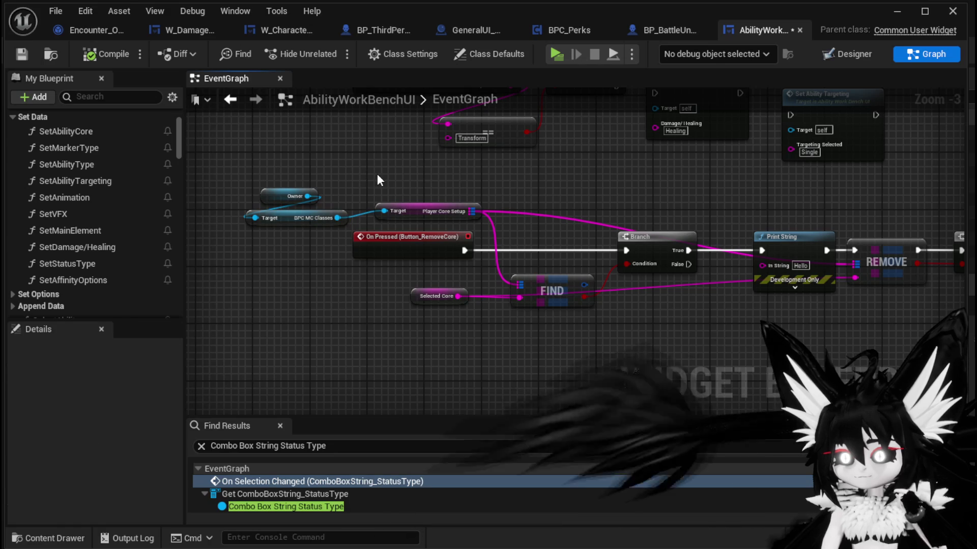
left_click_drag(671, 213, 598, 336)
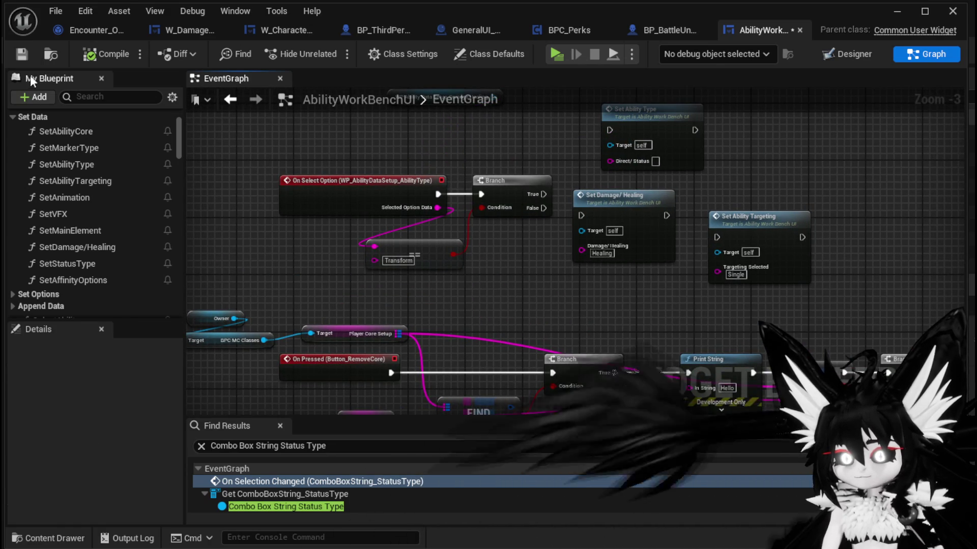
left_click(21, 53)
Zoom out across the EventGraph and open the SetMarkerType function graph.
scroll(835, 183, "down", 1)
scroll(834, 183, "down", 3)
scroll(585, 196, "down", 3)
mouse_move(585, 197)
left_mouse_down()
mouse_move(502, 264)
mouse_move(581, 318)
left_mouse_up()
scroll(458, 188, "up", 3)
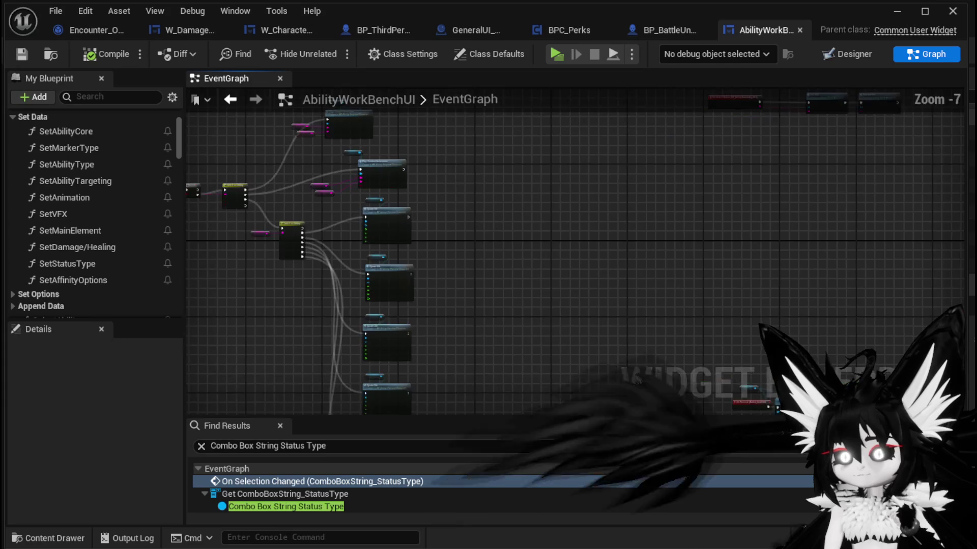
scroll(606, 201, "up", 3)
mouse_move(676, 203)
left_mouse_down()
mouse_move(761, 200)
mouse_move(187, 182)
left_mouse_up()
scroll(405, 250, "down", 1)
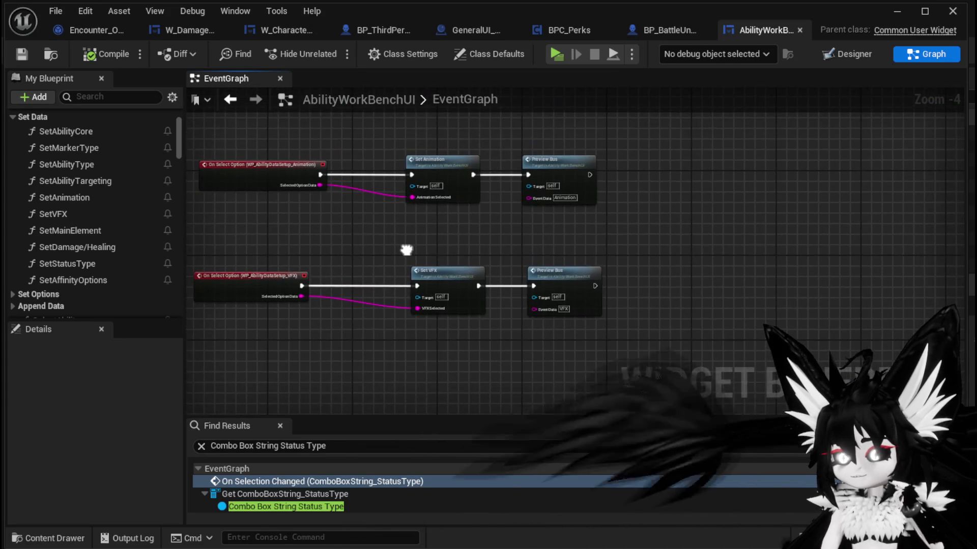
scroll(401, 91, "down", 2)
mouse_move(402, 91)
left_mouse_down()
mouse_move(506, 212)
mouse_move(517, 148)
left_mouse_up()
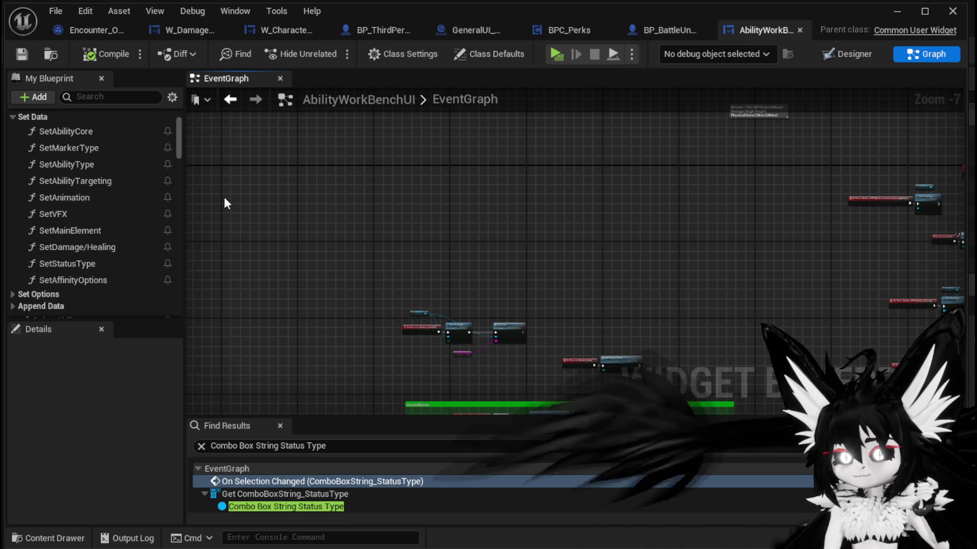
double_click(92, 152)
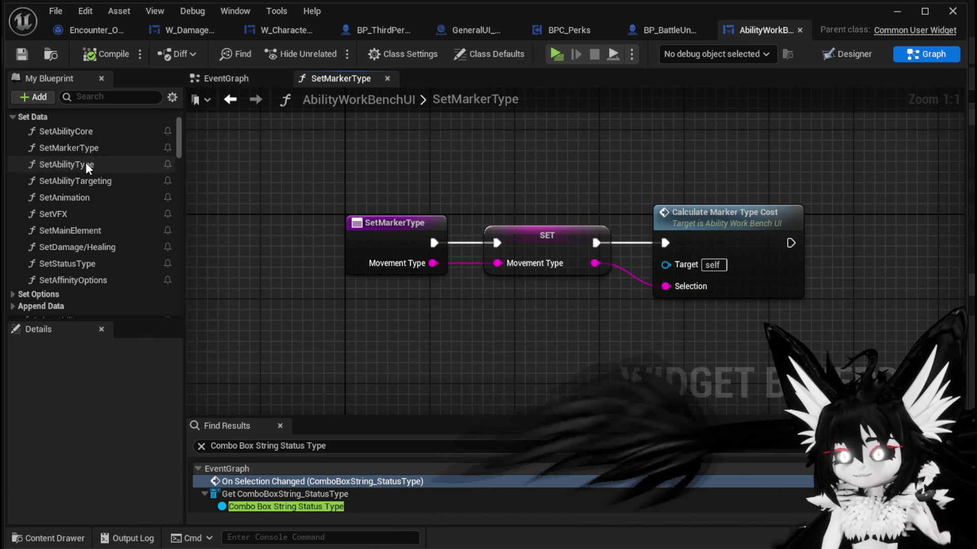
Open CalculateMarkerTypeCost, then SetVisibilities, and widen the My Blueprint member list.
double_click(720, 219)
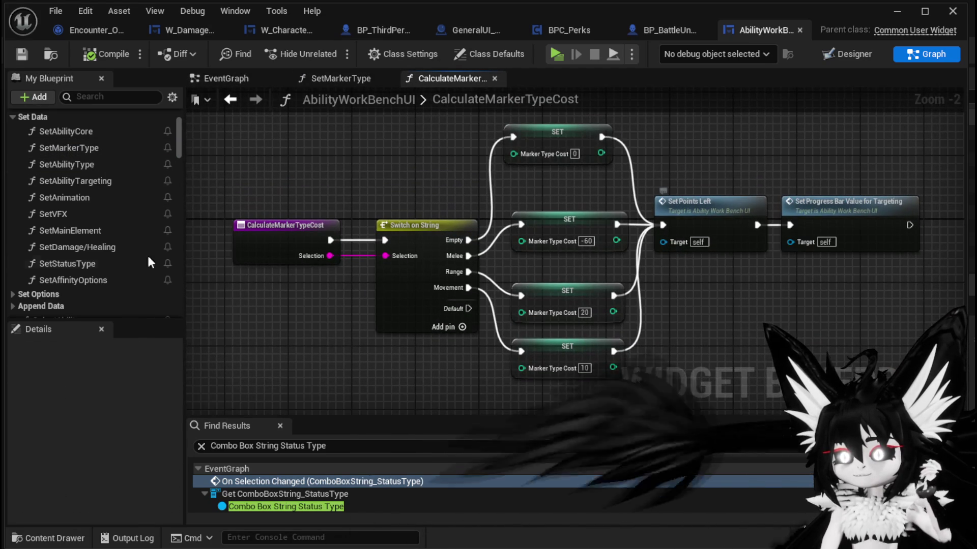
scroll(102, 241, "down", 10)
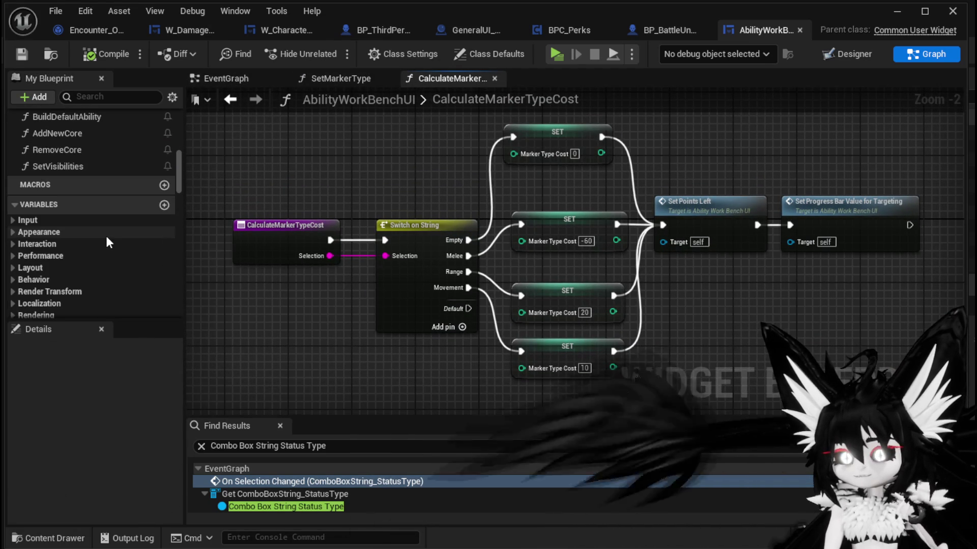
double_click(65, 171)
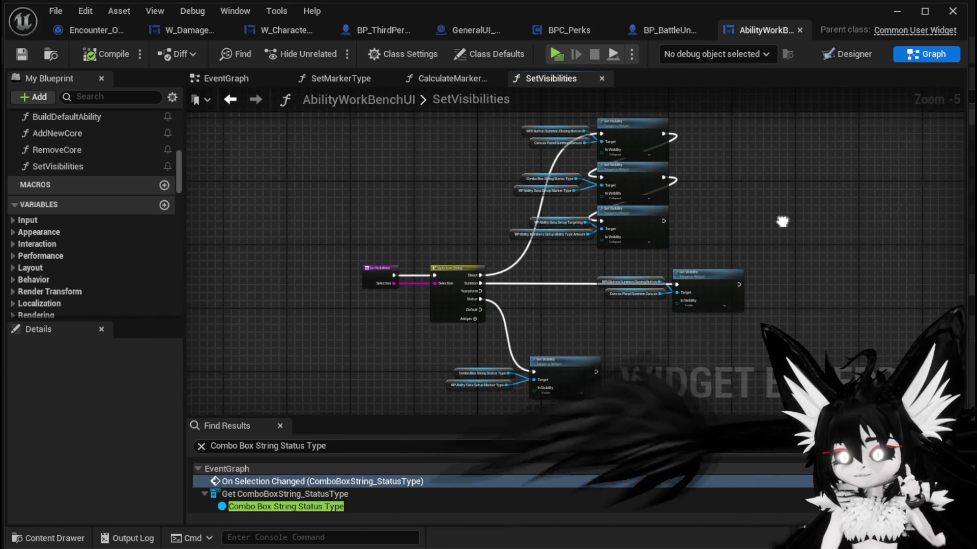
scroll(99, 247, "down", 5)
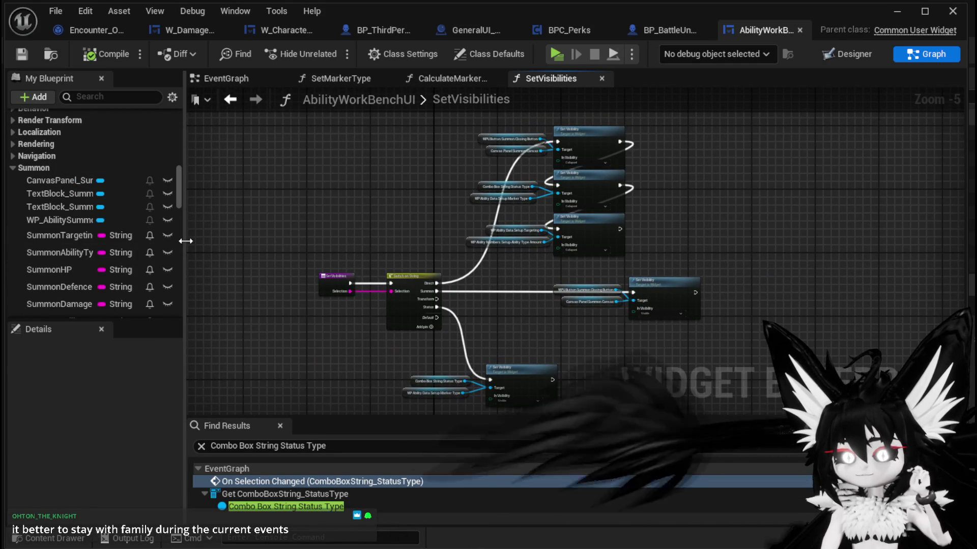
left_click_drag(186, 240, 347, 249)
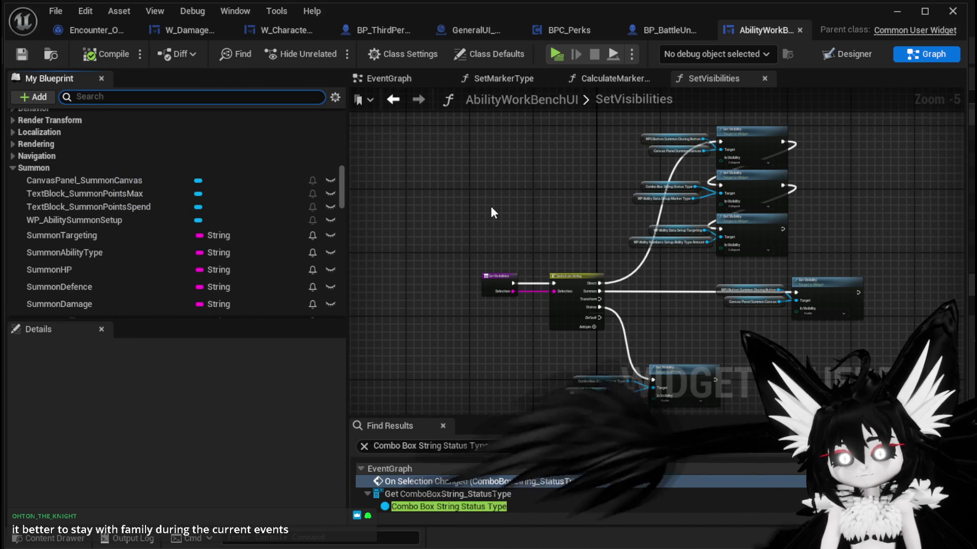
Search 'Target' and place a WP_AbilityDataSetup_Targeting getter near the top of SetVisibilities.
type("Target")
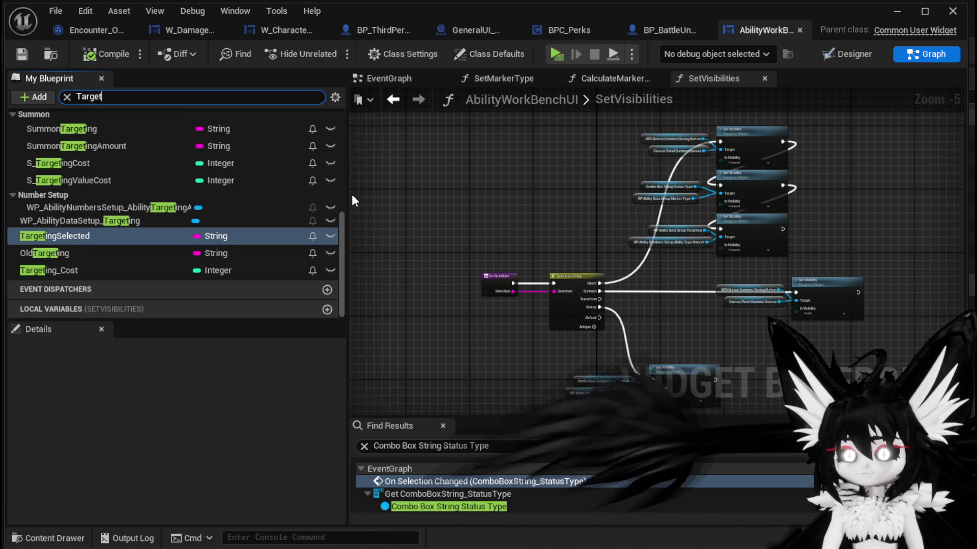
scroll(215, 192, "up", 2)
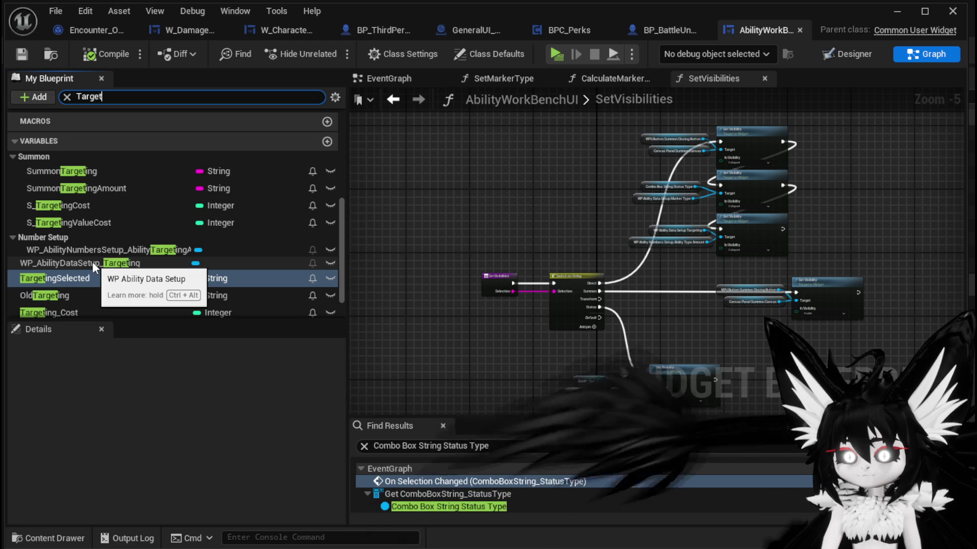
left_click_drag(92, 261, 502, 206)
left_click(529, 231)
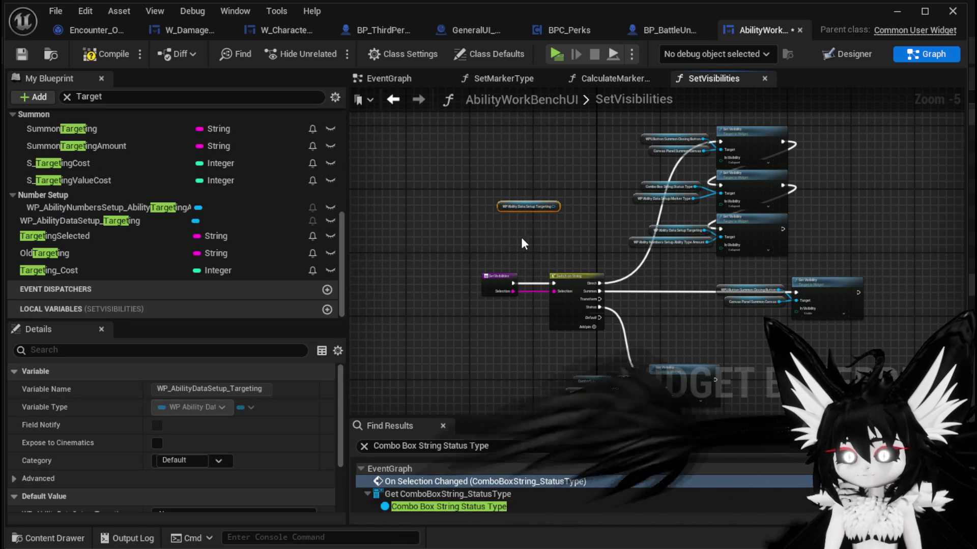
scroll(458, 234, "up", 2)
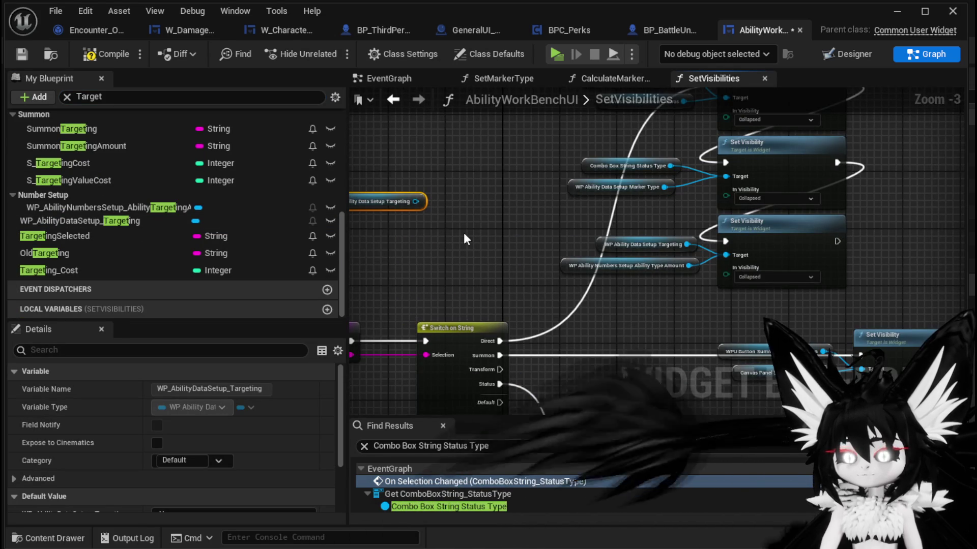
left_click_drag(415, 202, 471, 231)
type("et")
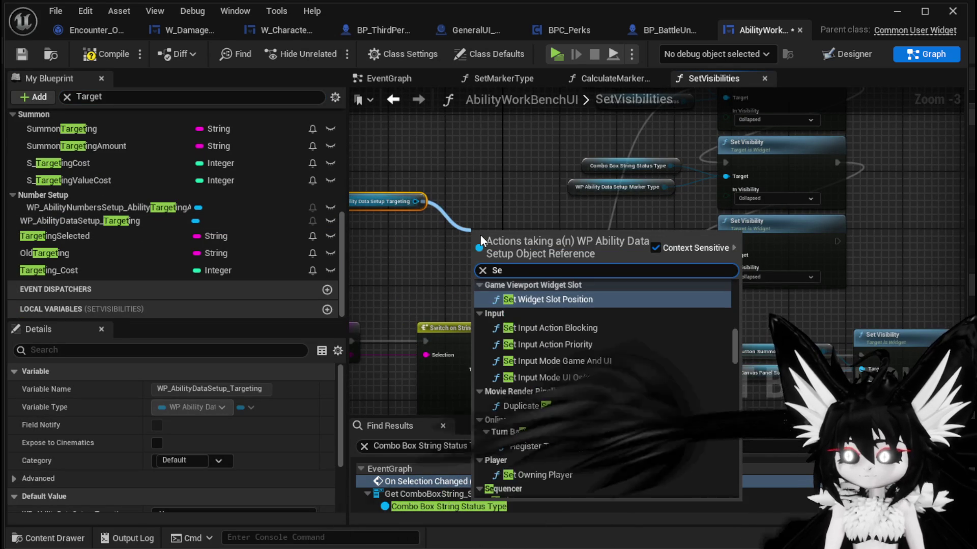
mouse_move(524, 222)
left_mouse_down()
mouse_move(955, 108)
mouse_move(944, 142)
mouse_move(847, 215)
left_mouse_up()
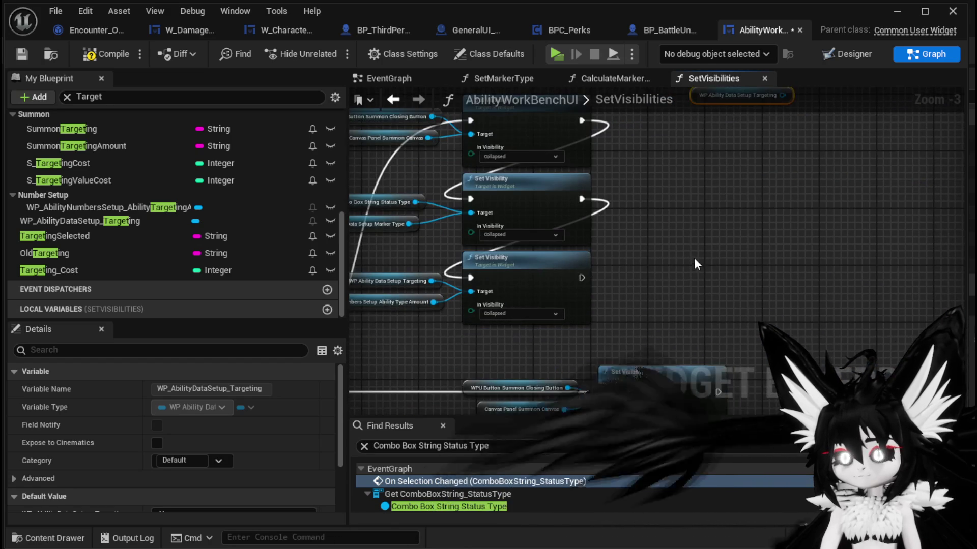
Paste a Set Visibility node targeting that widget, set it Visible, and chain it after the third one.
left_click(580, 285)
key("ctrl+v")
mouse_move(715, 156)
left_mouse_down()
mouse_move(659, 261)
mouse_move(663, 253)
left_mouse_up()
left_click(712, 276)
left_click(685, 288)
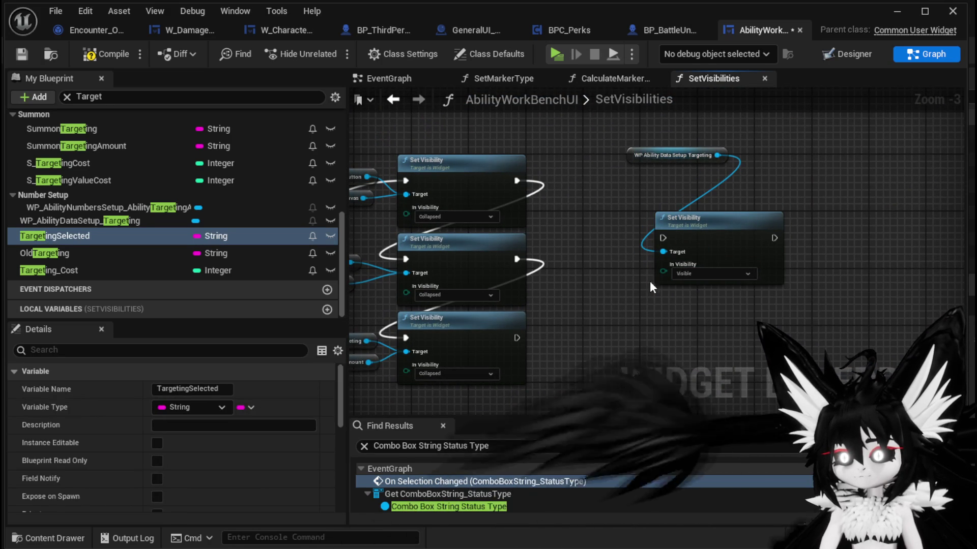
left_click_drag(718, 226, 719, 219)
mouse_move(525, 337)
left_mouse_down()
mouse_move(669, 223)
mouse_move(746, 194)
left_mouse_up()
left_click(618, 259)
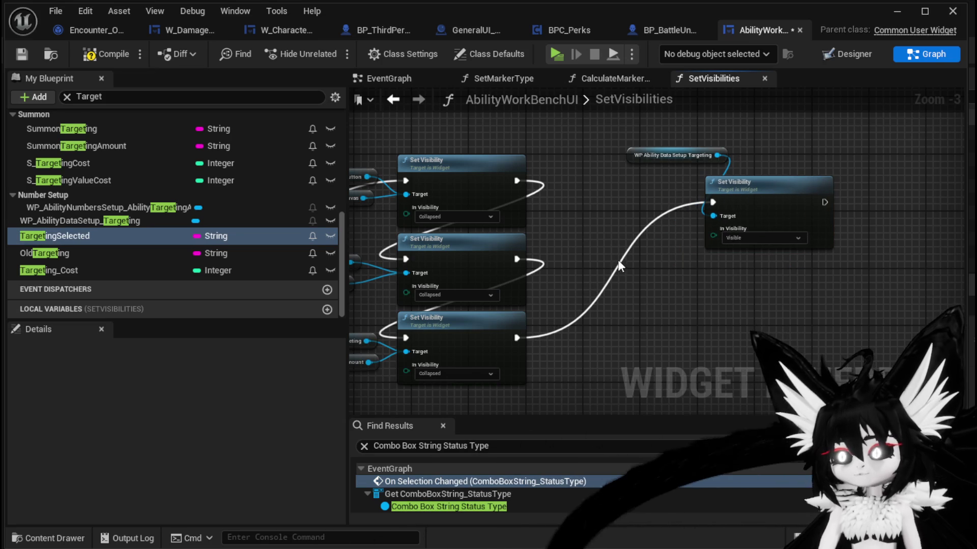
Compile and save the widget blueprint, then drag the TargetingSelected variable into the graph.
left_click(102, 54)
left_click(23, 54)
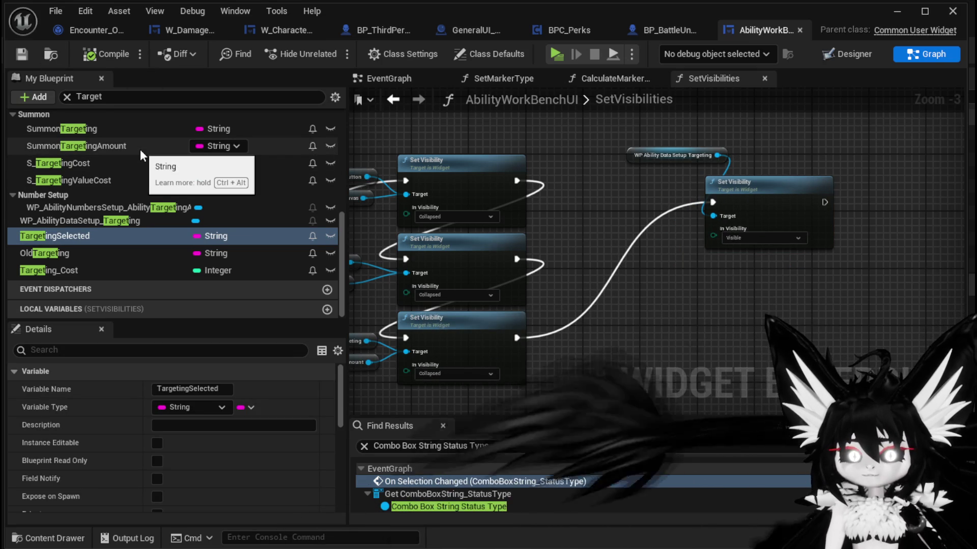
scroll(140, 149, "up", 5)
scroll(216, 163, "down", 5)
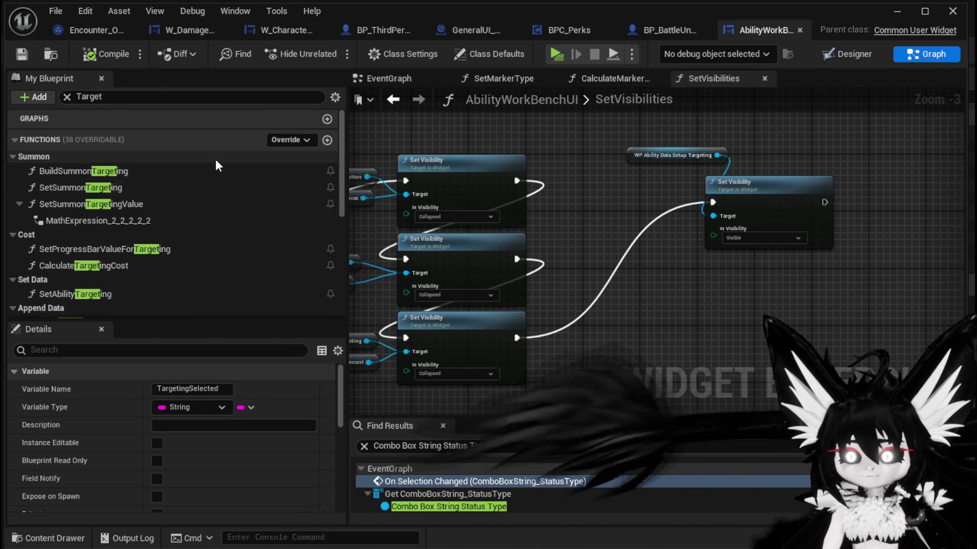
scroll(215, 165, "down", 2)
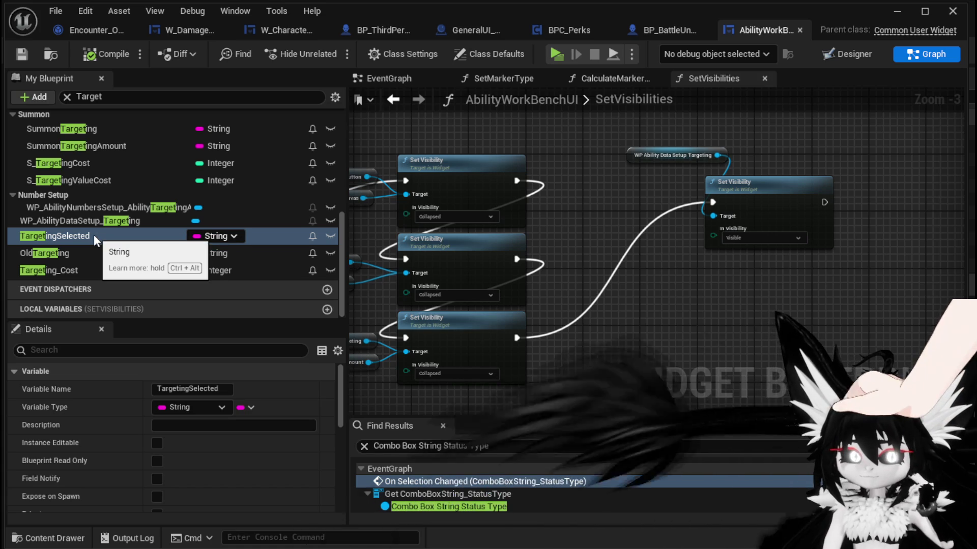
left_click_drag(93, 235, 516, 294)
Add a TargetingSelected getter and feed it into a new Switch on String node.
left_click_drag(606, 313, 605, 315)
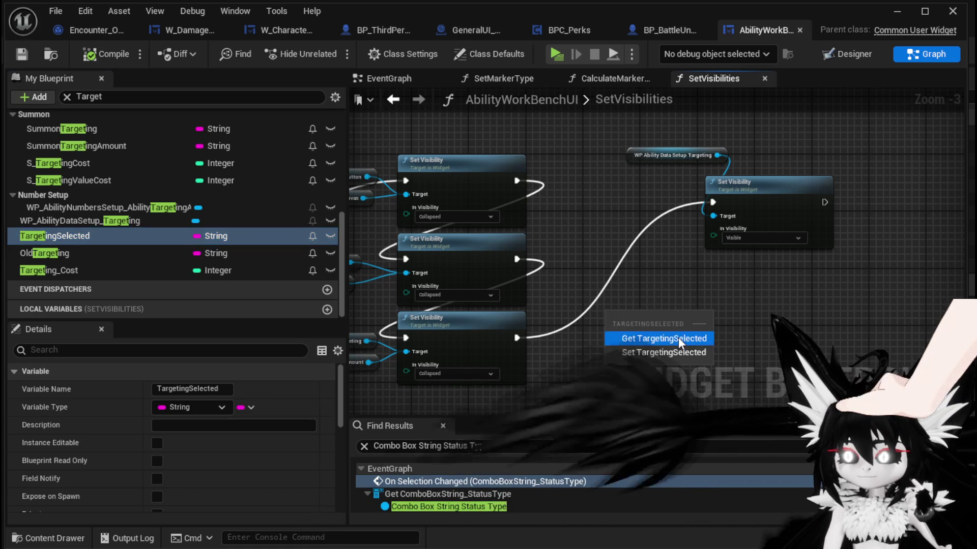
left_click(678, 337)
left_click_drag(575, 284, 642, 283)
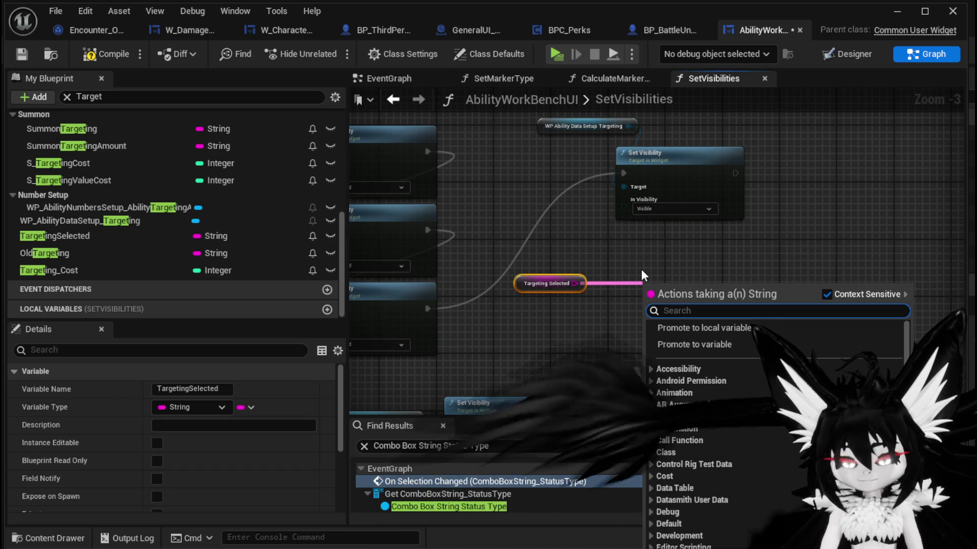
type("Siw")
key("BackSpace")
key("BackSpace")
type("wit")
key("Return")
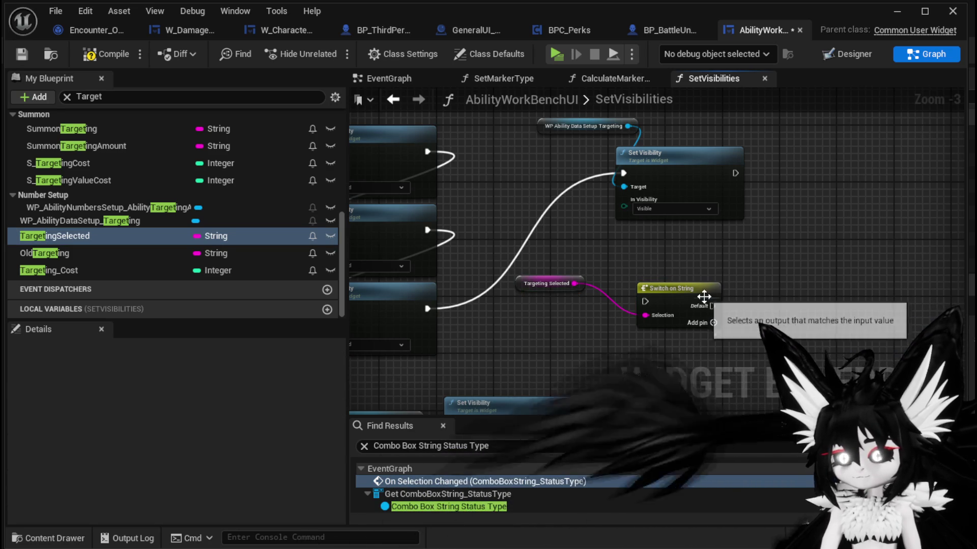
Add the switch's first two cases, named Single and AOE.
left_click(664, 293)
left_click(244, 390)
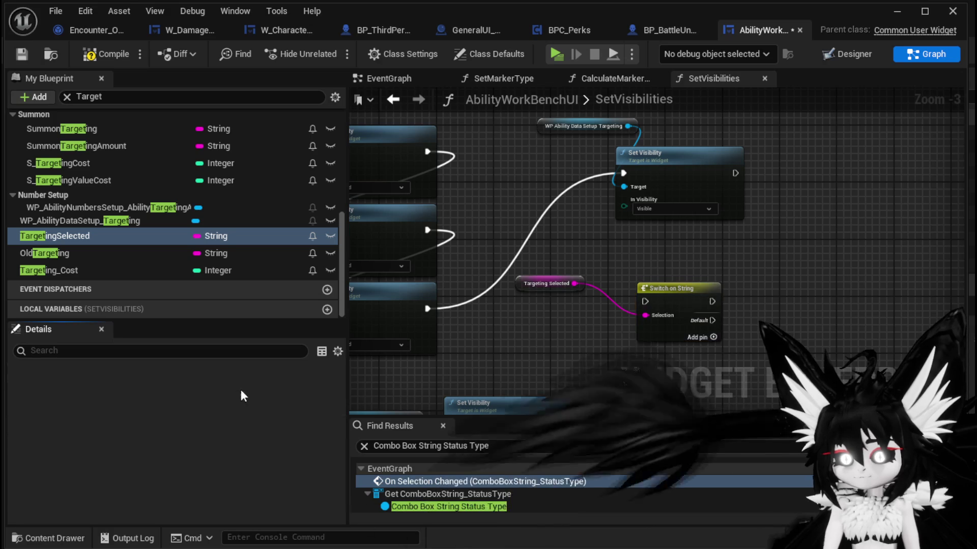
scroll(224, 404, "down", 5)
scroll(240, 438, "down", 5)
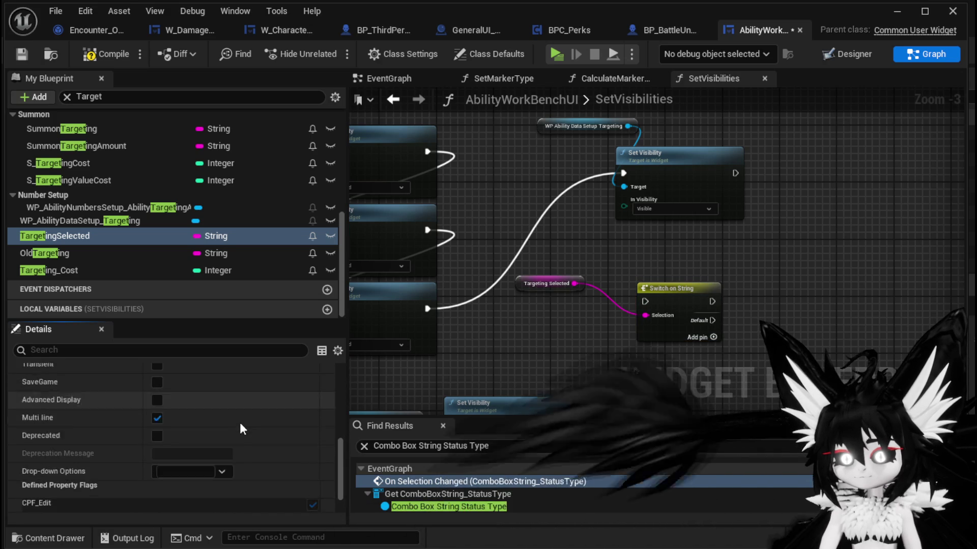
scroll(243, 418, "up", 3)
scroll(243, 417, "up", 6)
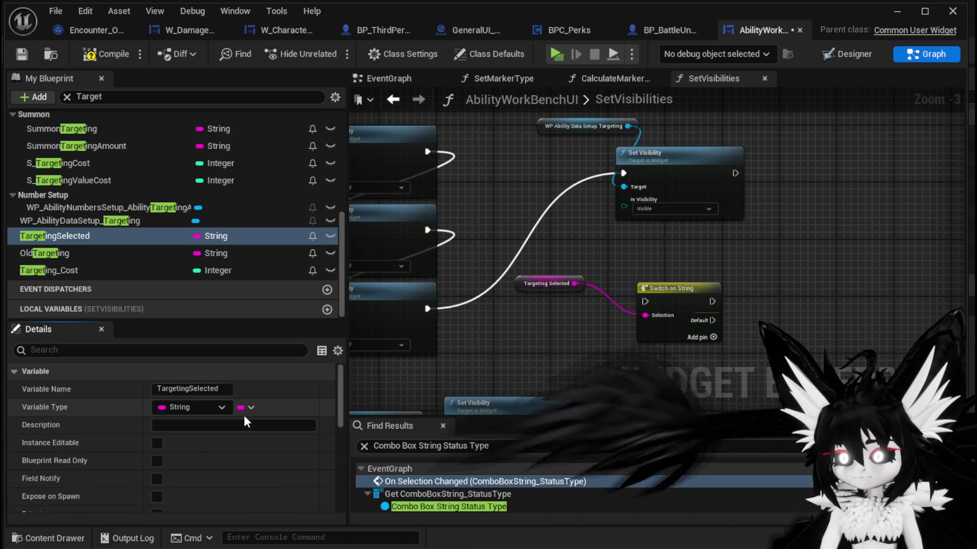
left_click(667, 343)
left_click(186, 407)
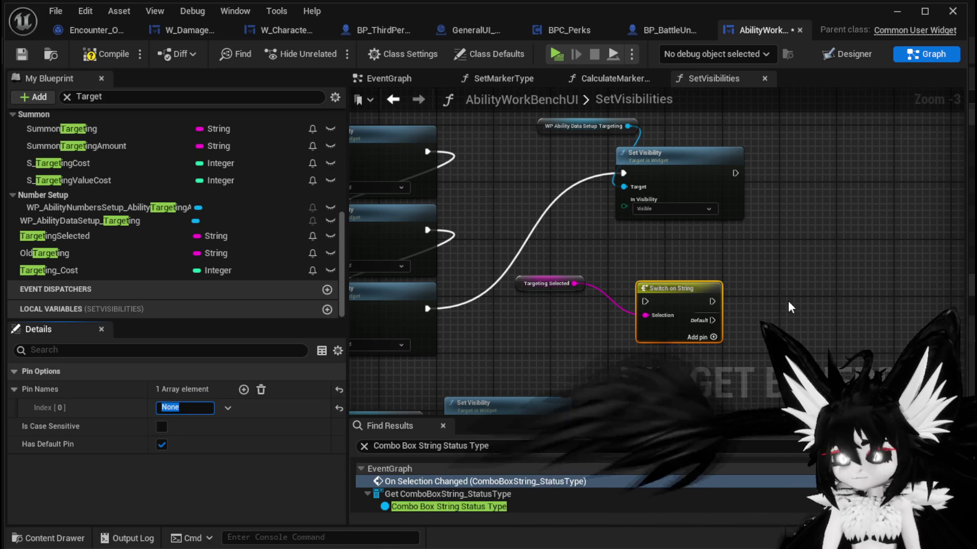
type("Single")
key("Return")
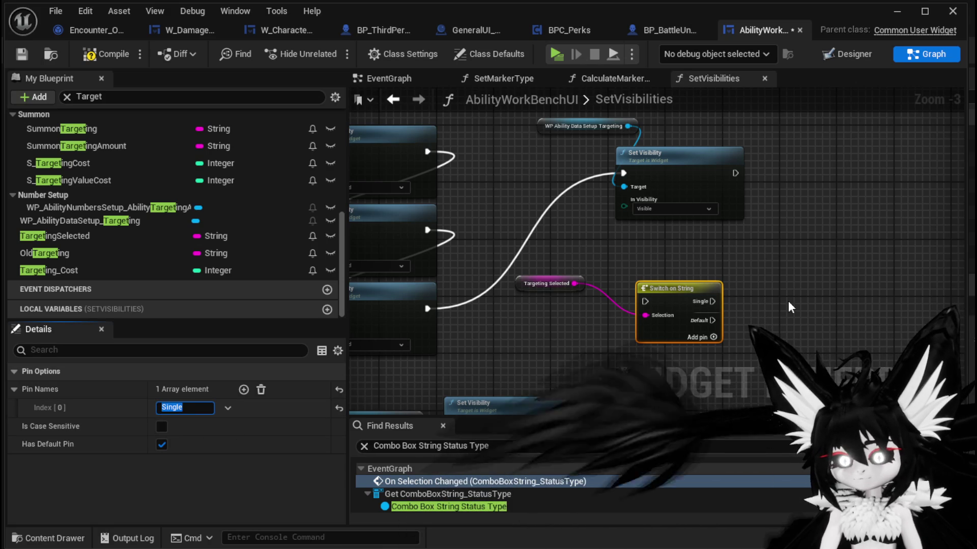
left_click(243, 389)
type("AOE")
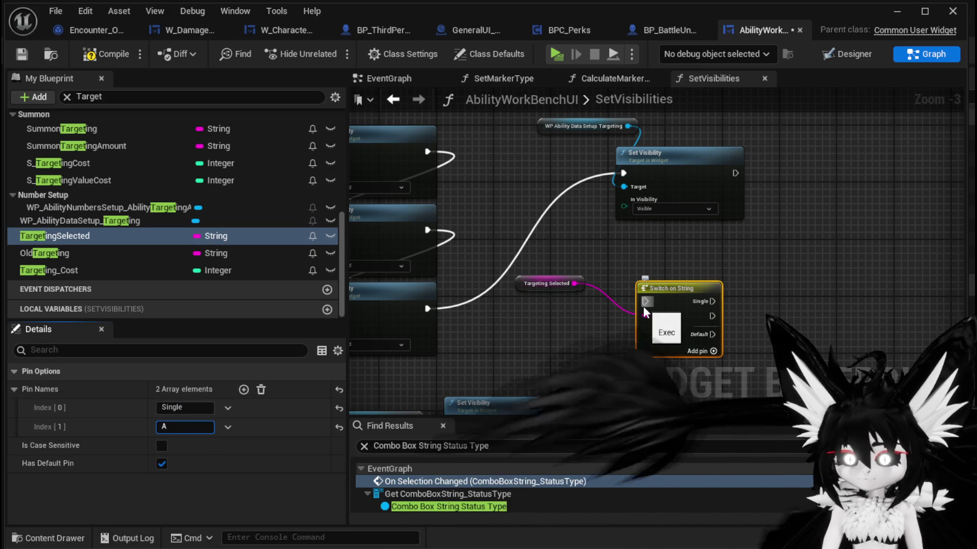
key("Return")
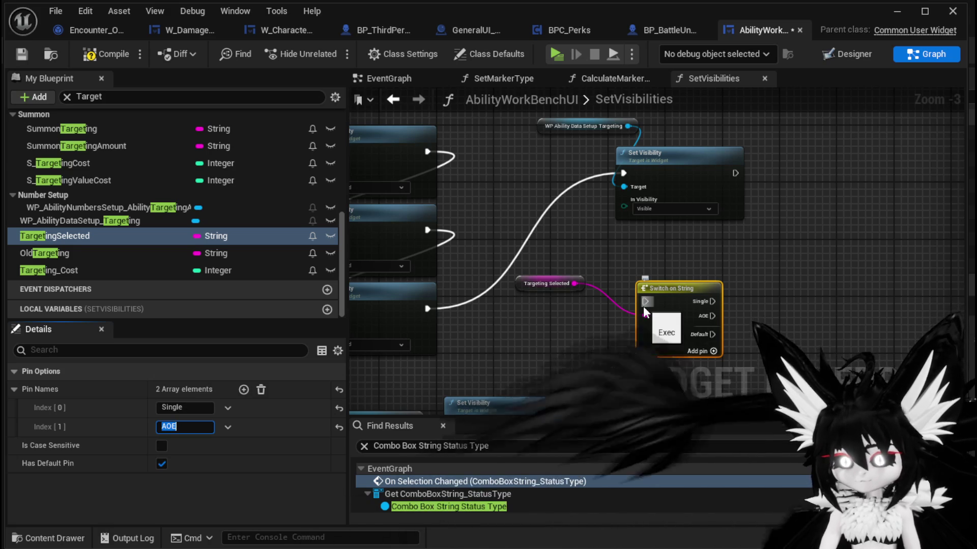
Add the third and fourth switch cases, named Bounce and FreeAim.
left_click(244, 390)
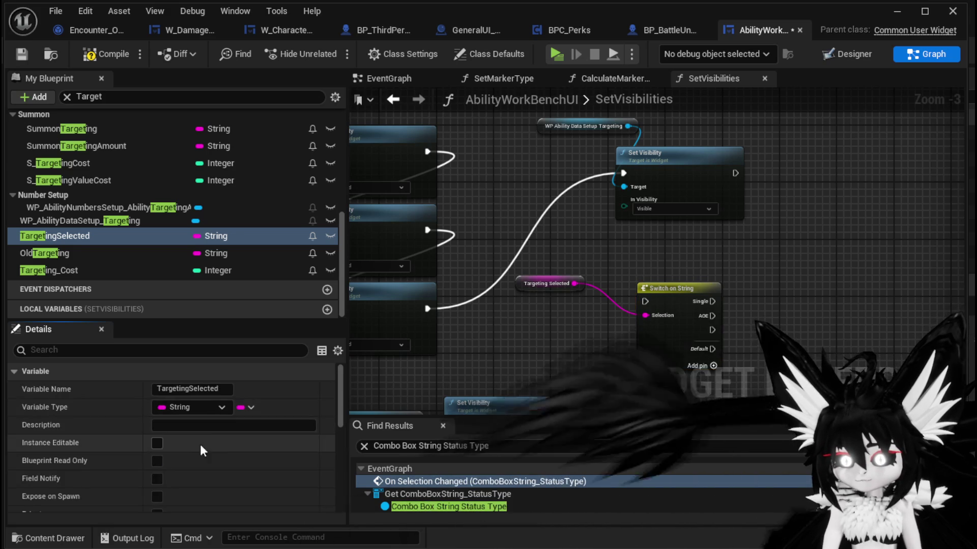
scroll(257, 397, "down", 5)
scroll(257, 397, "up", 5)
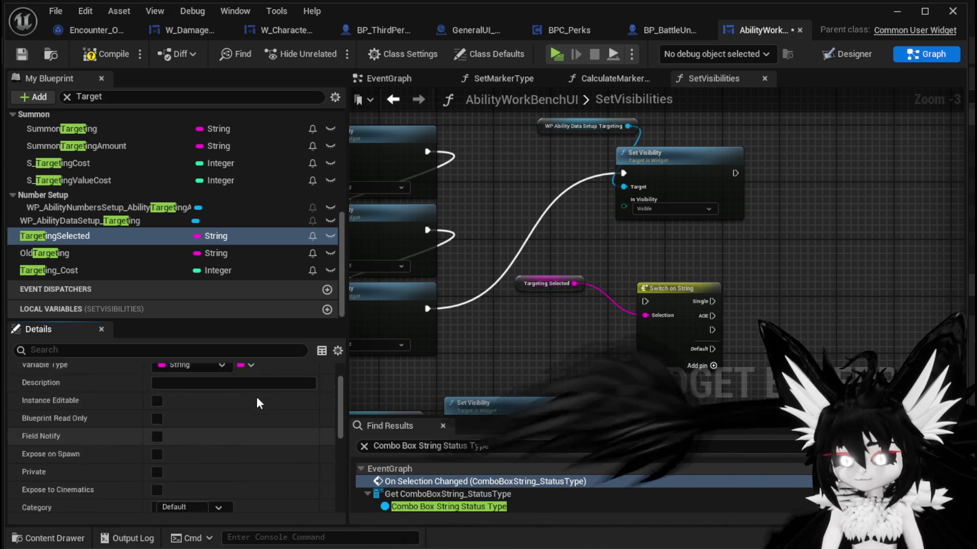
scroll(206, 392, "down", 6)
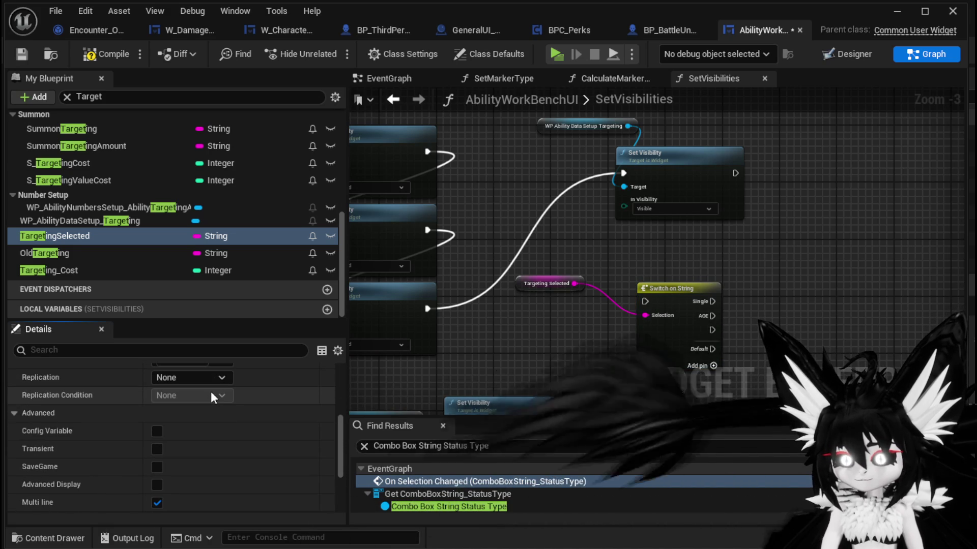
left_click(627, 334)
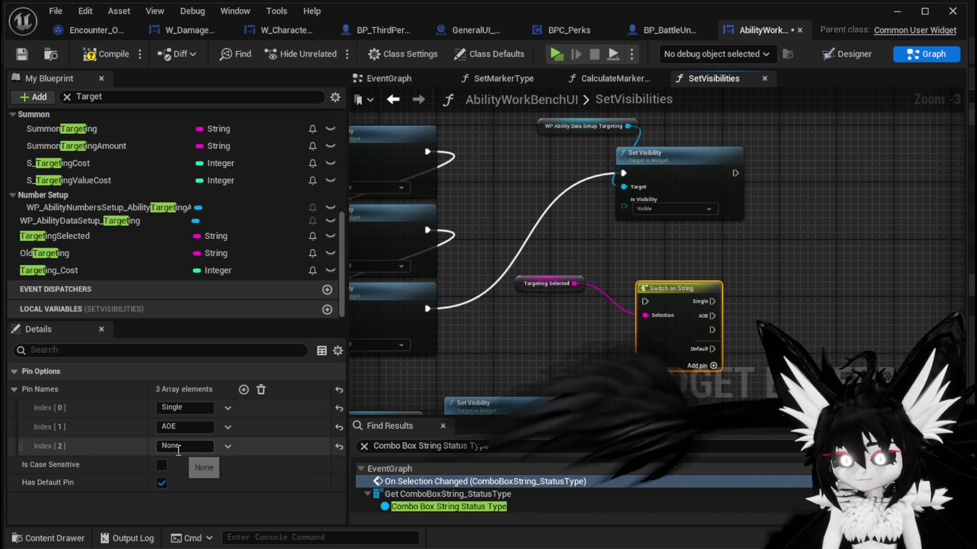
left_click(185, 446)
type("B")
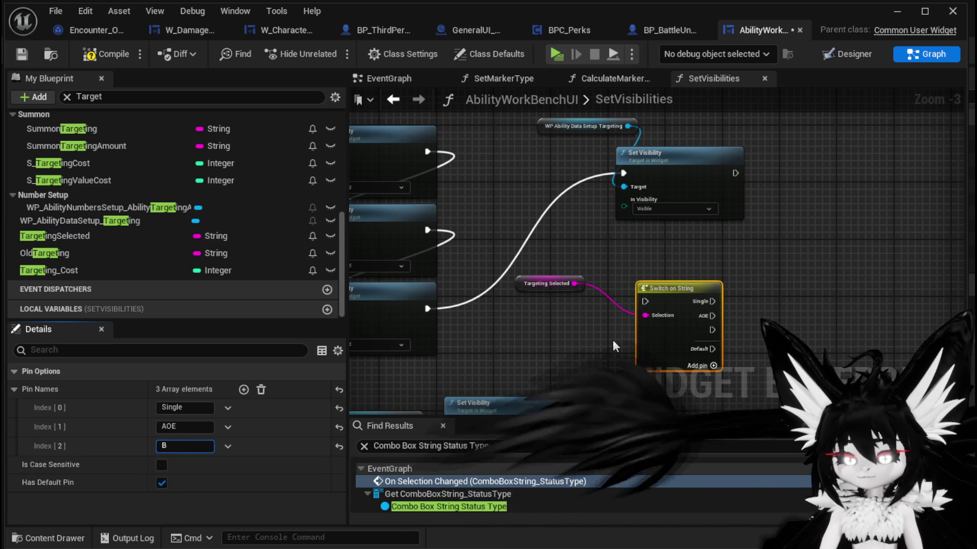
type("ounce")
key("Return")
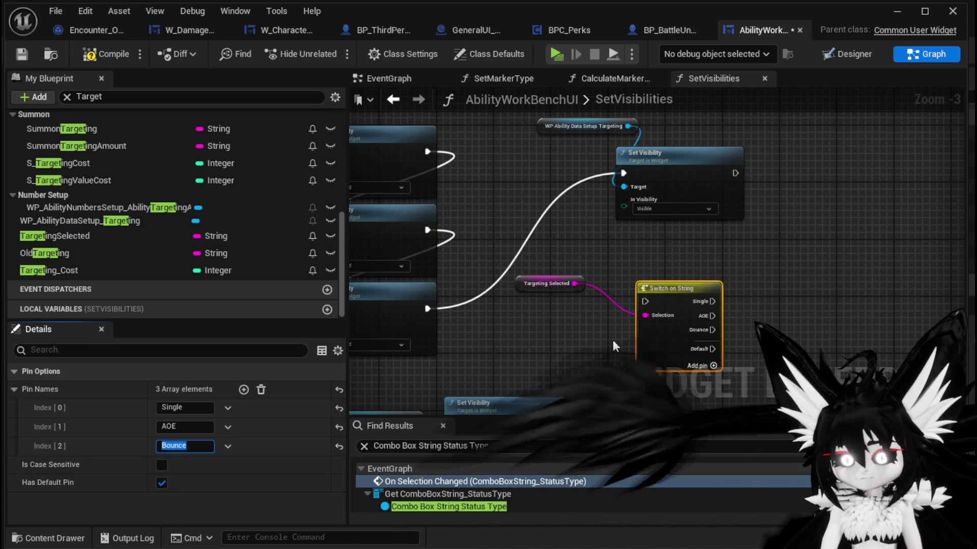
scroll(543, 341, "up", 2)
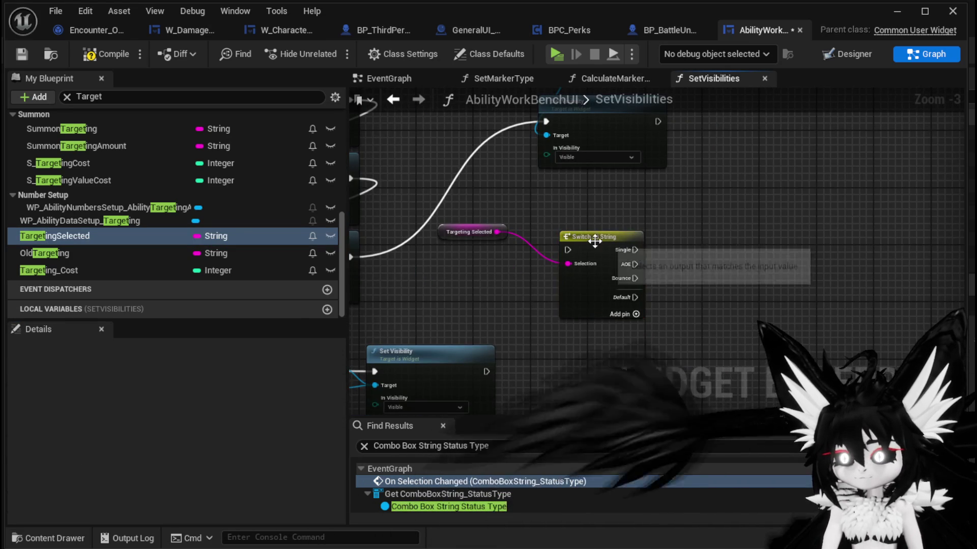
left_click(588, 219)
scroll(588, 218, "up", 2)
left_click_drag(488, 386, 484, 386)
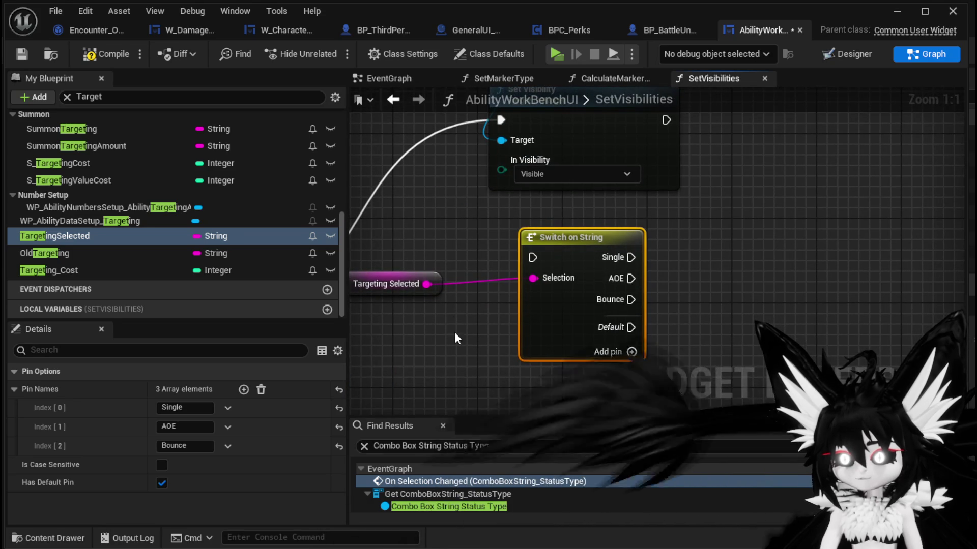
left_click(244, 389)
left_click(557, 336)
left_click(185, 465)
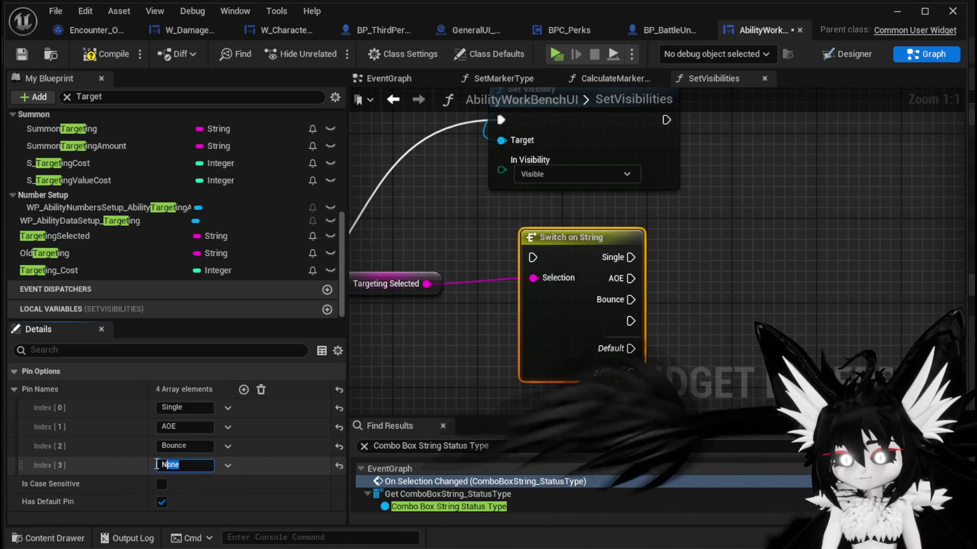
type("FreeAim")
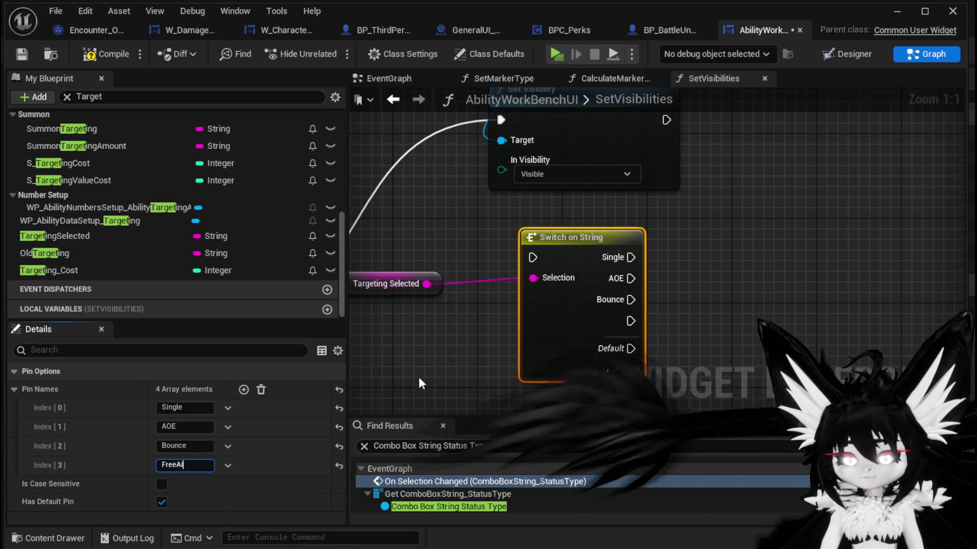
key("Return")
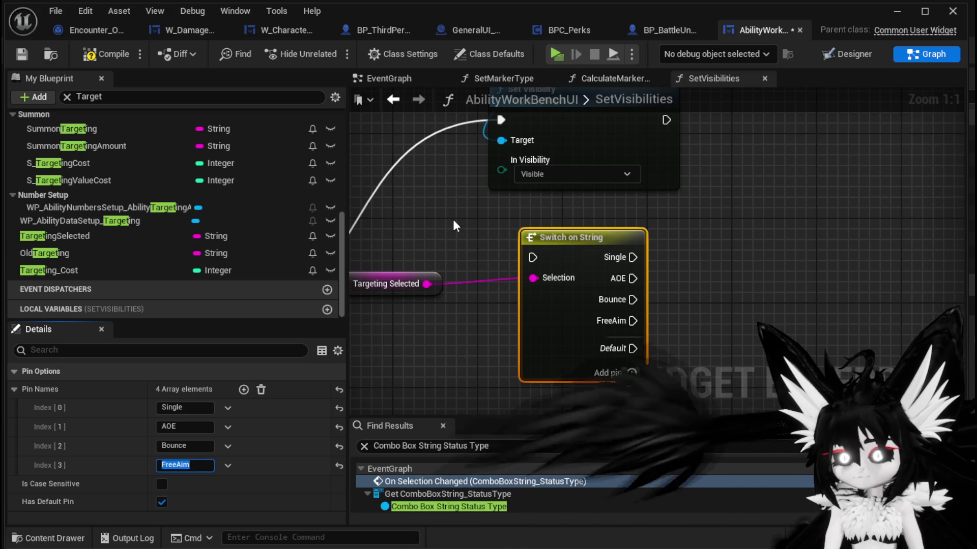
Run the switch after Set Visibility's execution output and compile the widget blueprint.
scroll(453, 219, "down", 2)
left_click_drag(458, 355, 545, 318)
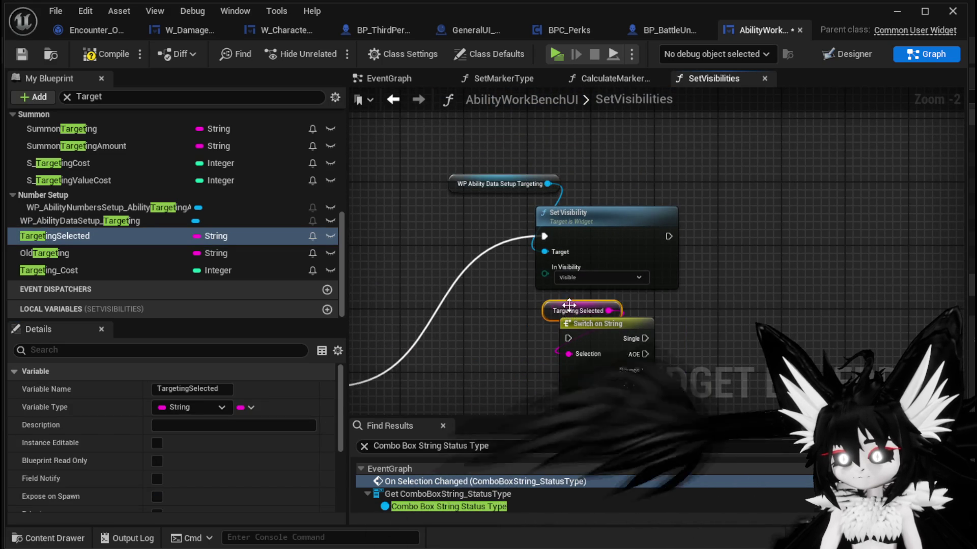
left_click(606, 324, "ctrl")
mouse_move(605, 324)
left_mouse_down()
mouse_move(768, 202)
mouse_move(748, 197)
left_mouse_up()
mouse_move(669, 236)
left_mouse_down()
mouse_move(718, 212)
mouse_move(749, 230)
left_mouse_up()
left_click(764, 203)
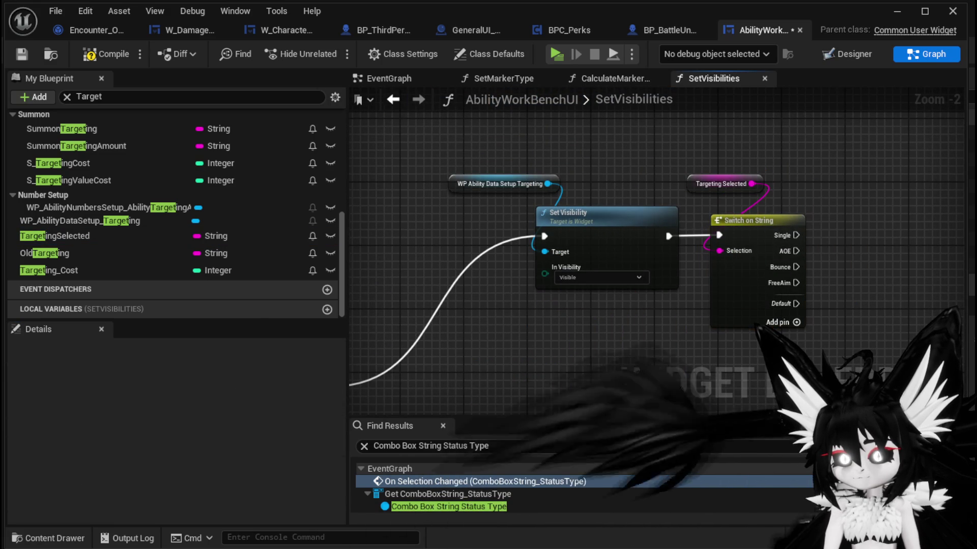
left_click(97, 58)
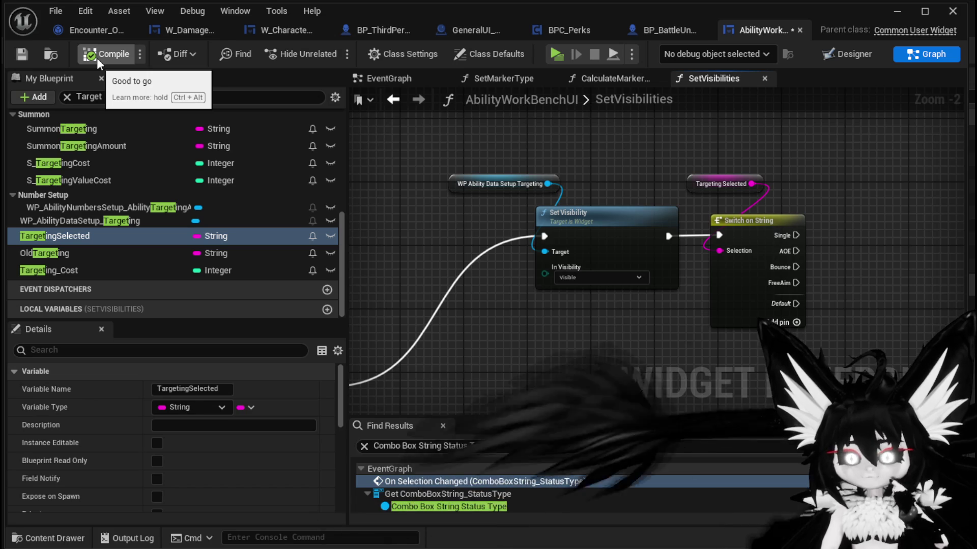
left_click_drag(478, 173, 397, 186)
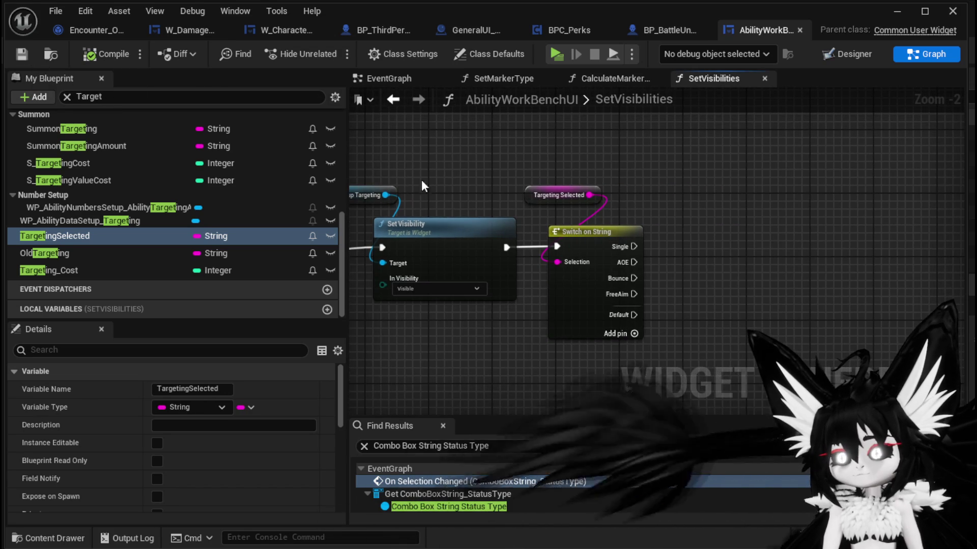
Add a Set Visibility node for AbilityTargetingAmount, triggered by the FreeAim and Bounce cases.
mouse_move(127, 207)
left_mouse_down()
mouse_move(458, 224)
mouse_move(695, 185)
mouse_move(738, 195)
left_mouse_up()
left_click(695, 183)
type("Set Visis")
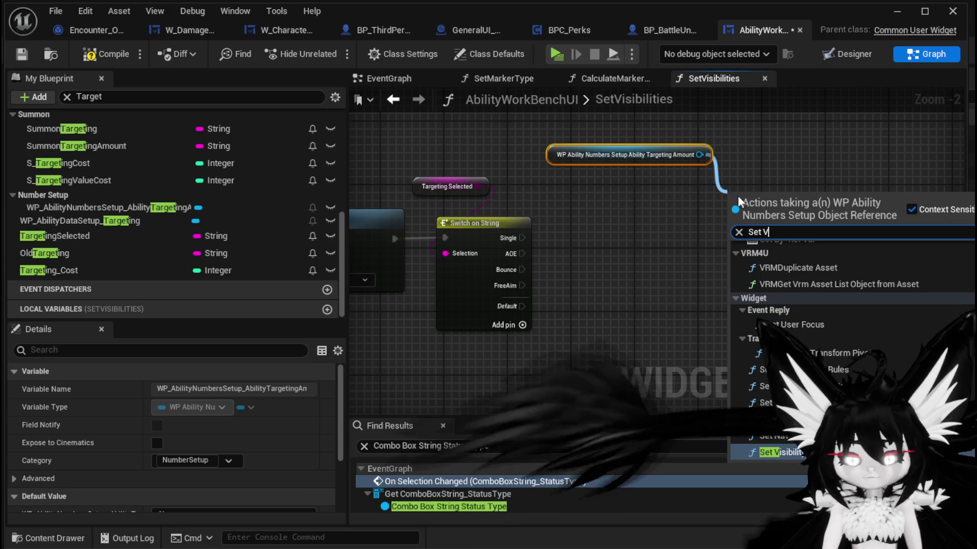
key("BackSpace")
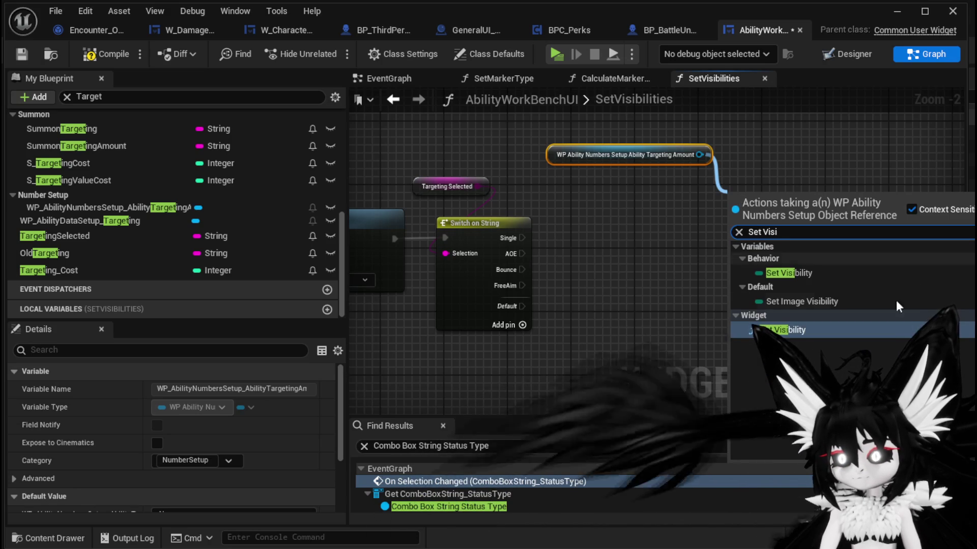
left_click(799, 329)
scroll(505, 258, "up", 1)
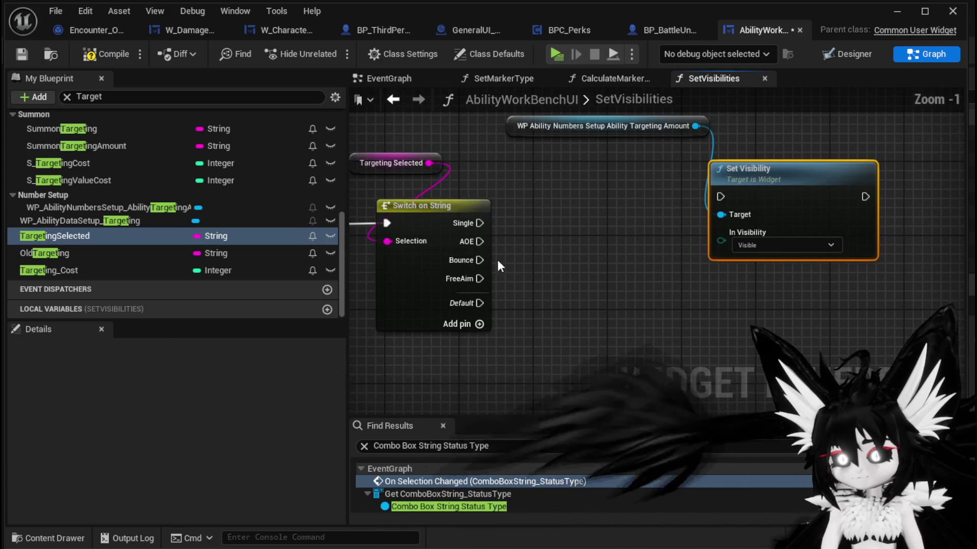
mouse_move(721, 196)
left_mouse_down()
mouse_move(484, 259)
mouse_move(545, 270)
mouse_move(480, 278)
mouse_move(721, 198)
left_mouse_up()
left_click_drag(733, 252, 719, 215)
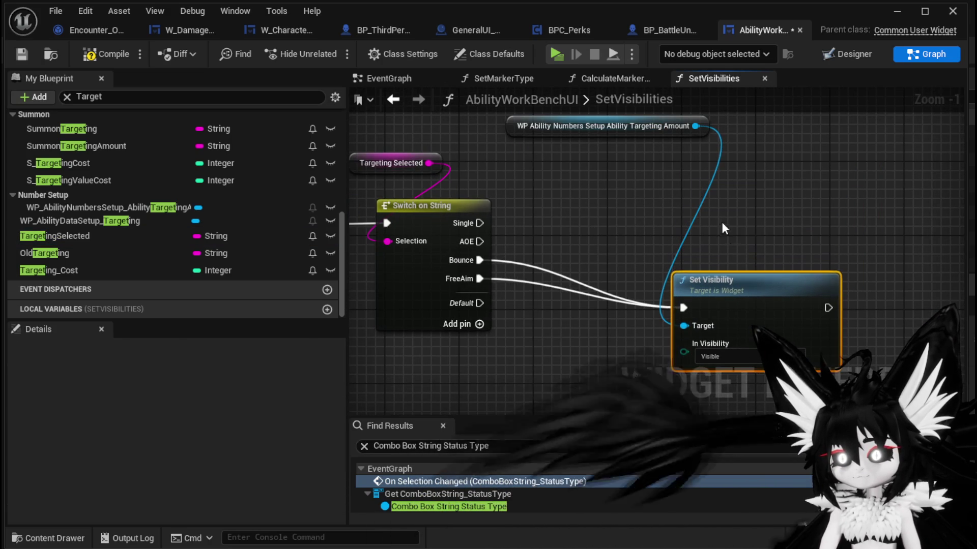
Duplicate it as a Collapsed Set Visibility on AbilityTargetingAmount, driven by Single and AOE.
key("ctrl+c")
key("ctrl+v")
mouse_move(795, 181)
left_mouse_down()
mouse_move(725, 148)
mouse_move(730, 162)
left_mouse_up()
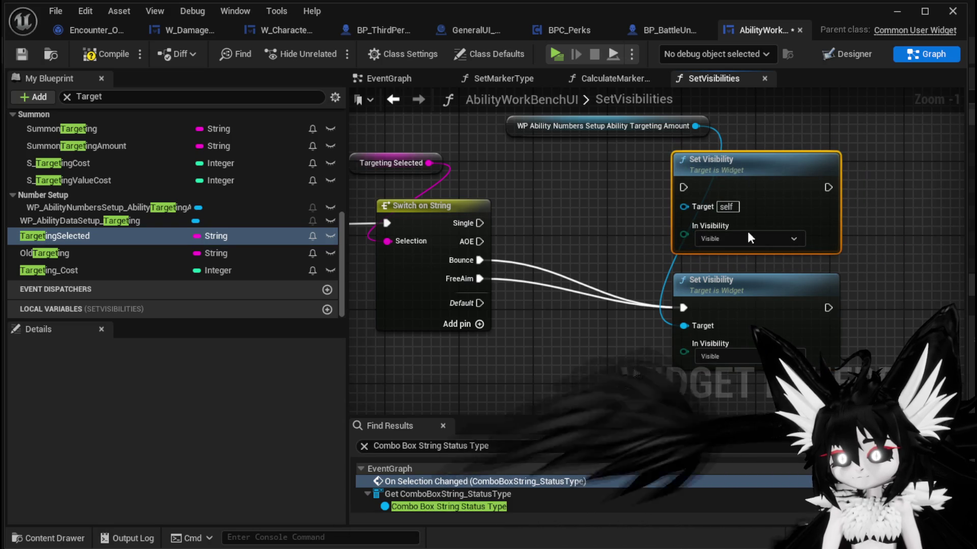
left_click(733, 243)
left_click(712, 259)
left_click_drag(695, 125, 690, 217)
left_click_drag(478, 224, 683, 188)
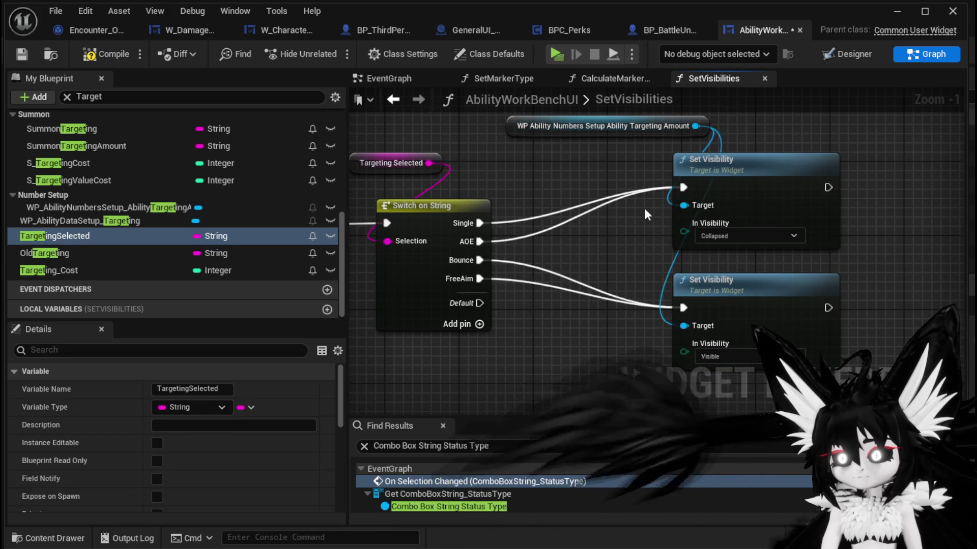
scroll(645, 208, "down", 2)
left_click_drag(529, 138, 793, 318)
scroll(563, 267, "down", 2)
mouse_move(530, 173)
left_mouse_down()
mouse_move(808, 276)
mouse_move(682, 383)
mouse_move(662, 299)
mouse_move(524, 304)
mouse_move(716, 283)
mouse_move(680, 298)
mouse_move(577, 304)
mouse_move(440, 273)
left_mouse_up()
scroll(661, 299, "up", 2)
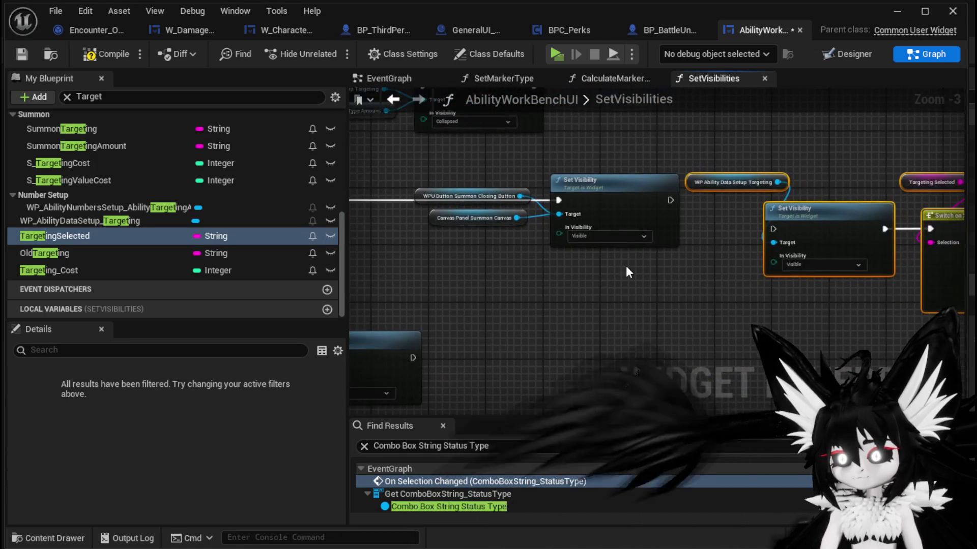
Move the new switch group into line and chain the earlier Set Visibility node into it.
mouse_move(813, 232)
left_mouse_down()
mouse_move(519, 349)
mouse_move(696, 342)
mouse_move(584, 310)
mouse_move(646, 314)
mouse_move(583, 273)
mouse_move(484, 239)
mouse_move(776, 326)
left_mouse_up()
left_click(619, 286)
scroll(484, 240, "down", 2)
left_click_drag(540, 251, 541, 255)
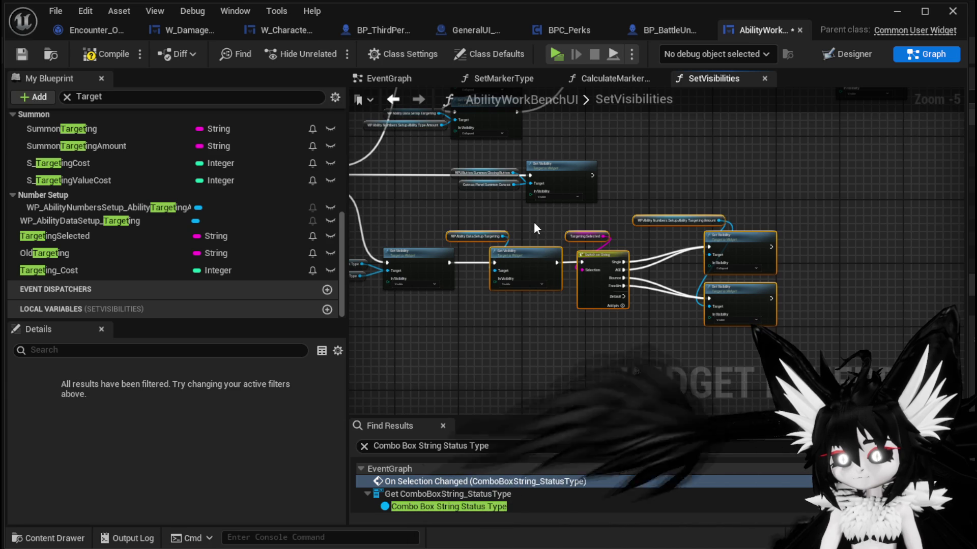
left_click(533, 222)
scroll(533, 223, "up", 2)
Duplicate the Data Setup Targeting Set Visibility node and set the copy to Collapsed.
mouse_move(467, 242)
left_mouse_down()
mouse_move(610, 305)
mouse_move(671, 254)
left_mouse_up()
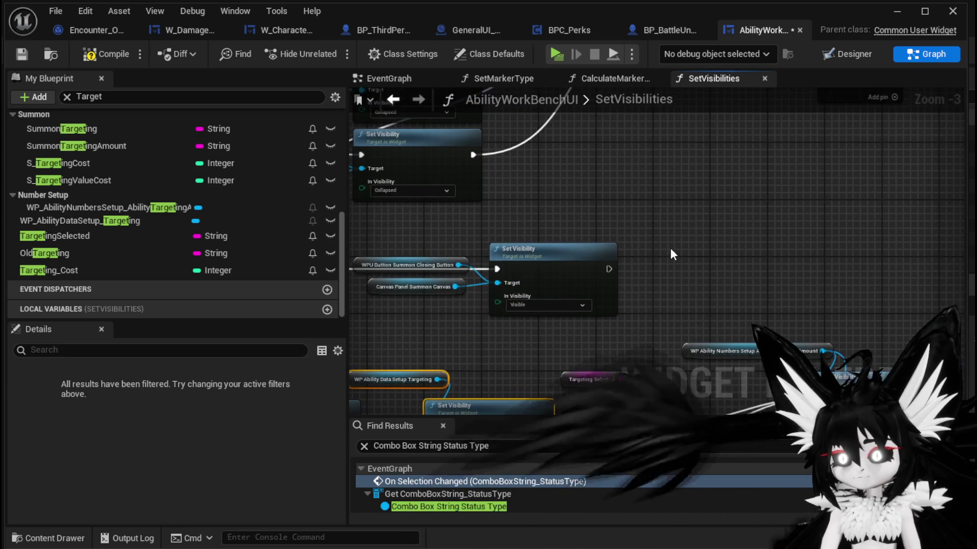
key("ctrl+v")
mouse_move(609, 269)
left_mouse_down()
mouse_move(712, 282)
mouse_move(726, 269)
mouse_move(779, 270)
left_mouse_up()
left_click(743, 269)
left_click(789, 306)
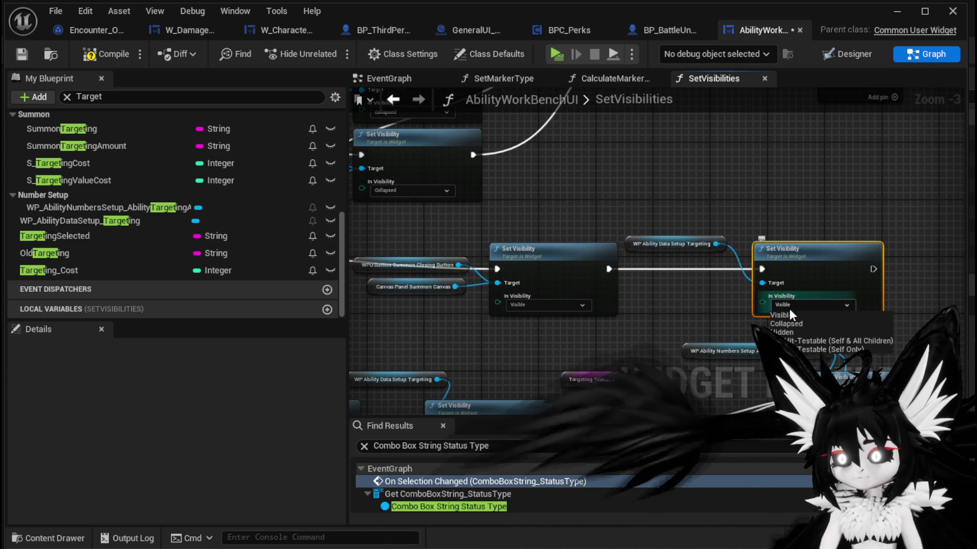
left_click(786, 322)
Connect the Transform case to the collapsing node and compile the widget blueprint.
mouse_move(701, 191)
left_mouse_down()
mouse_move(723, 216)
mouse_move(899, 186)
left_mouse_up()
left_click_drag(431, 341, 544, 269)
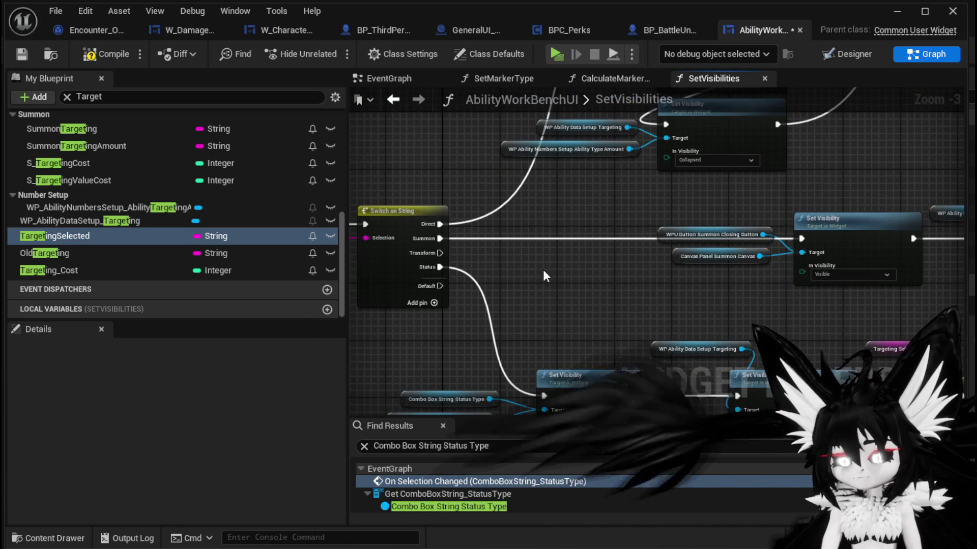
mouse_move(642, 303)
left_mouse_down()
mouse_move(548, 311)
mouse_move(576, 289)
left_mouse_up()
left_click(529, 270, "ctrl")
mouse_move(441, 253)
left_mouse_down()
mouse_move(502, 293)
mouse_move(524, 287)
left_mouse_up()
scroll(652, 294, "down", 1)
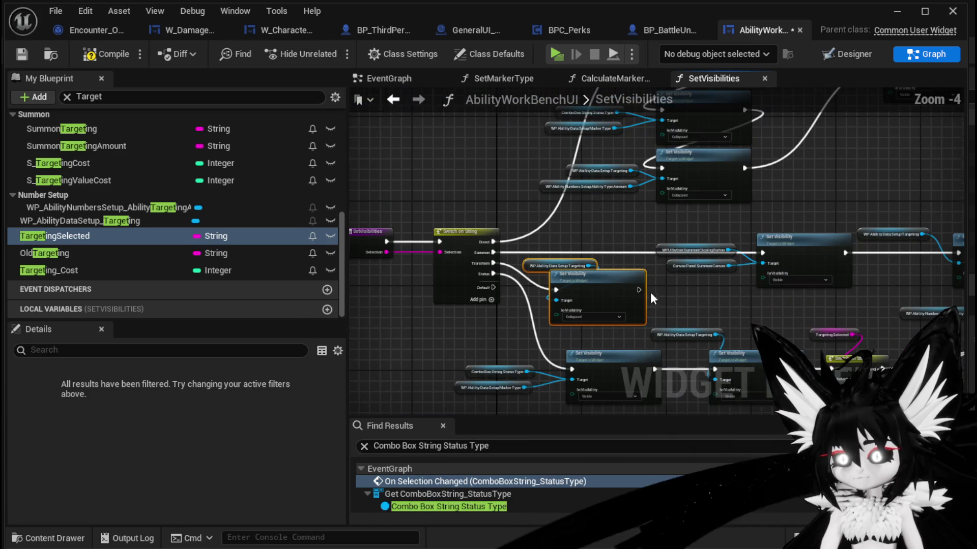
left_click(109, 58)
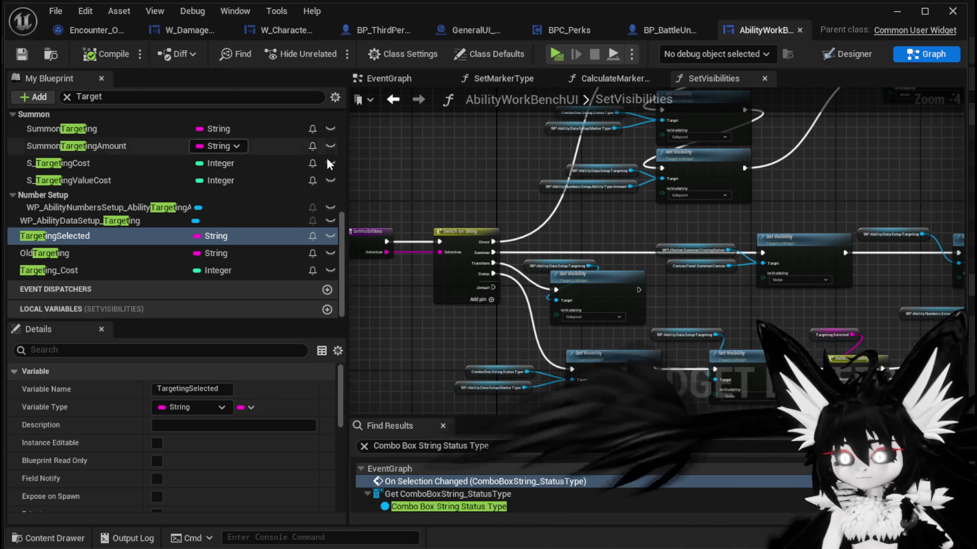
In the play preview, load SummonSpawn, then Ability003, in the ability workbench.
left_click(906, 13)
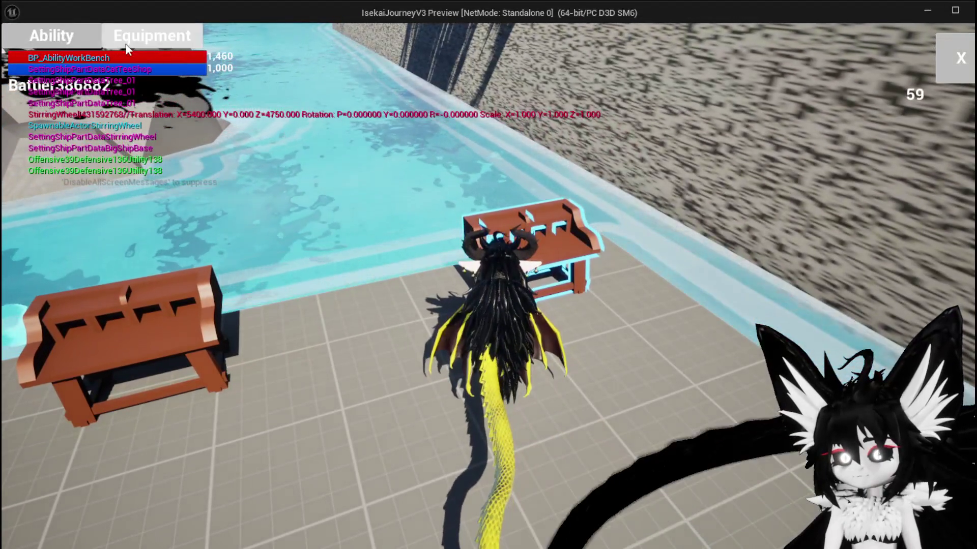
left_click(152, 36)
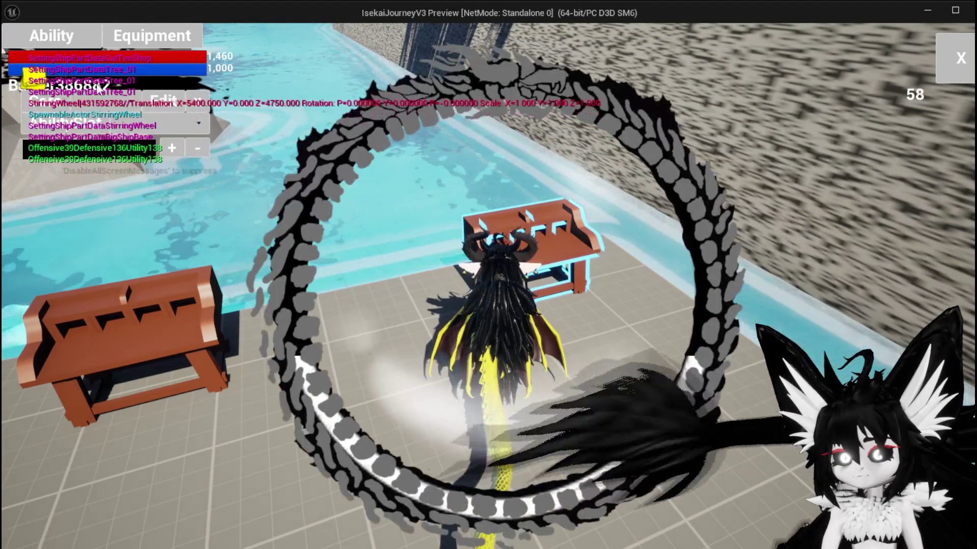
left_click(148, 128)
left_click(145, 140)
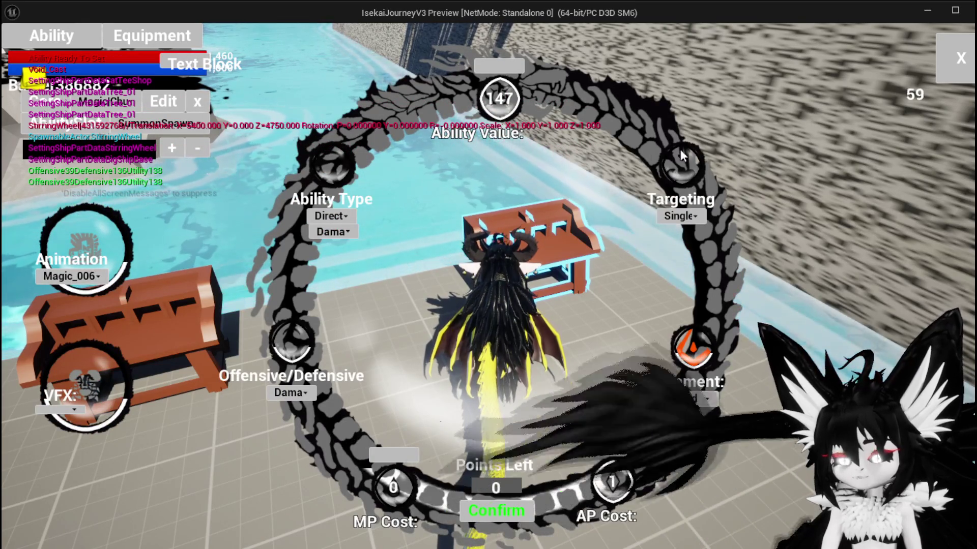
left_click(155, 124)
left_click(156, 172)
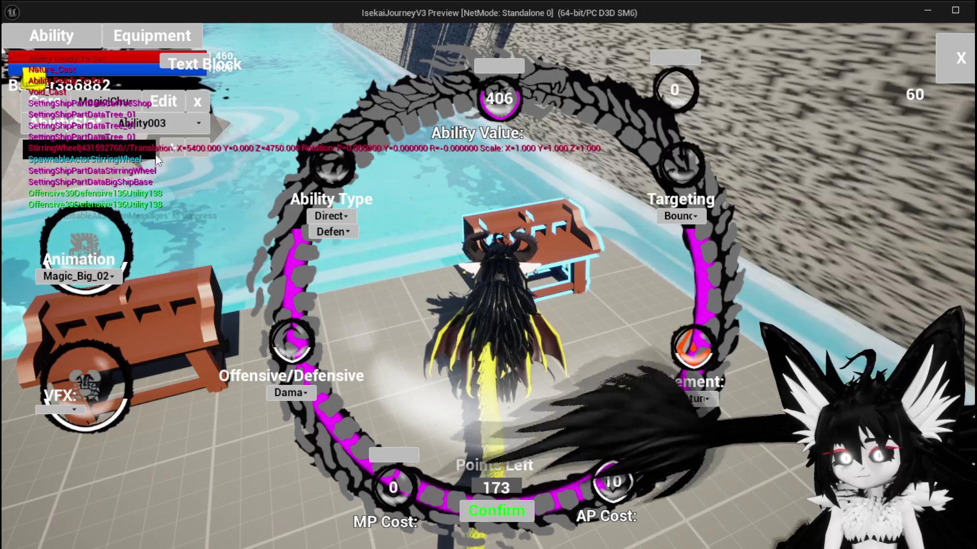
Load Ability004, Movement and Ability001 in turn, then stop the preview with Esc.
left_click(161, 124)
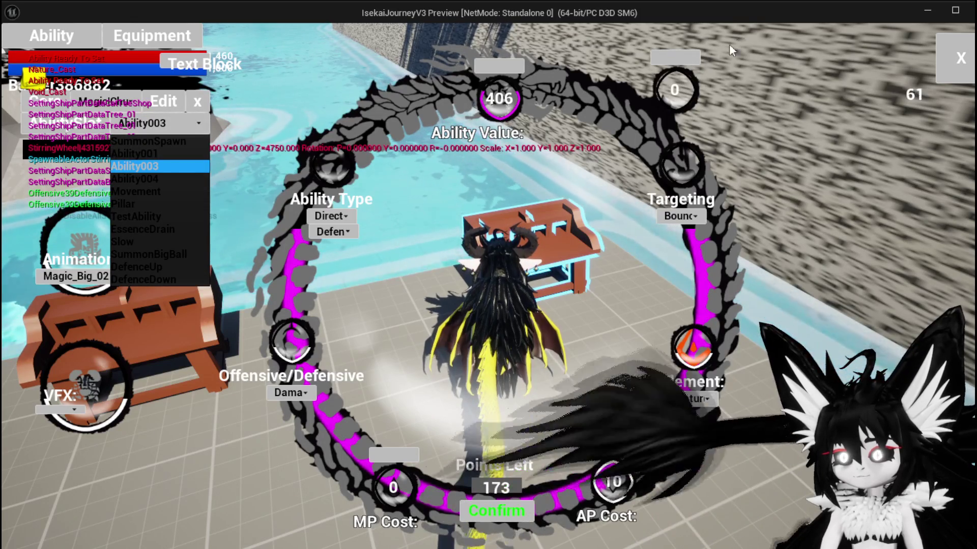
left_click(115, 181)
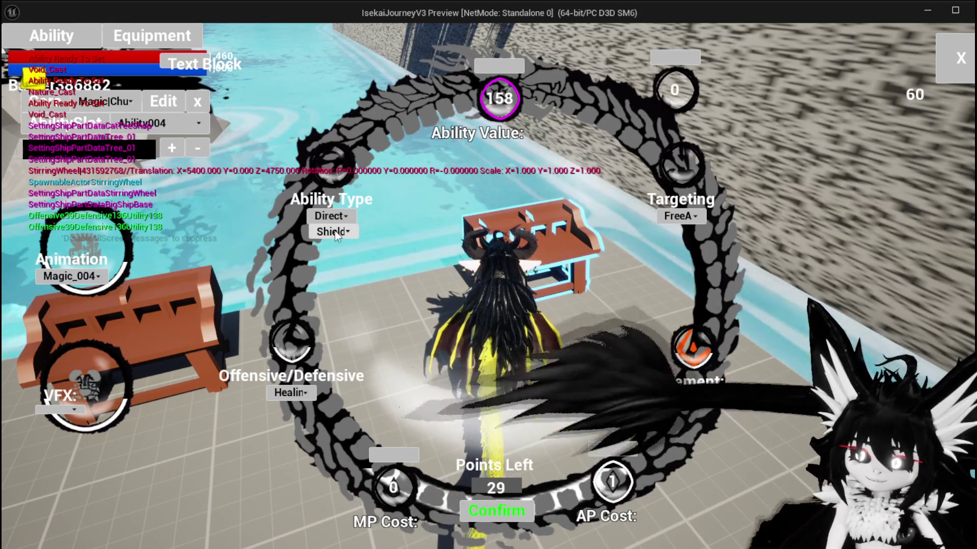
left_click(163, 124)
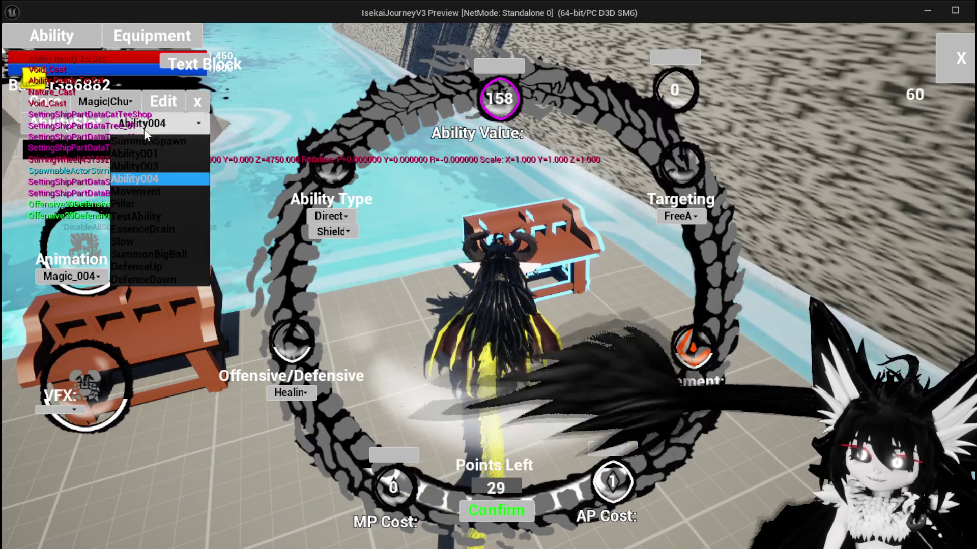
left_click(143, 197)
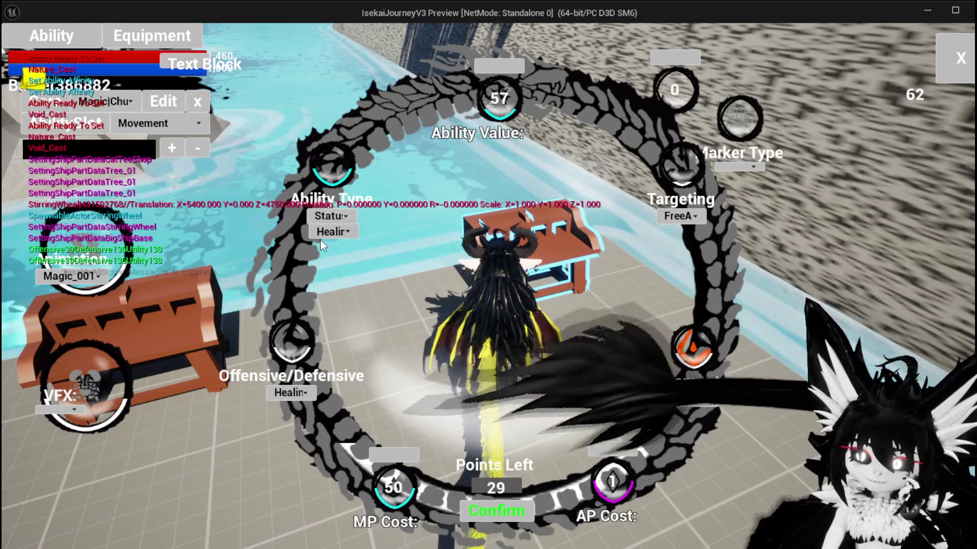
left_click(149, 124)
left_click(151, 155)
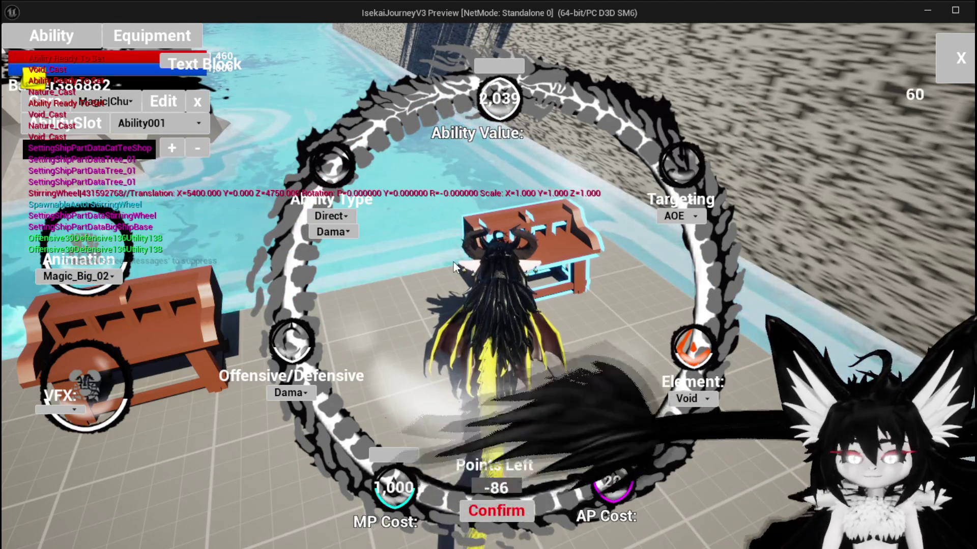
key("Escape")
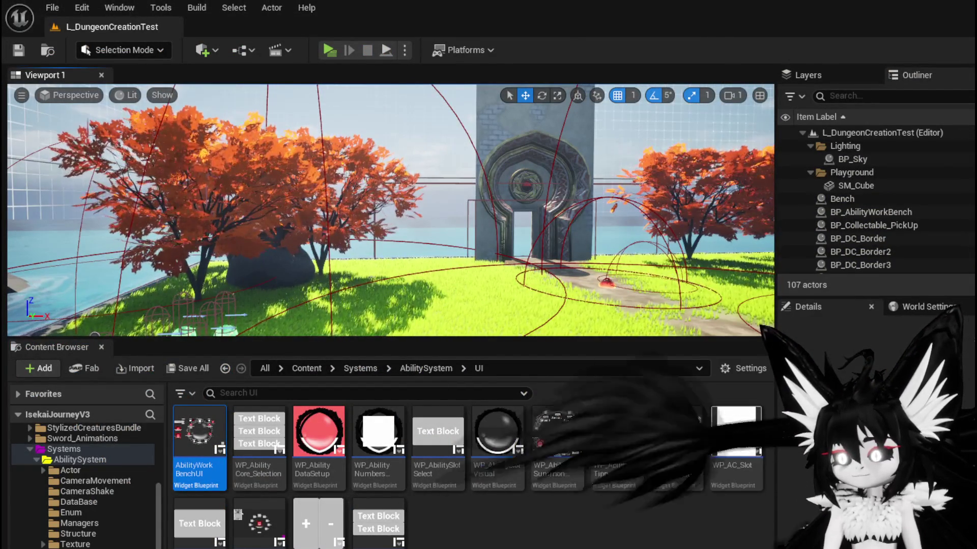
Back in AbilityWorkBenchUI, clear the My Blueprint search filter and open the SelectAbility function.
key("alt+Tab")
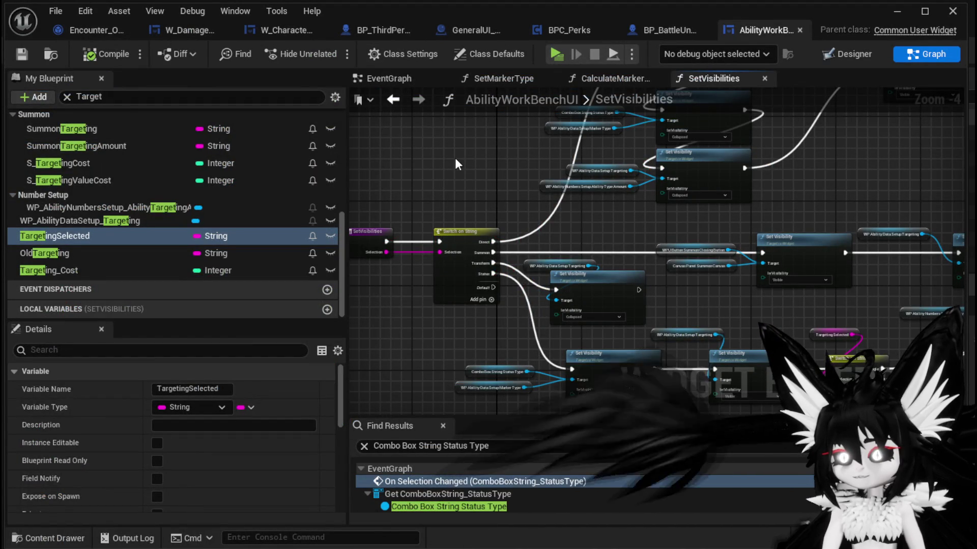
scroll(252, 163, "up", 5)
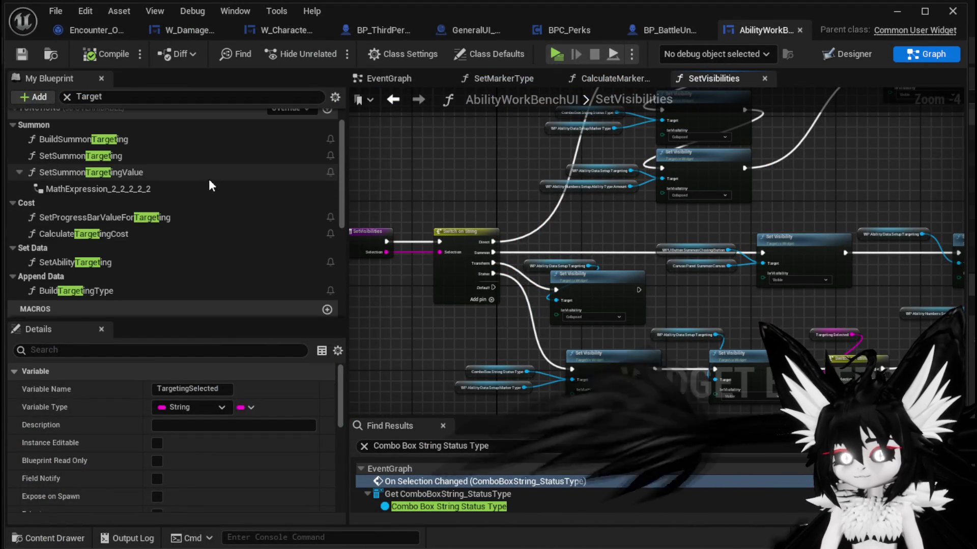
scroll(203, 175, "up", 2)
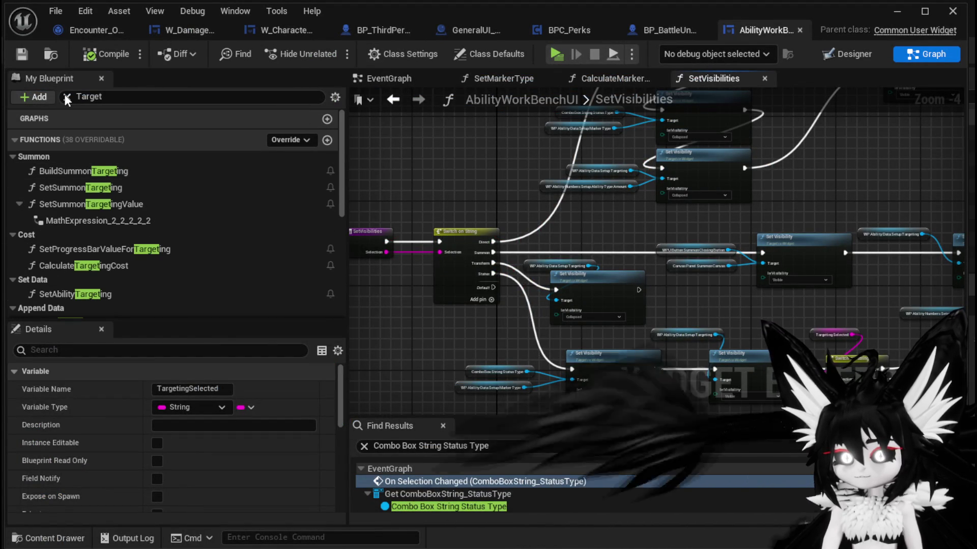
left_click(66, 98)
left_click(15, 140)
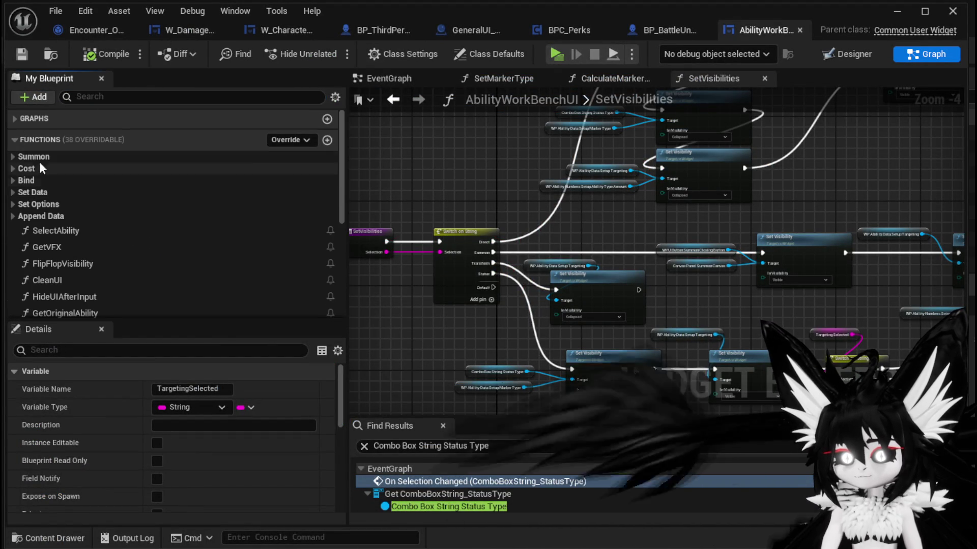
double_click(116, 230)
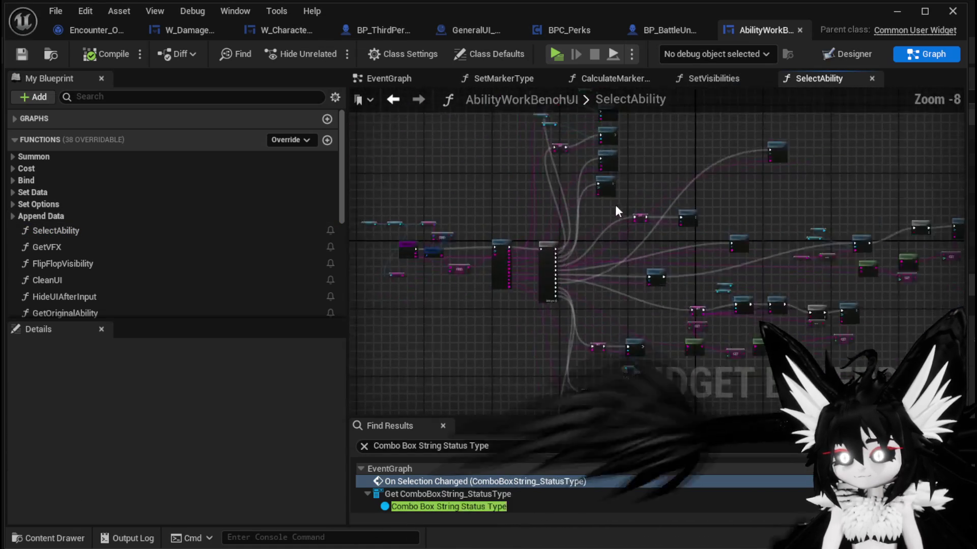
Follow the Targeting wire to Set Ability Targeting, then open CostBus from its Cost Bus call.
scroll(615, 205, "up", 7)
left_click_drag(715, 225, 466, 128)
mouse_move(716, 224)
left_mouse_down()
mouse_move(793, 315)
mouse_move(804, 346)
mouse_move(735, 294)
left_mouse_up()
scroll(720, 219, "down", 2)
scroll(565, 248, "up", 3)
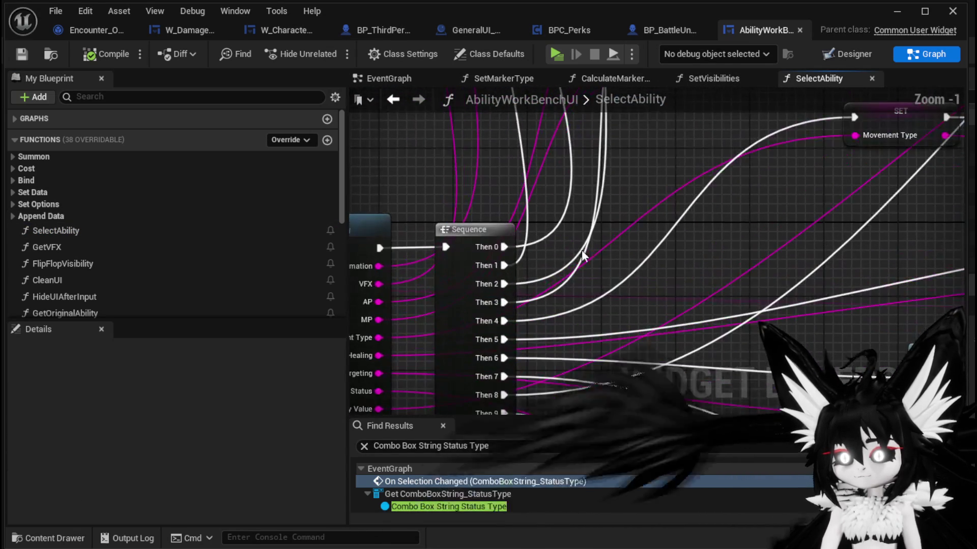
left_click_drag(602, 265, 669, 227)
left_click_drag(485, 327, 441, 234)
double_click(471, 245)
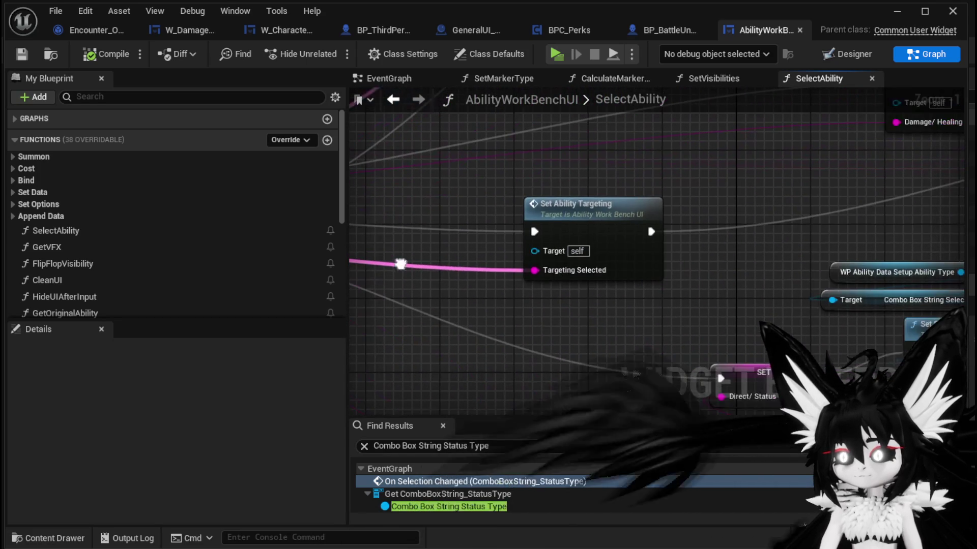
left_click_drag(673, 172, 511, 255)
scroll(512, 255, "down", 2)
mouse_move(443, 263)
left_mouse_down()
mouse_move(655, 258)
mouse_move(671, 240)
mouse_move(460, 242)
mouse_move(522, 245)
left_mouse_up()
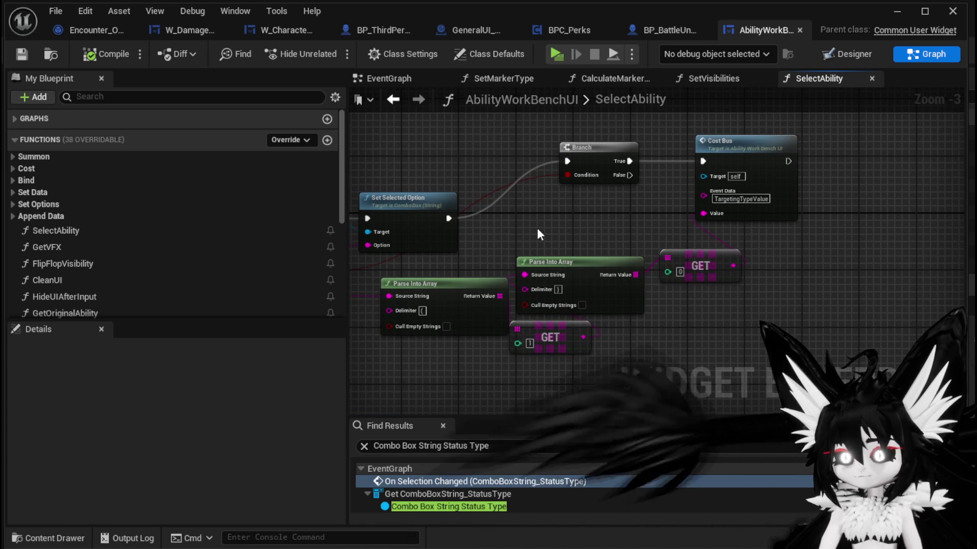
double_click(755, 159)
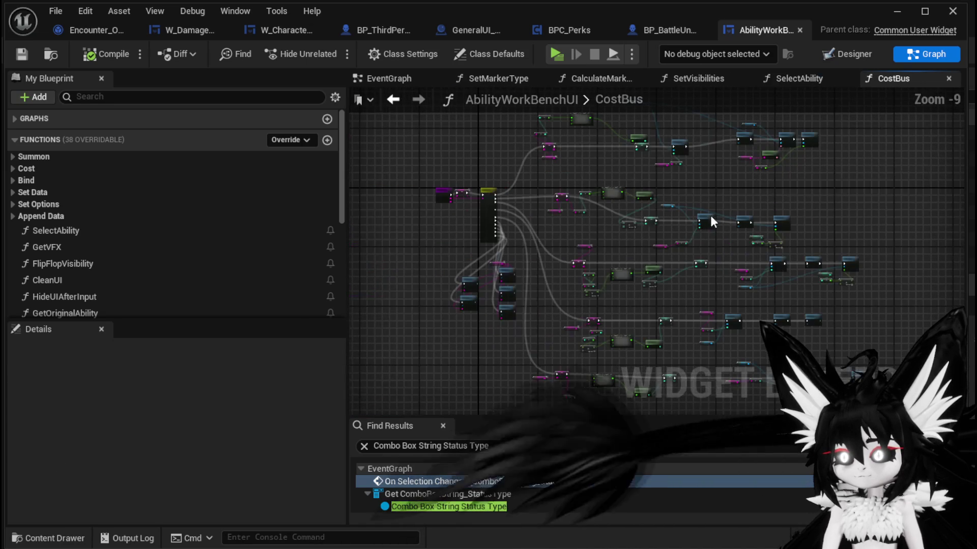
scroll(508, 230, "up", 7)
scroll(428, 197, "up", 2)
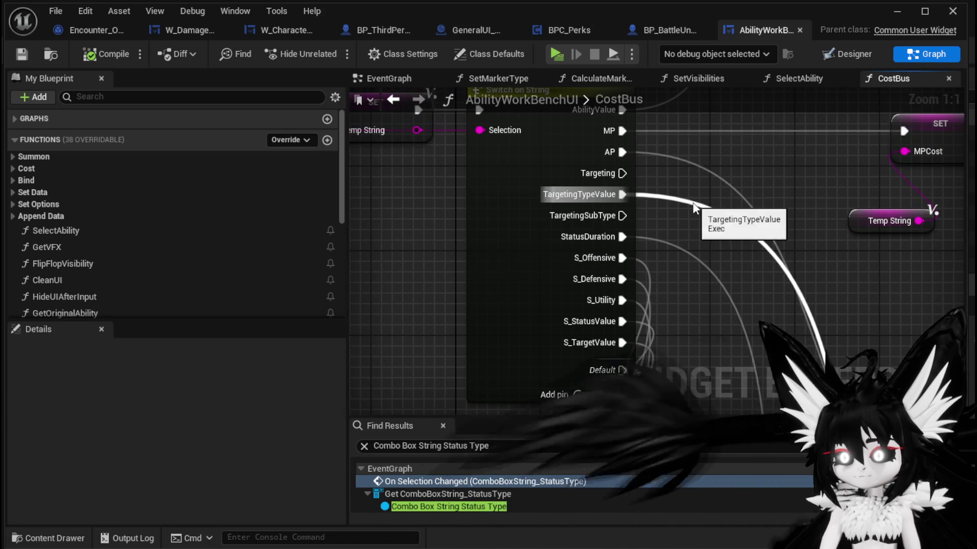
scroll(749, 293, "down", 2)
left_click_drag(606, 262, 854, 245)
scroll(606, 260, "down", 1)
mouse_move(875, 291)
left_mouse_down()
mouse_move(580, 273)
mouse_move(763, 277)
left_mouse_up()
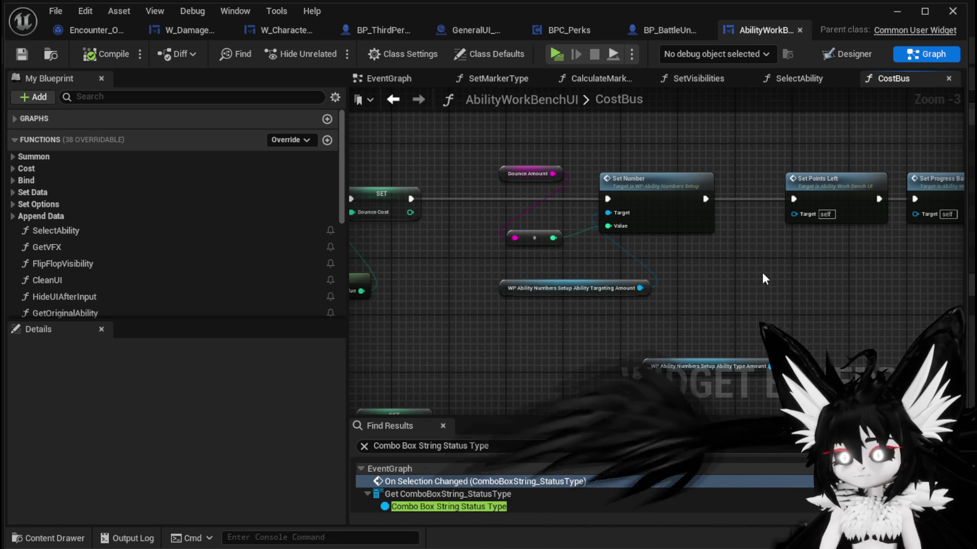
left_click(671, 213)
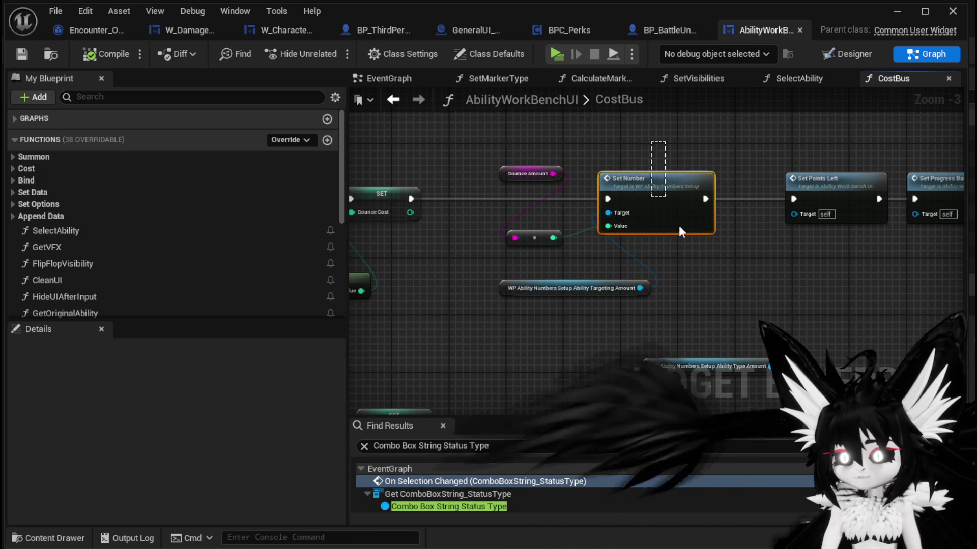
left_click_drag(665, 194, 661, 298)
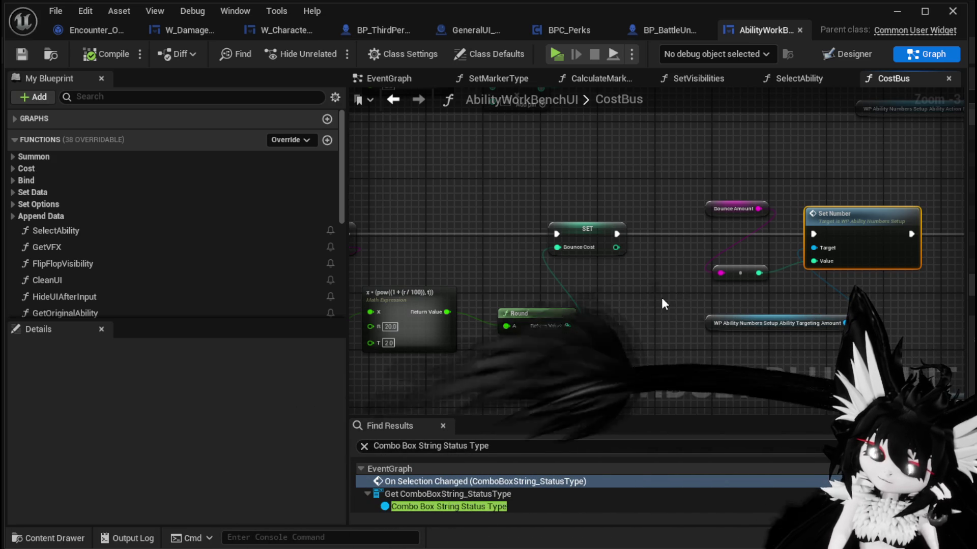
left_click_drag(661, 304, 828, 303)
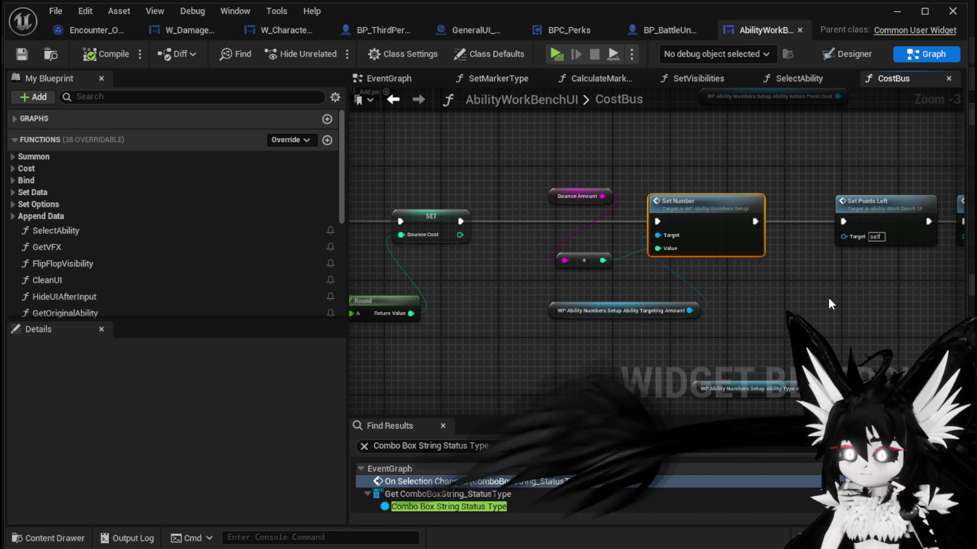
left_click(829, 303)
scroll(603, 298, "down", 2)
scroll(555, 255, "up", 3)
left_click(557, 254)
double_click(575, 269)
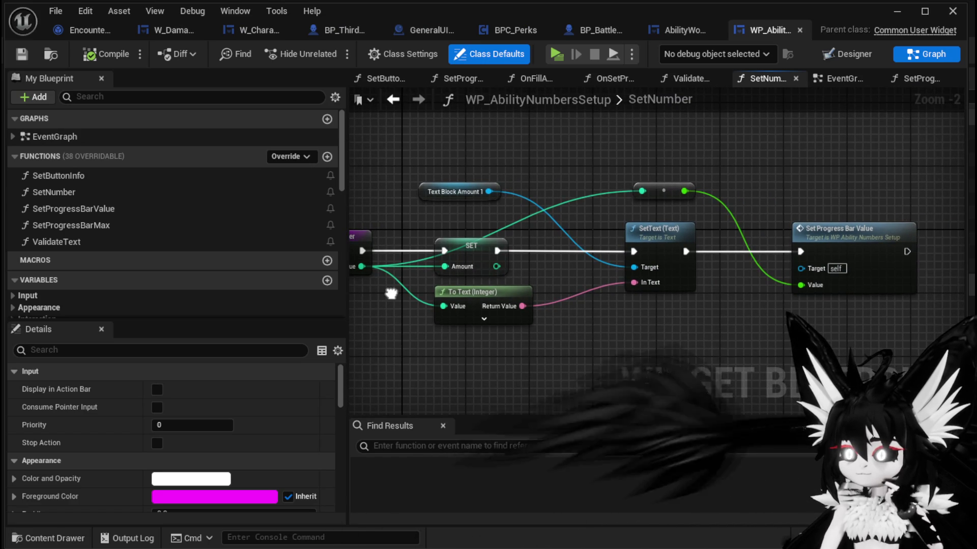
Show WP_AbilityNumbersSetup in Designer and expand Vertical Box and Horizontal Box to reveal TextBlock_Amount.
left_click_drag(441, 291, 529, 294)
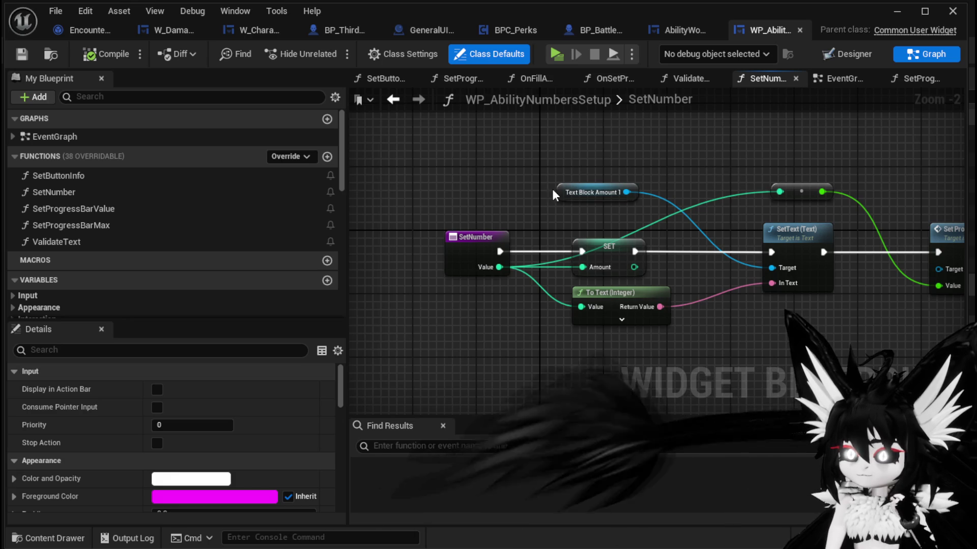
left_click(847, 54)
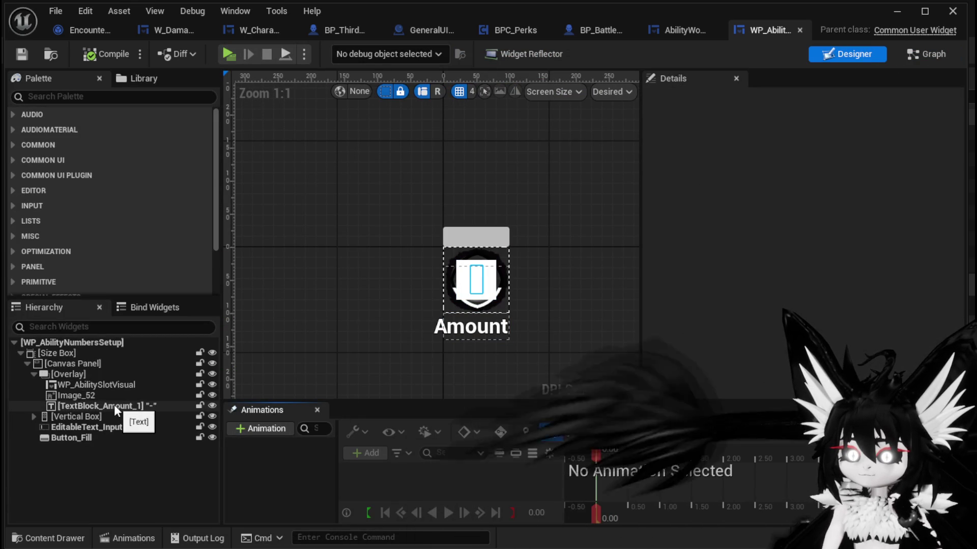
left_click(34, 416)
left_click(40, 437)
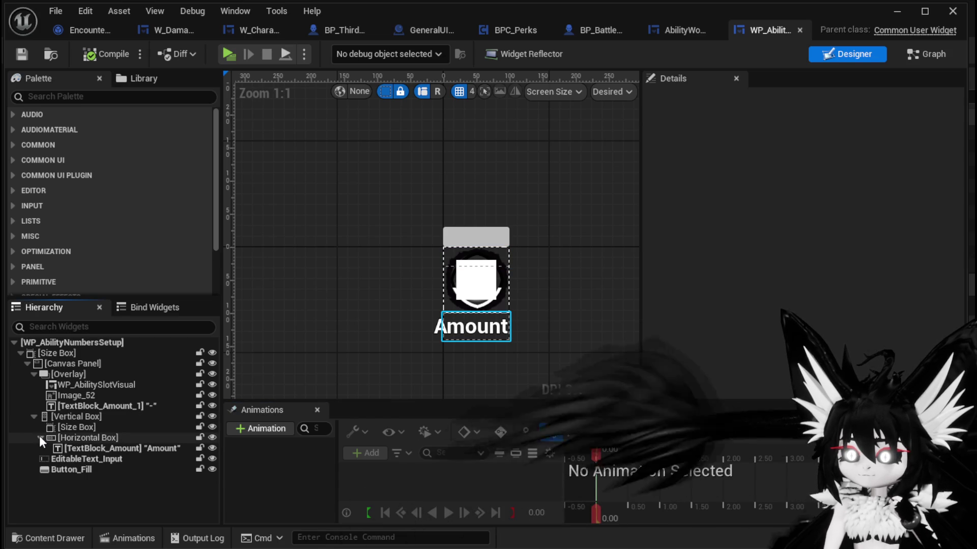
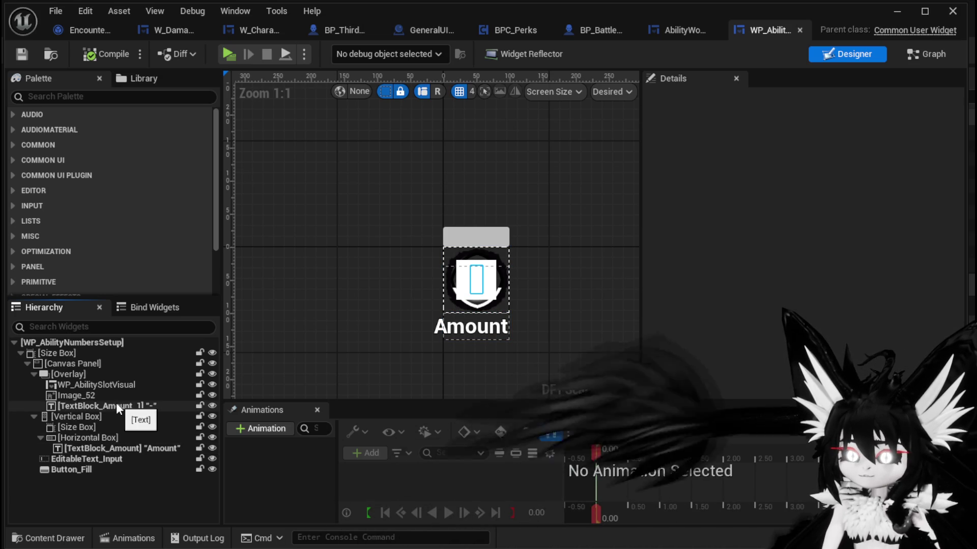
Switch to the AbilityWorkBenchUI graph and pan CostBus toward the Set Number call.
left_click(685, 29)
mouse_move(492, 206)
left_mouse_down()
mouse_move(547, 151)
mouse_move(699, 124)
mouse_move(707, 113)
mouse_move(636, 184)
mouse_move(484, 191)
mouse_move(473, 163)
mouse_move(598, 197)
left_mouse_up()
Survey the CostBus graph around the Bounce Amount, Round and Set Number nodes.
scroll(598, 197, "down", 2)
scroll(690, 203, "up", 2)
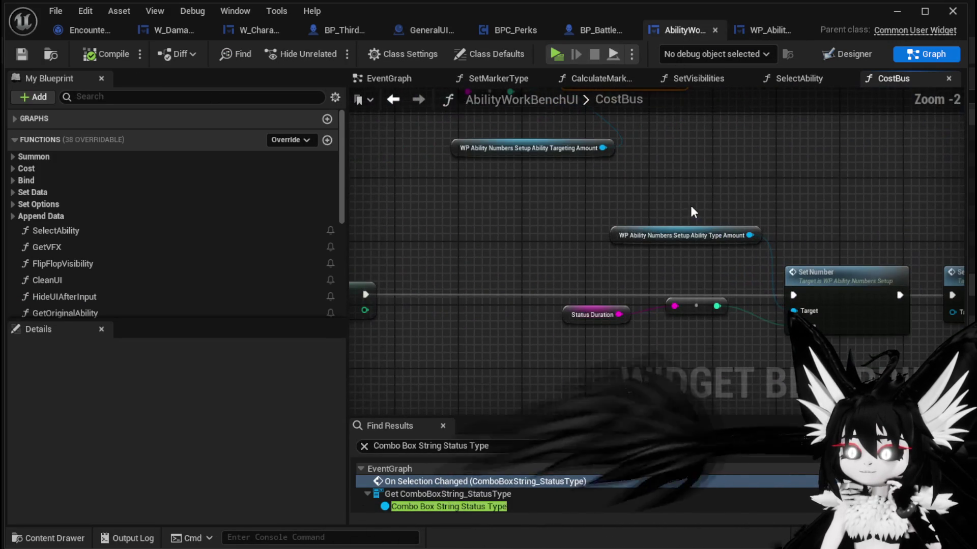
scroll(725, 211, "down", 1)
left_click_drag(862, 212, 697, 292)
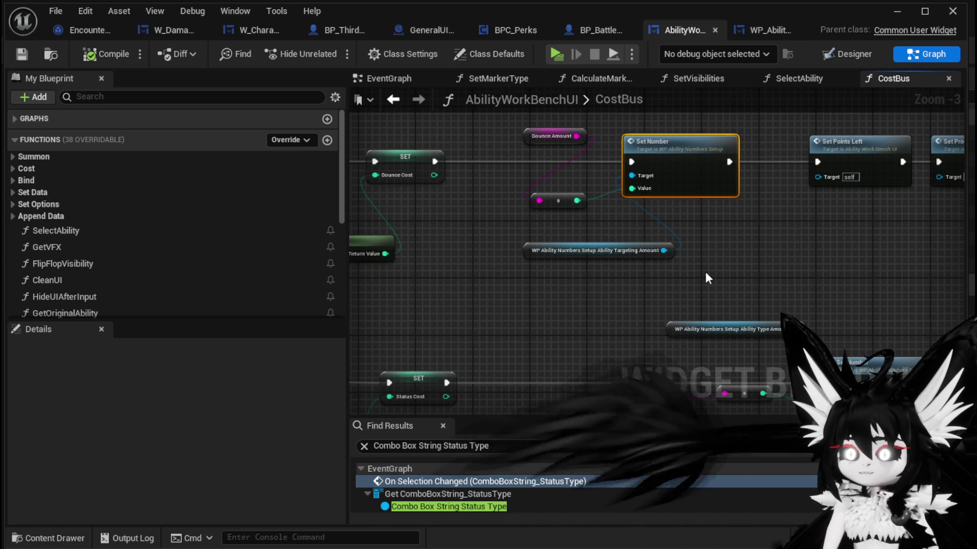
mouse_move(606, 254)
left_mouse_down()
mouse_move(680, 254)
mouse_move(633, 251)
mouse_move(706, 266)
mouse_move(703, 281)
left_mouse_up()
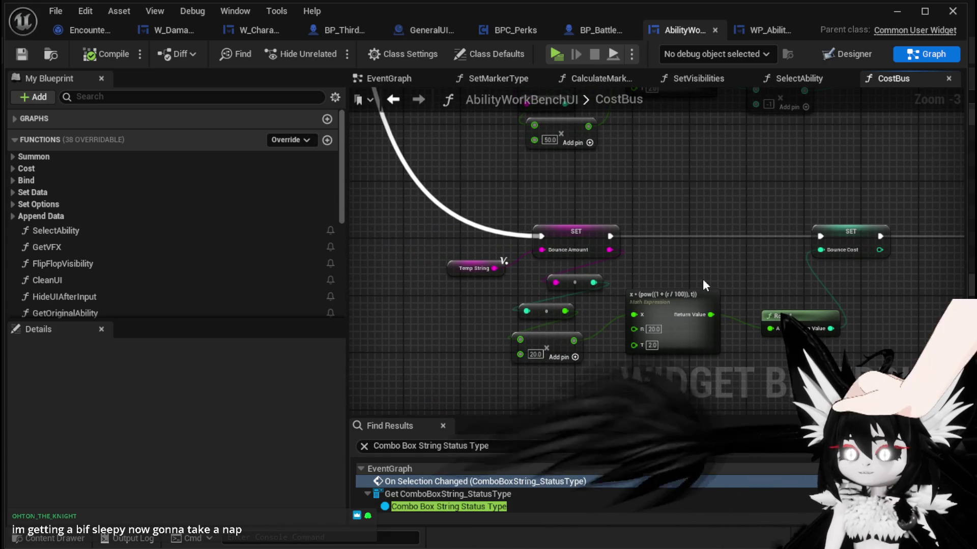
scroll(703, 278, "down", 1)
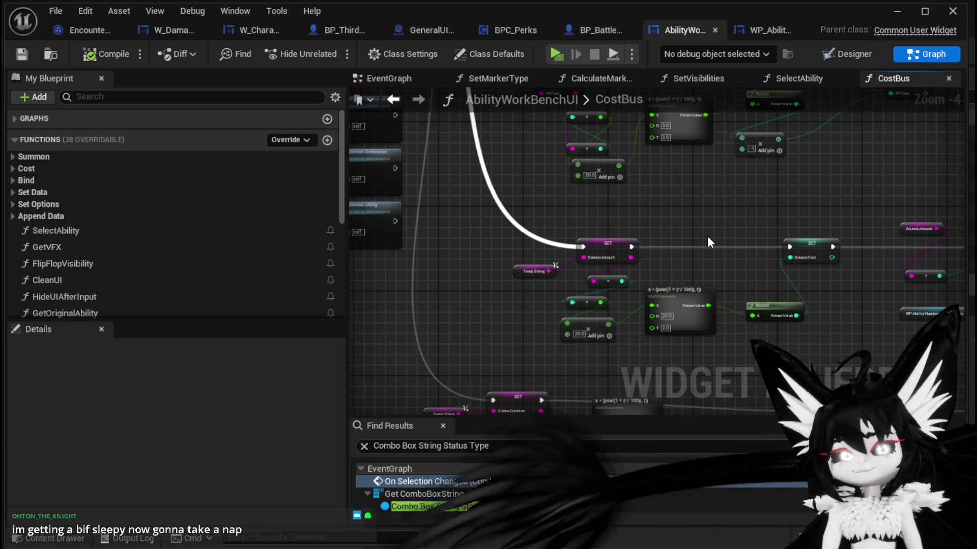
mouse_move(730, 207)
left_mouse_down()
mouse_move(426, 183)
mouse_move(248, 182)
left_mouse_up()
scroll(637, 178, "up", 2)
left_click_drag(637, 178, 515, 178)
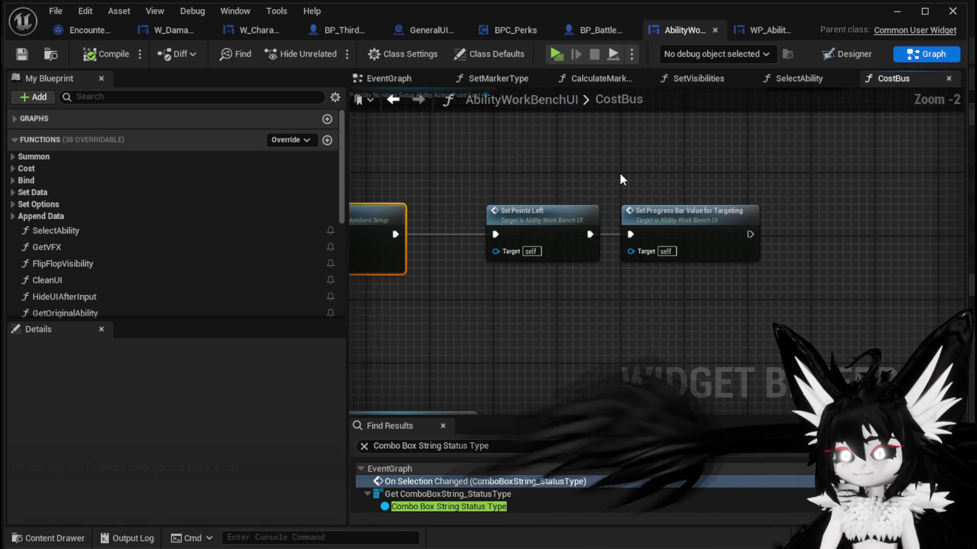
scroll(619, 172, "down", 2)
scroll(620, 173, "up", 1)
scroll(664, 222, "up", 1)
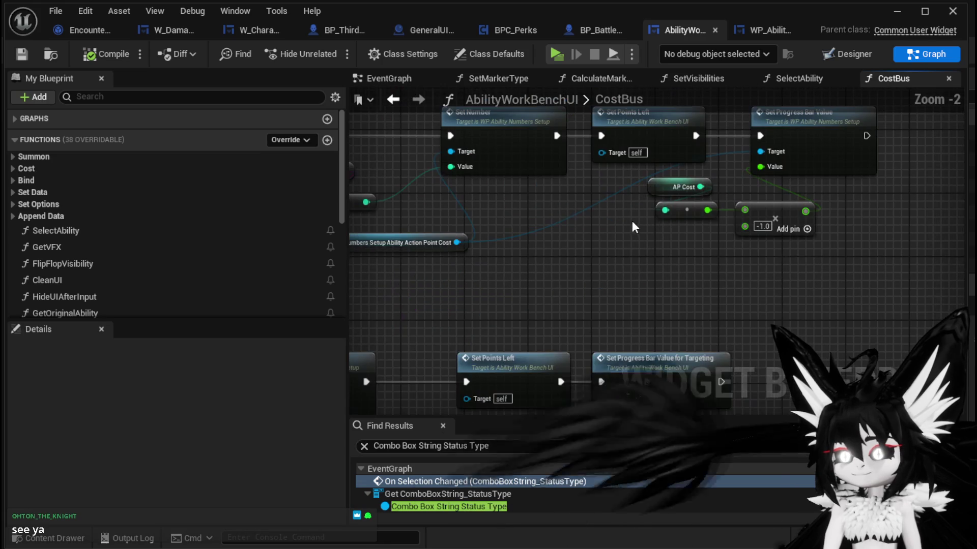
Move the Ability Targeting Amount getter up-left, save the blueprint, and return to SelectAbility.
mouse_move(630, 218)
left_mouse_down()
mouse_move(669, 290)
mouse_move(691, 246)
mouse_move(653, 220)
mouse_move(633, 182)
mouse_move(657, 154)
left_mouse_up()
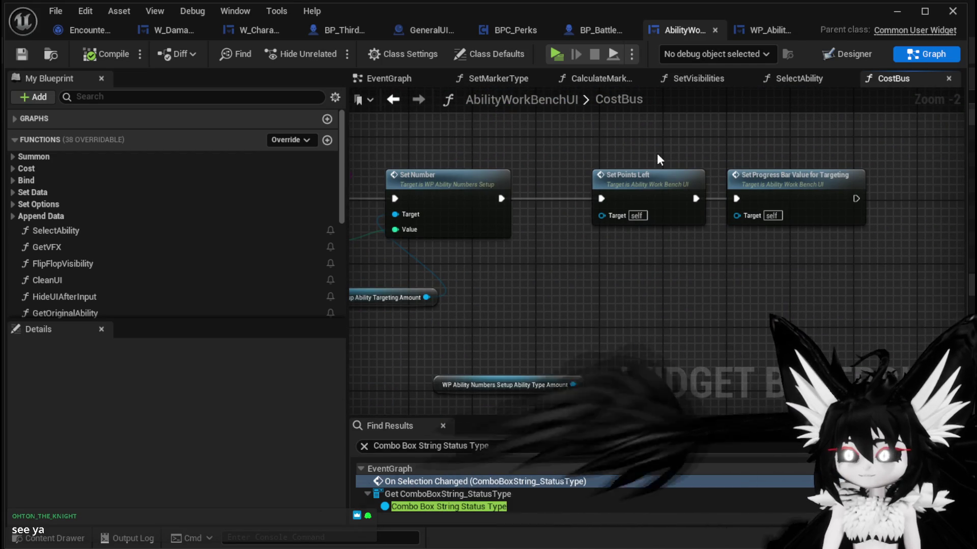
left_click_drag(657, 153, 765, 166)
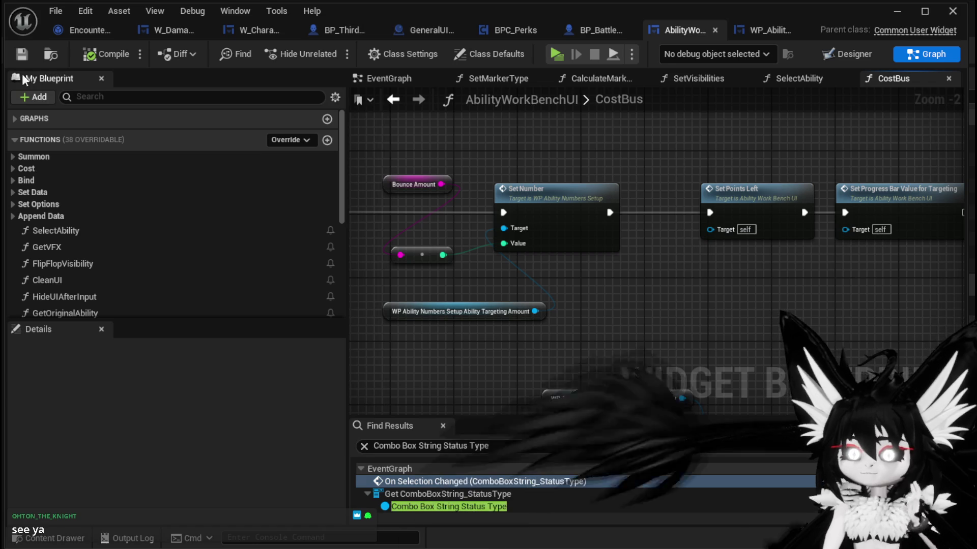
mouse_move(663, 313)
left_mouse_down()
mouse_move(672, 285)
mouse_move(712, 290)
left_mouse_up()
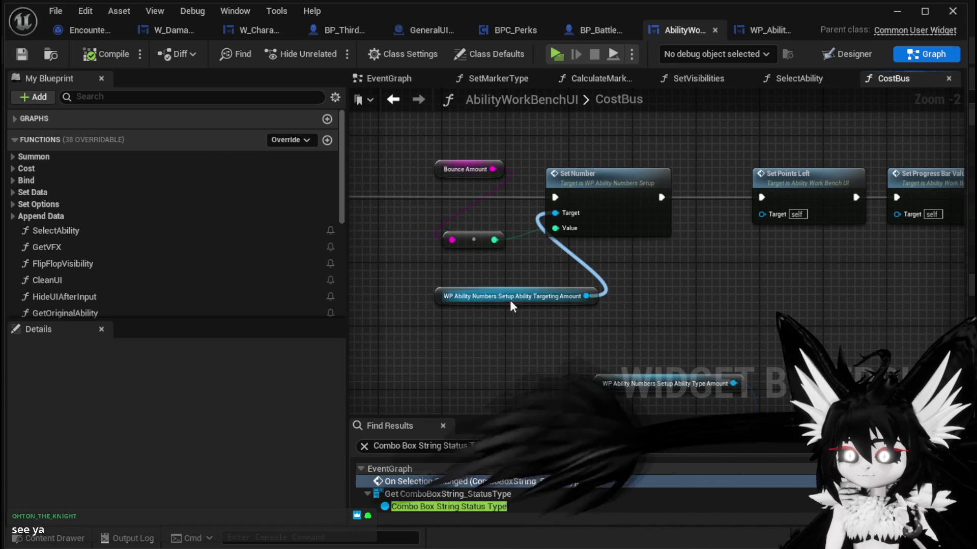
left_click_drag(466, 296, 395, 281)
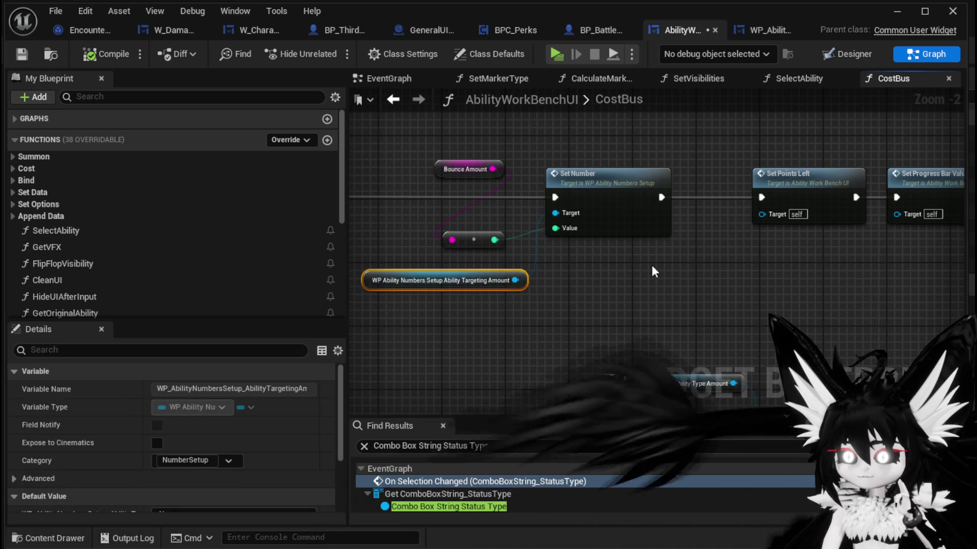
left_click(652, 267)
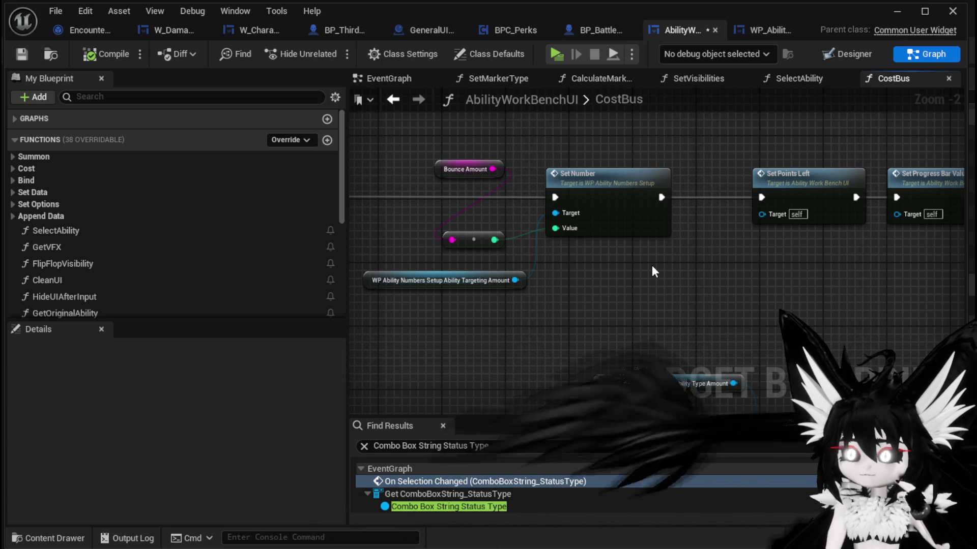
left_click(21, 54)
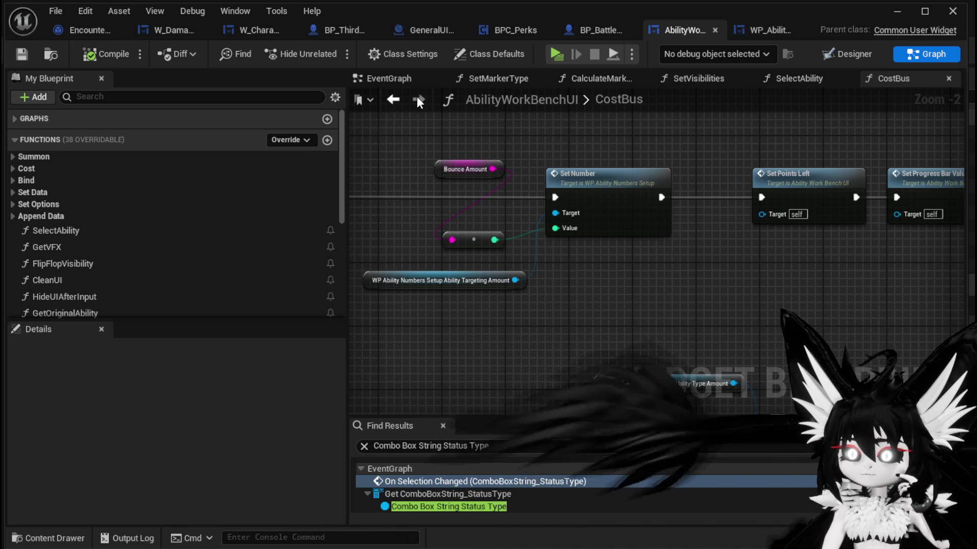
left_click(396, 100)
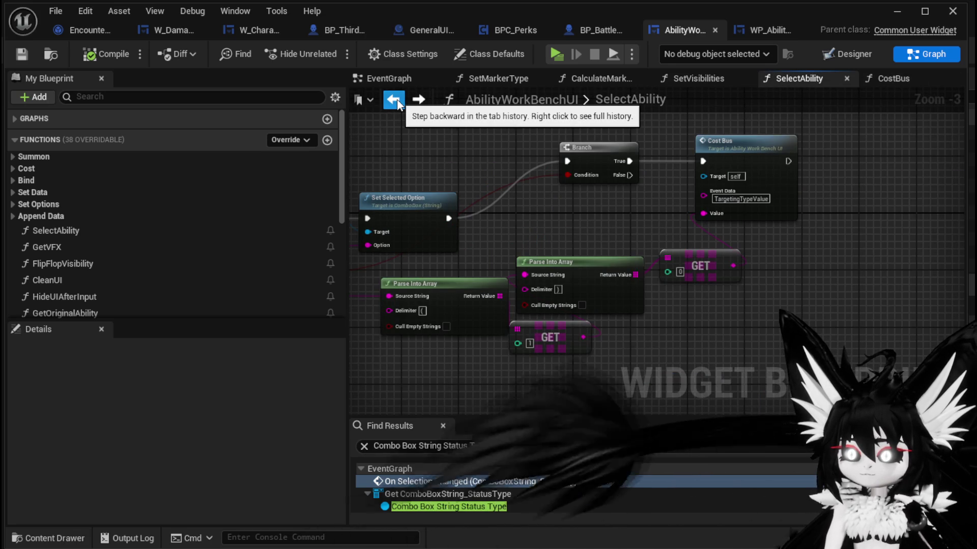
Pan across SelectAbility to bring Set Selected Option and Set Visibilities into view.
scroll(489, 152, "down", 3)
scroll(653, 178, "up", 1)
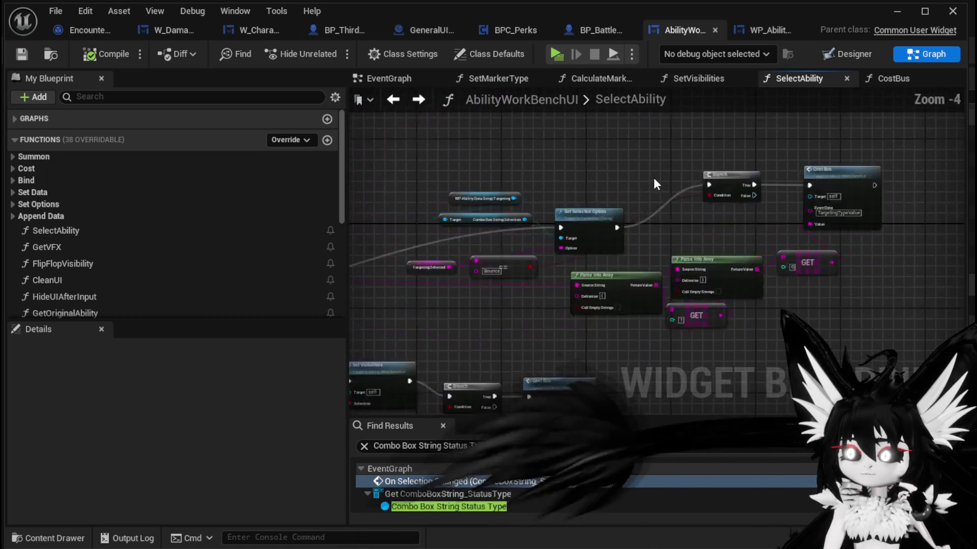
scroll(654, 183, "up", 2)
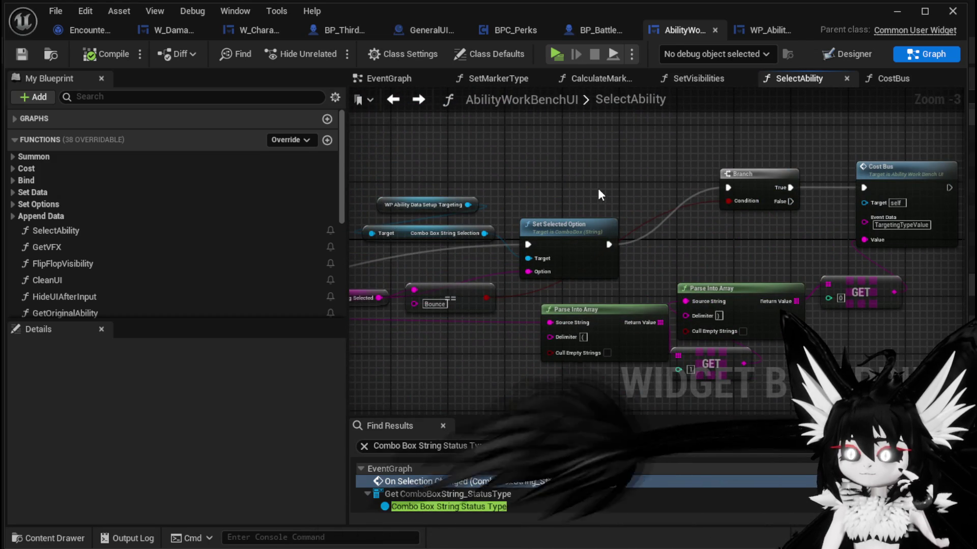
left_click_drag(599, 189, 618, 179)
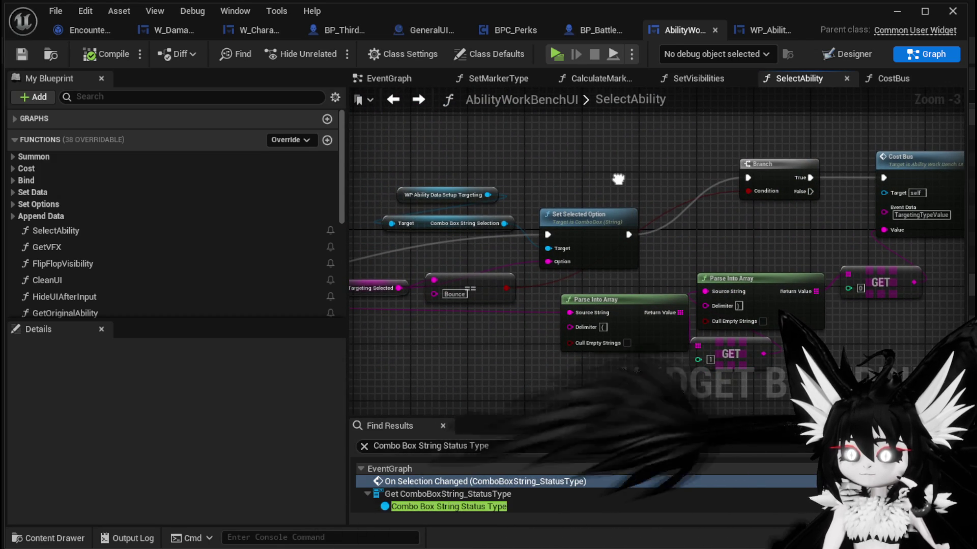
scroll(618, 178, "down", 2)
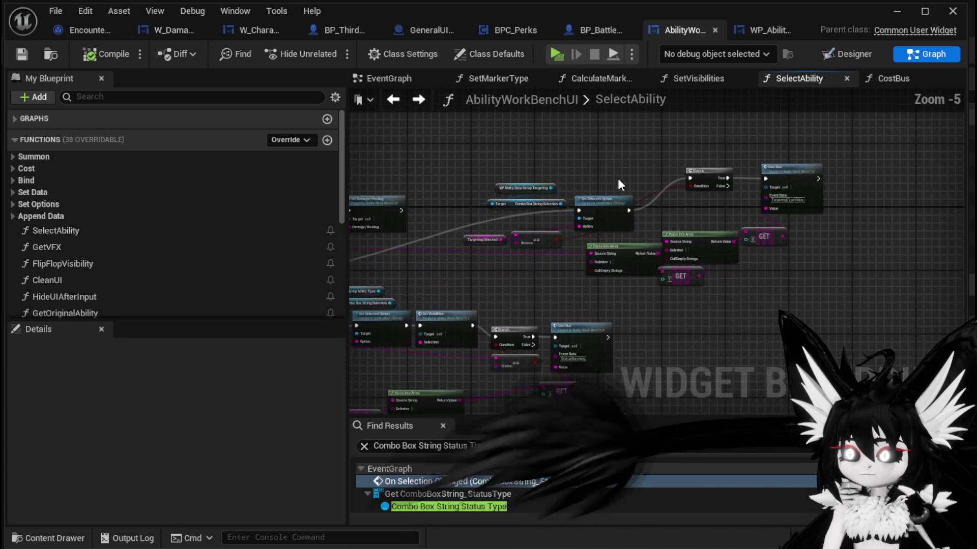
left_click_drag(618, 178, 425, 228)
scroll(425, 228, "up", 3)
mouse_move(532, 226)
left_mouse_down()
mouse_move(619, 212)
mouse_move(639, 159)
mouse_move(595, 106)
mouse_move(562, 113)
left_mouse_up()
scroll(618, 211, "down", 1)
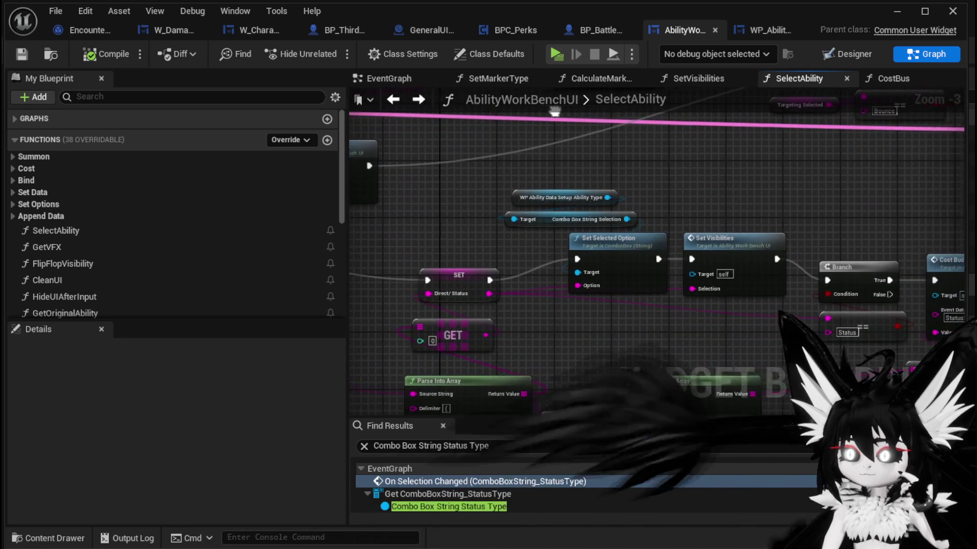
left_click_drag(674, 195, 558, 151)
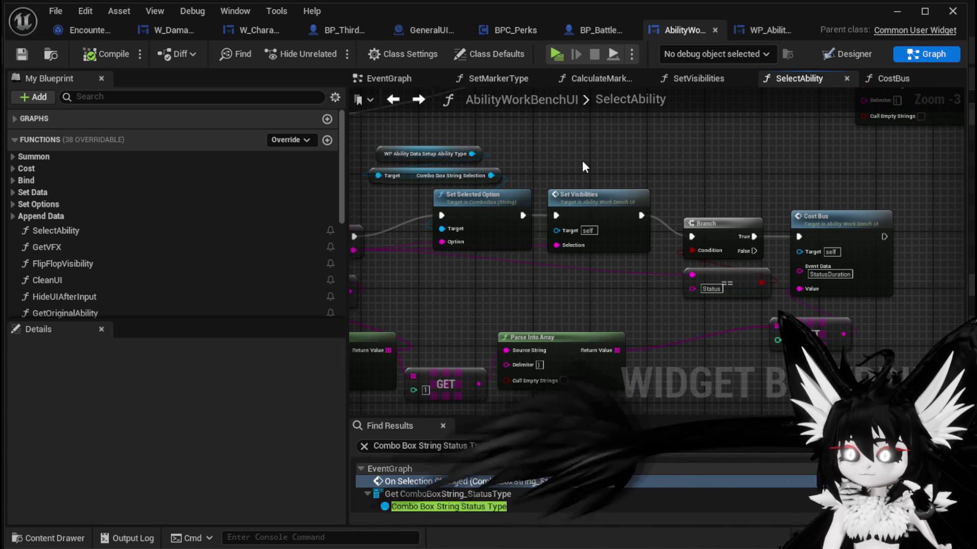
mouse_move(584, 162)
left_mouse_down()
mouse_move(736, 161)
mouse_move(683, 145)
left_mouse_up()
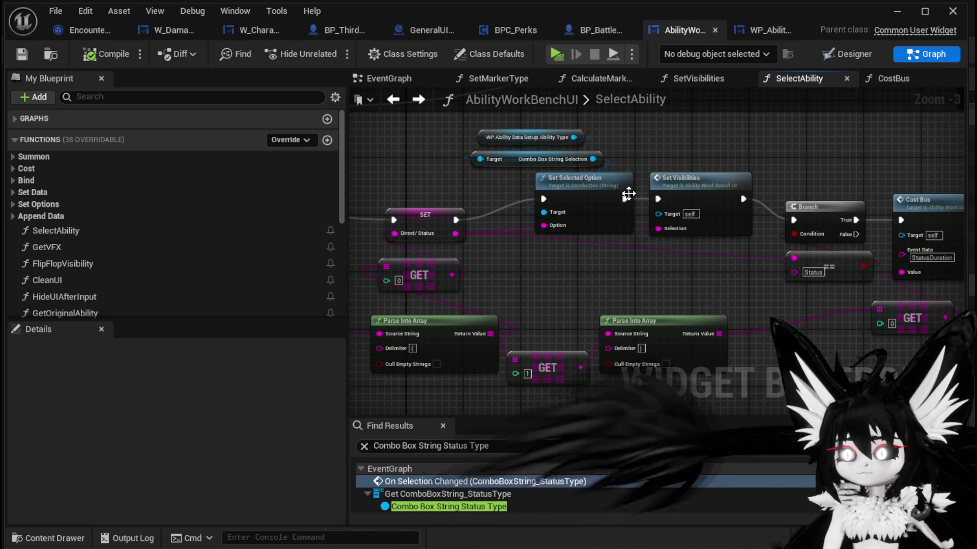
Break Set Visibilities' exec and Selection wires so the node stands unconnected.
mouse_move(622, 198)
left_mouse_down()
mouse_move(778, 220)
mouse_move(572, 456)
mouse_move(870, 60)
mouse_move(844, 137)
mouse_move(639, 233)
left_mouse_up()
left_click(638, 218, "alt")
left_click(555, 248, "alt")
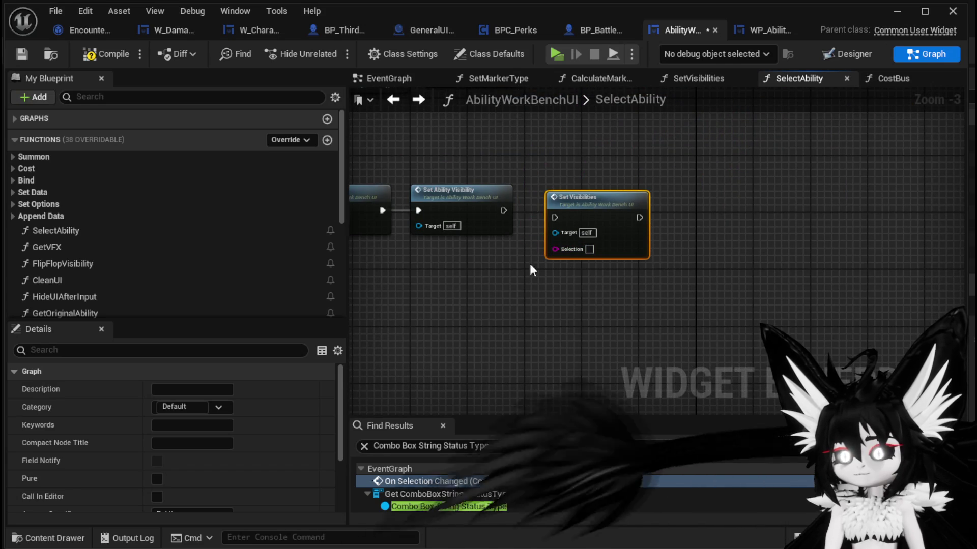
scroll(237, 259, "down", 5)
scroll(606, 252, "down", 4)
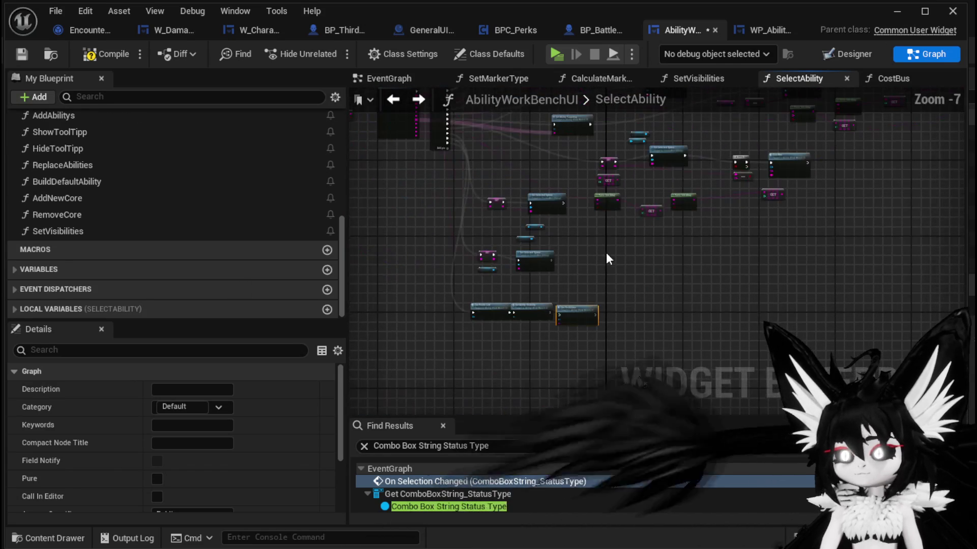
scroll(702, 255, "up", 4)
mouse_move(702, 255)
left_mouse_down()
mouse_move(632, 251)
mouse_move(881, 257)
mouse_move(419, 221)
mouse_move(861, 177)
mouse_move(793, 168)
mouse_move(673, 278)
mouse_move(575, 331)
mouse_move(642, 182)
left_mouse_up()
scroll(881, 258, "up", 2)
scroll(418, 220, "down", 1)
scroll(861, 177, "down", 1)
Add a Direct/ Status getter, wire it, and chain Set Ability Visibility into Set Visibilities.
right_click(405, 375)
type("Di")
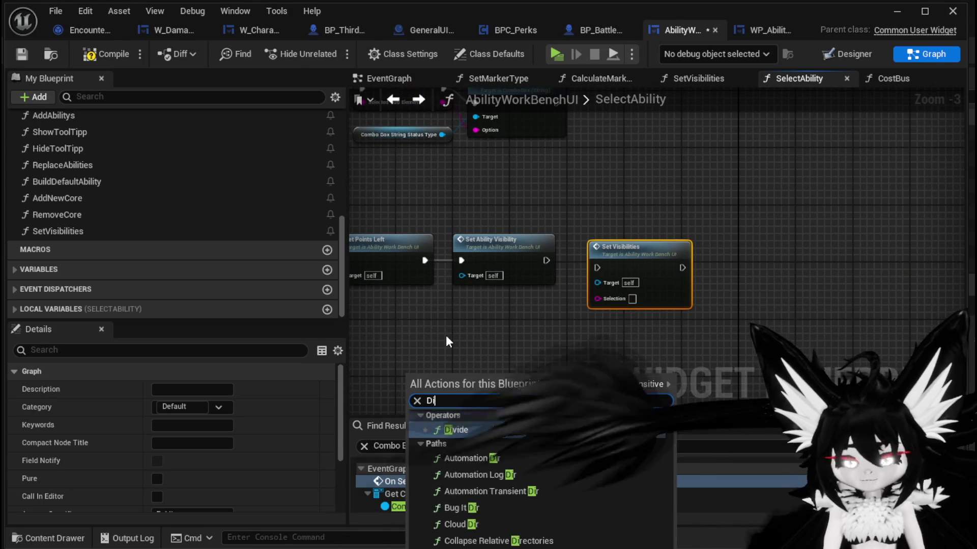
type("rect/")
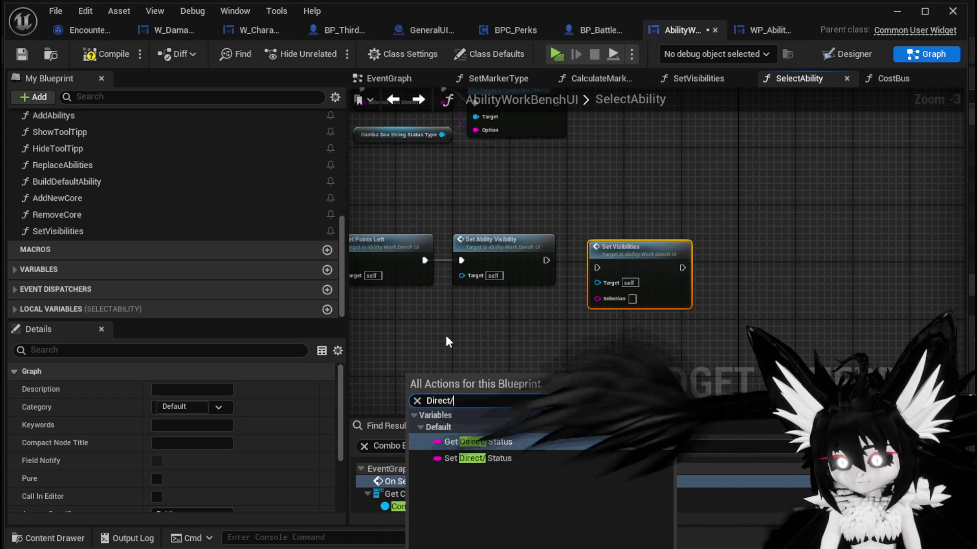
left_click(478, 442)
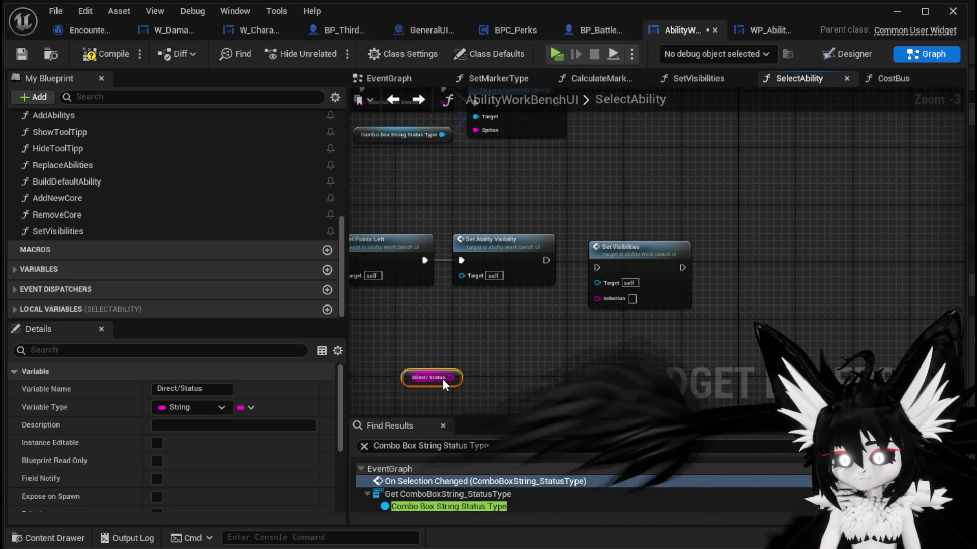
left_click_drag(451, 378, 583, 313)
left_click_drag(417, 379, 496, 337)
mouse_move(546, 260)
left_mouse_down()
mouse_move(603, 267)
mouse_move(633, 346)
left_mouse_up()
Inspect the SET, Parse Into Array, Cost Bus and Status Branch nodes in SelectAbility.
scroll(546, 197, "down", 1)
scroll(631, 278, "up", 2)
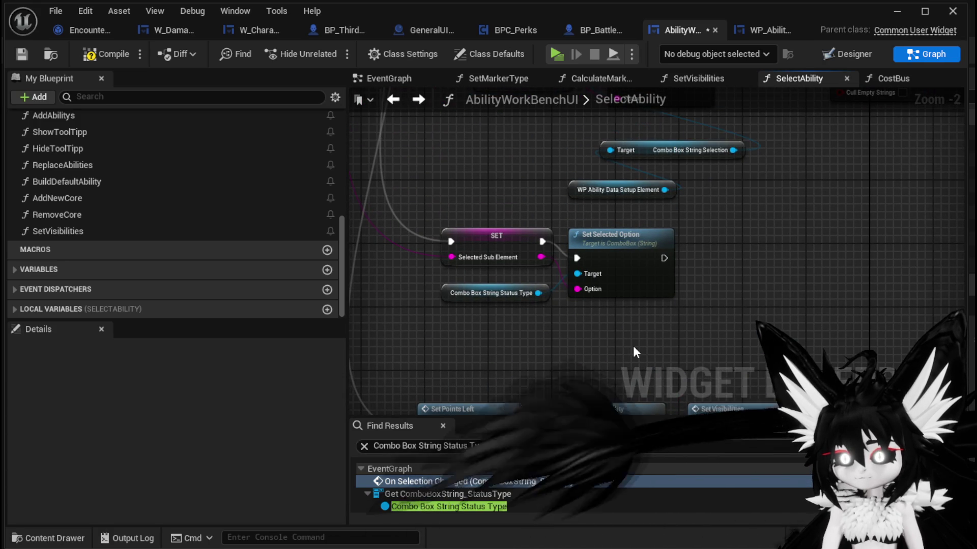
scroll(770, 221, "up", 1)
scroll(756, 203, "down", 1)
scroll(756, 202, "down", 1)
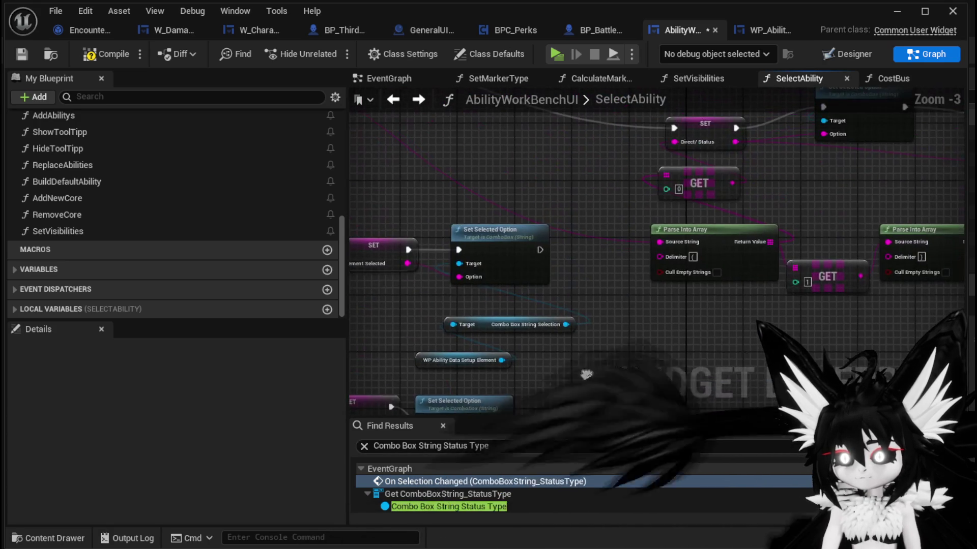
mouse_move(651, 378)
left_mouse_down()
mouse_move(680, 357)
mouse_move(398, 365)
mouse_move(549, 305)
mouse_move(377, 285)
mouse_move(613, 301)
mouse_move(558, 300)
left_mouse_up()
scroll(558, 301, "down", 1)
left_click_drag(585, 266, 490, 277)
left_click(489, 277)
left_click_drag(591, 305, 549, 429)
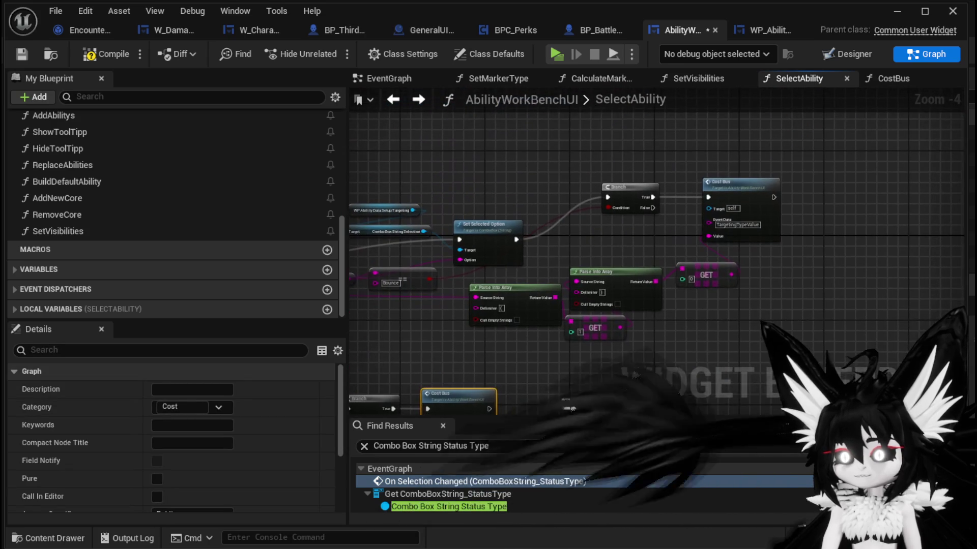
left_click_drag(758, 237, 779, 148)
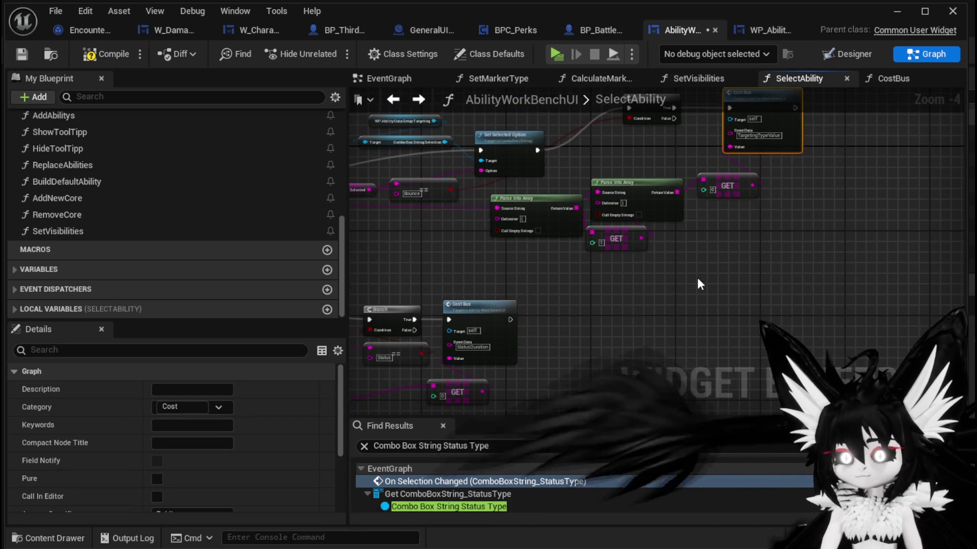
left_click(698, 280)
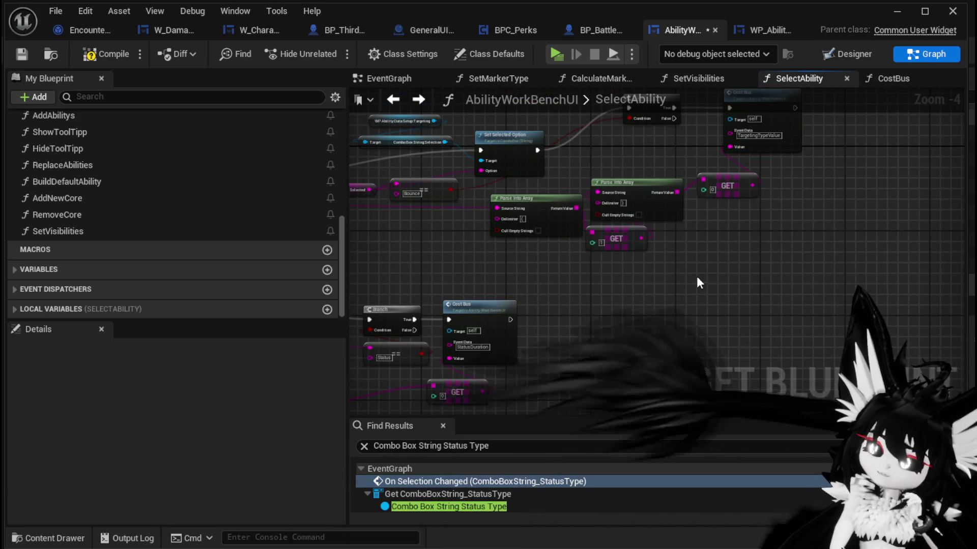
left_click_drag(698, 279, 778, 195)
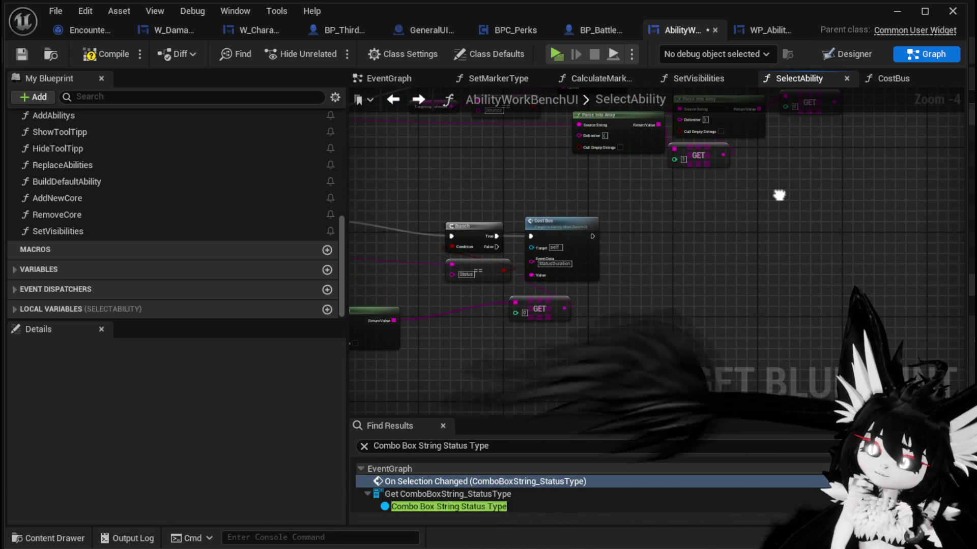
Nudge the == Status comparison node into place, then compile and save AbilityWorkBenchUI.
mouse_move(460, 278)
left_mouse_down()
mouse_move(450, 283)
mouse_move(607, 294)
mouse_move(563, 254)
mouse_move(663, 247)
left_mouse_up()
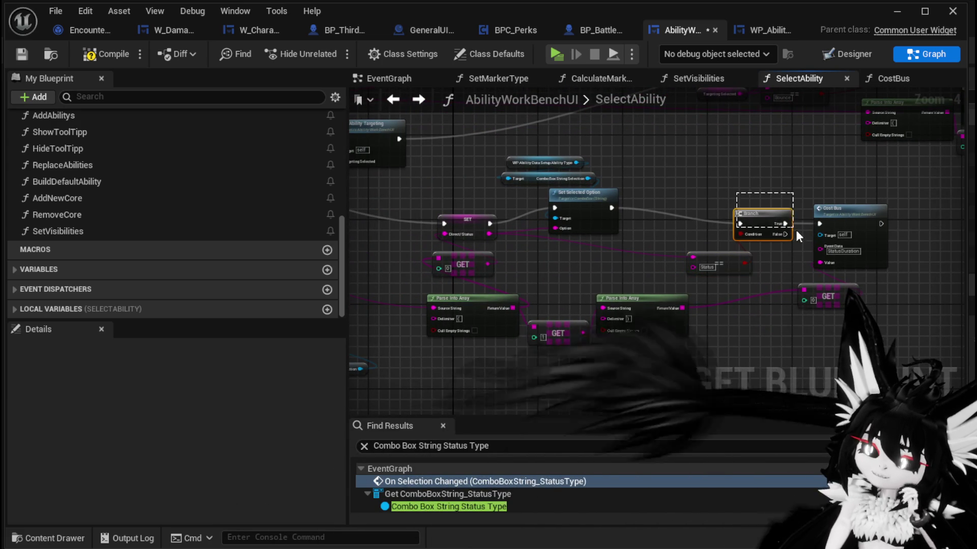
scroll(683, 213, "up", 1)
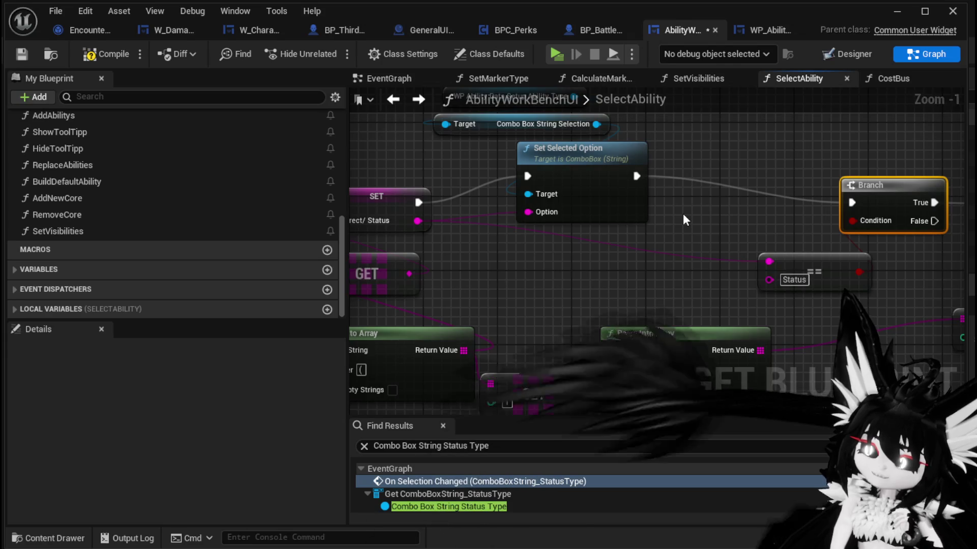
left_click_drag(682, 213, 686, 230)
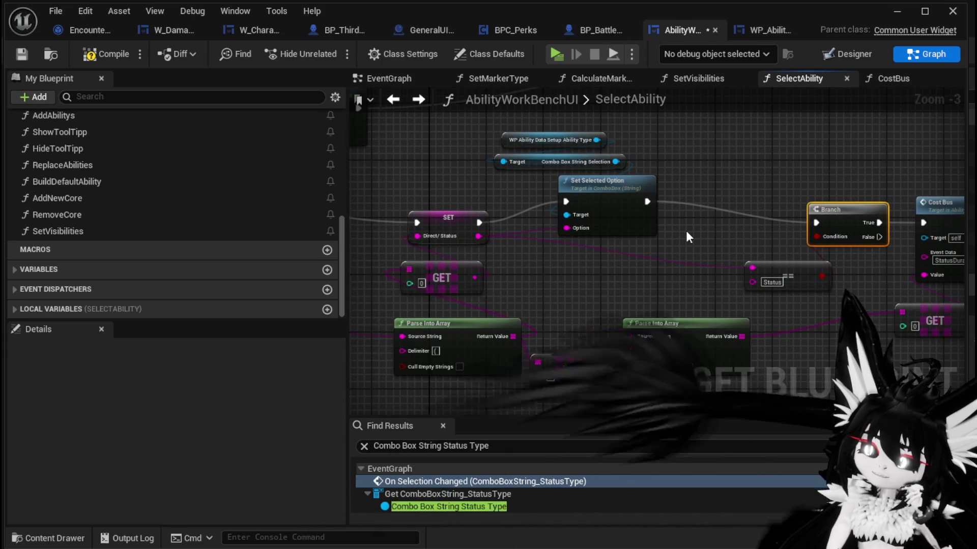
left_click(686, 231)
left_click(91, 54)
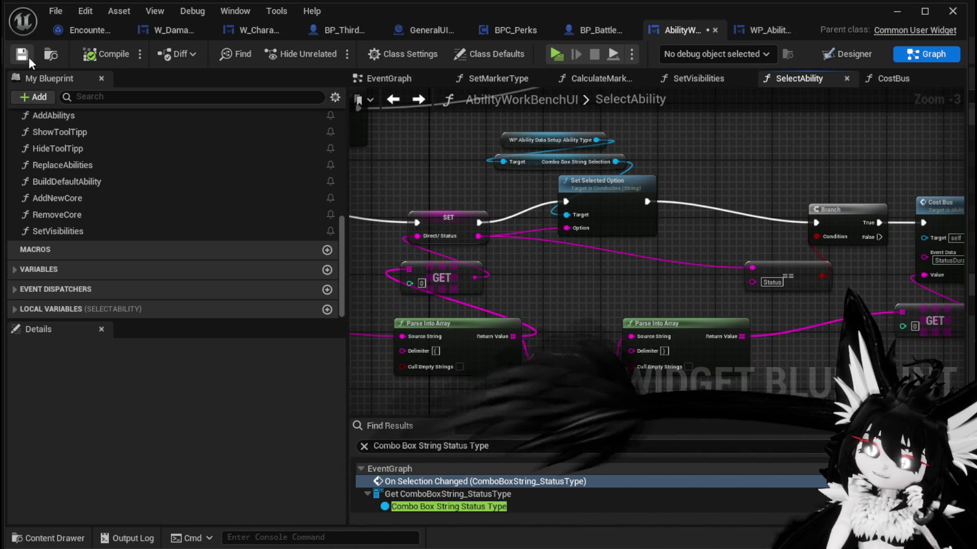
left_click(22, 54)
mouse_move(713, 209)
left_mouse_down()
mouse_move(583, 205)
mouse_move(601, 188)
mouse_move(662, 214)
left_mouse_up()
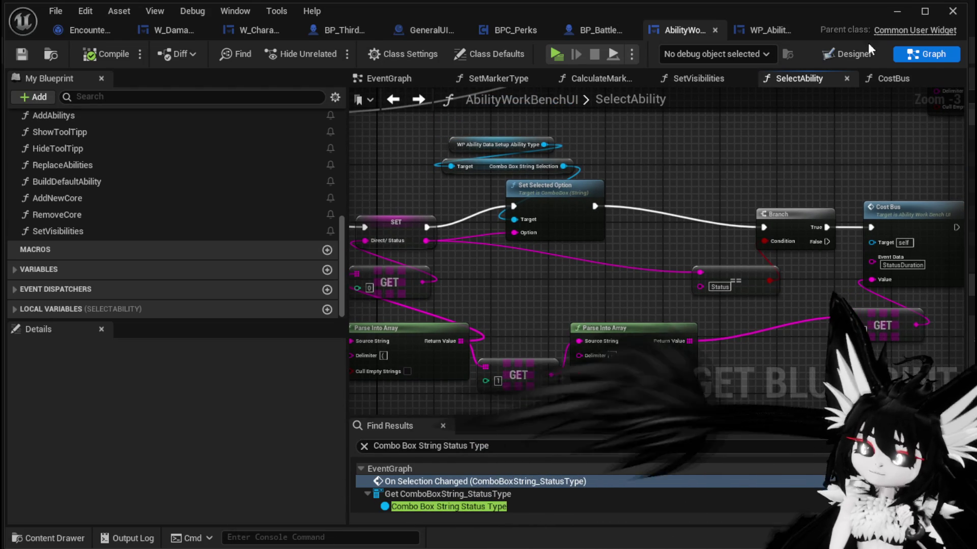
scroll(529, 274, "down", 3)
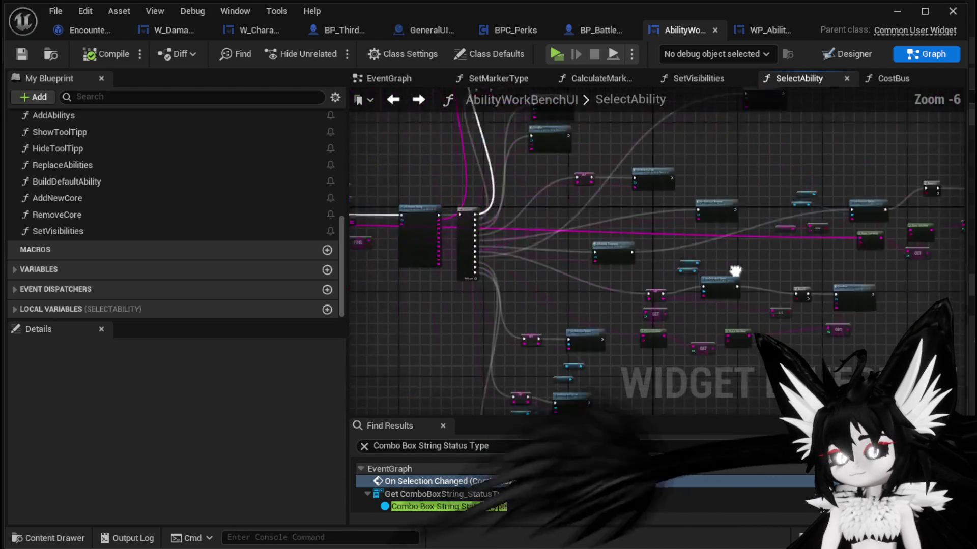
Add an F9 breakpoint on the SelectAbility entry node and start playing in a preview window.
scroll(568, 208, "up", 4)
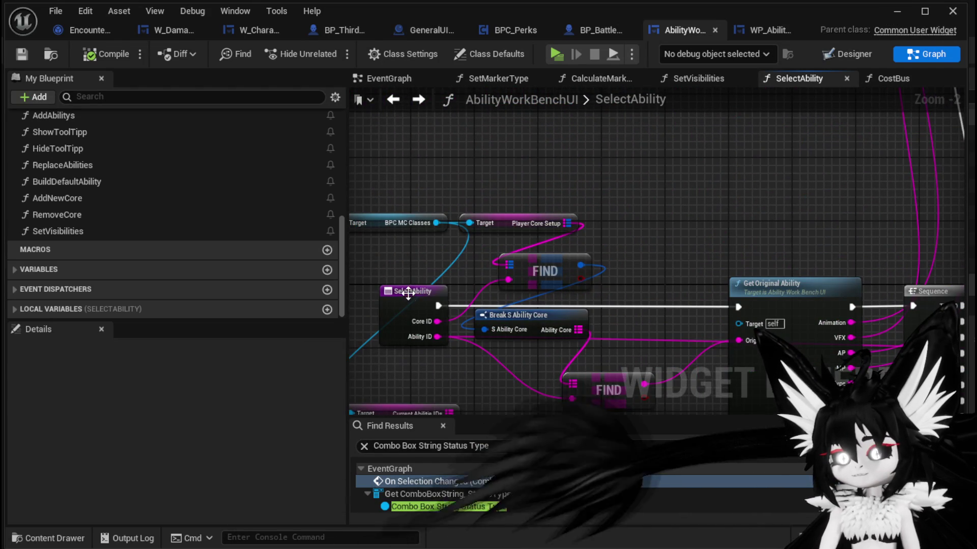
right_click(408, 293)
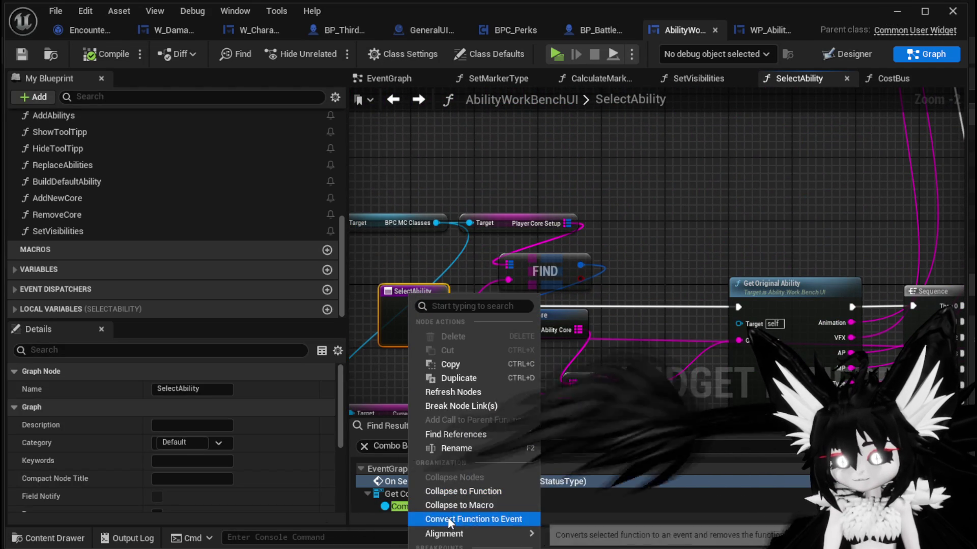
key("F9")
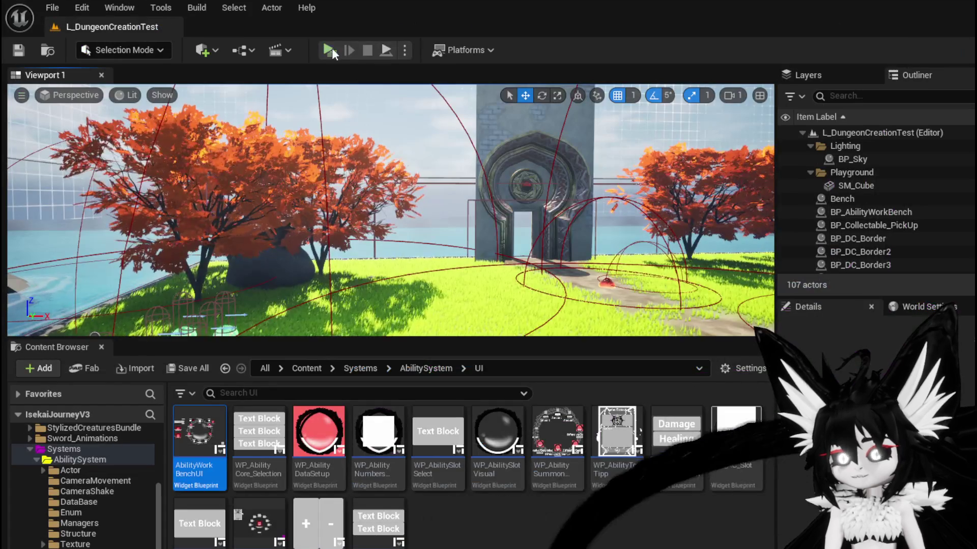
left_click(331, 49)
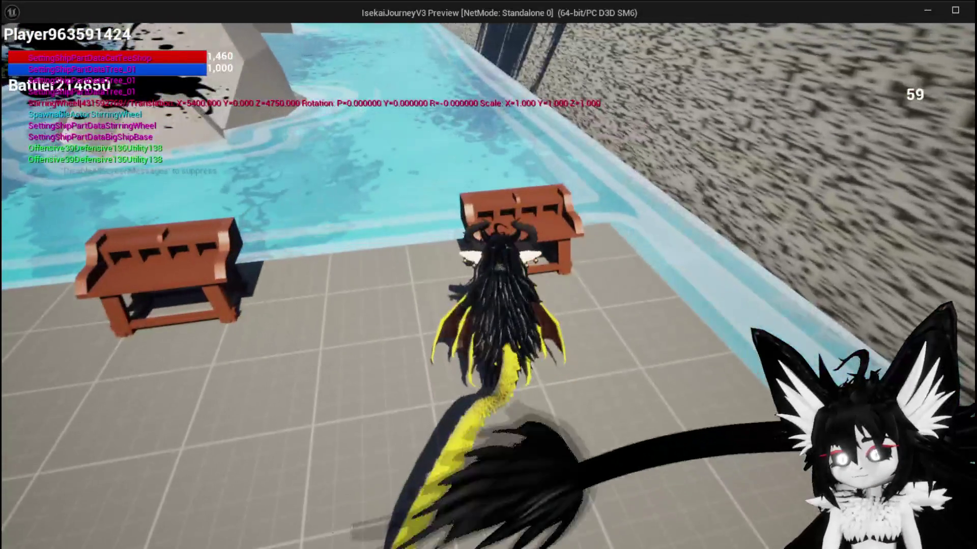
In the preview's workbench Ability section, pick another ability to trigger SelectAbility.
key("Tab")
left_click(72, 35)
left_click(122, 104)
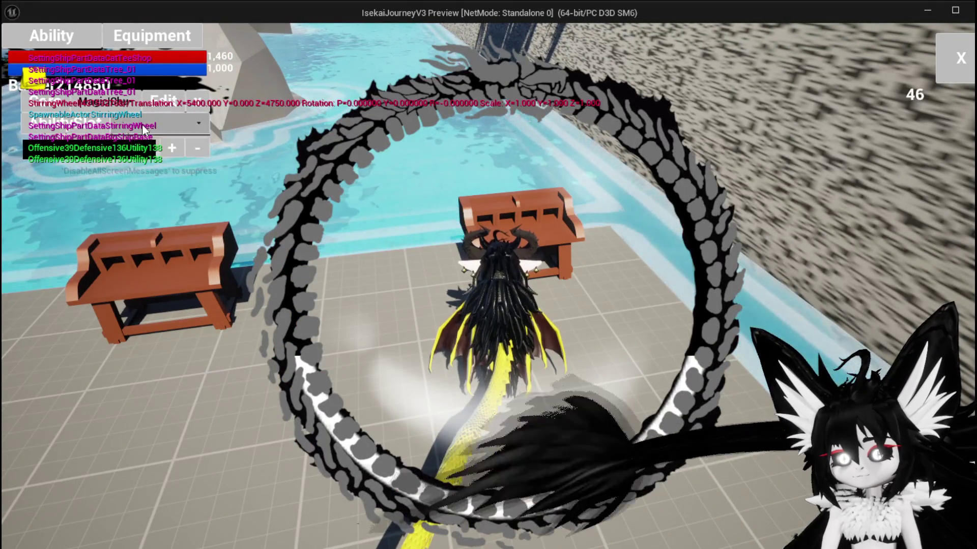
left_click(140, 134)
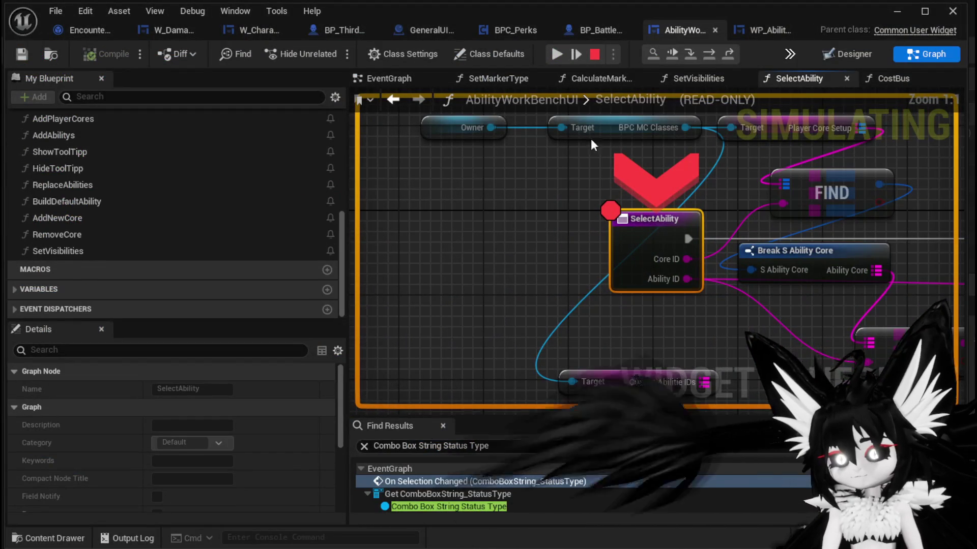
Step over through Get Original Ability, the animation and VFX option setters, and the Cost Bus calls.
left_click(710, 57)
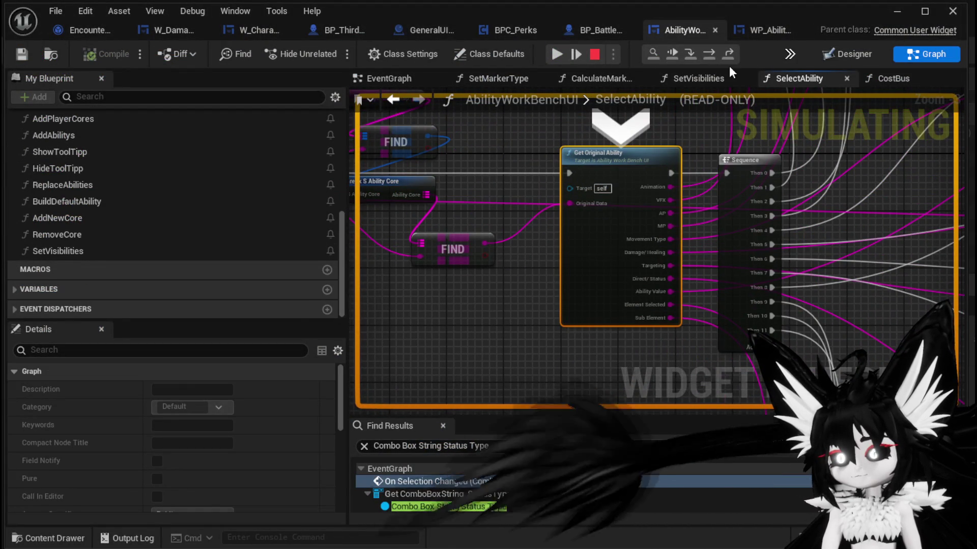
left_click(710, 55)
left_click(710, 55)
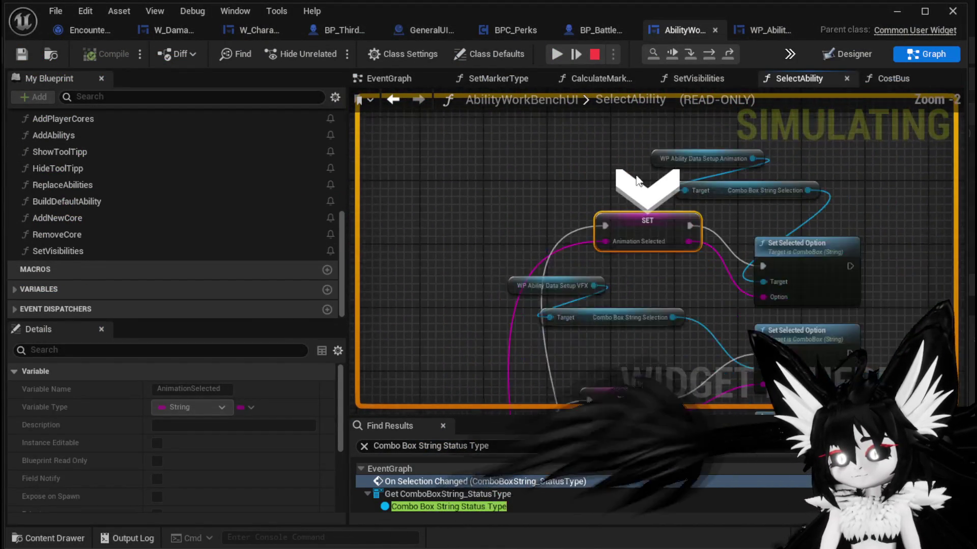
scroll(645, 157, "down", 6)
left_click(711, 53)
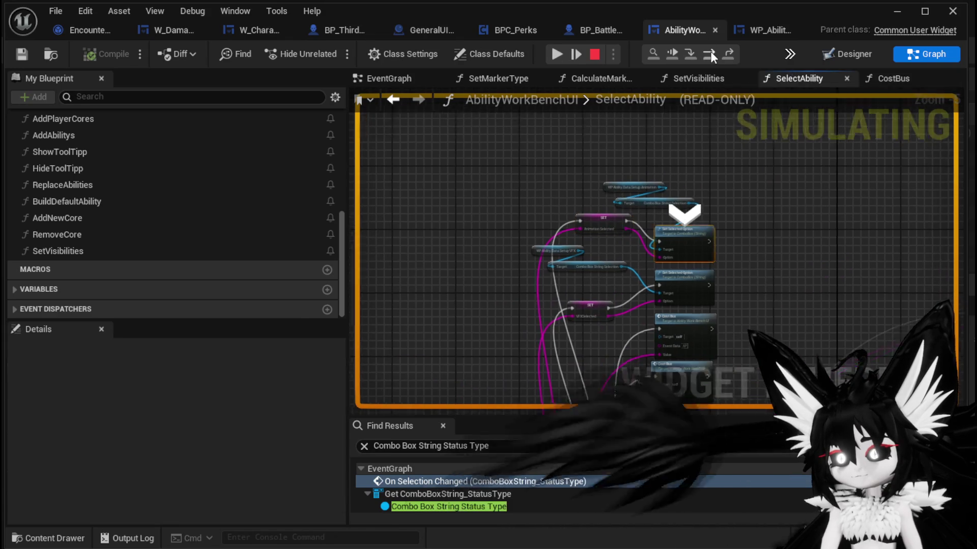
left_click(710, 51)
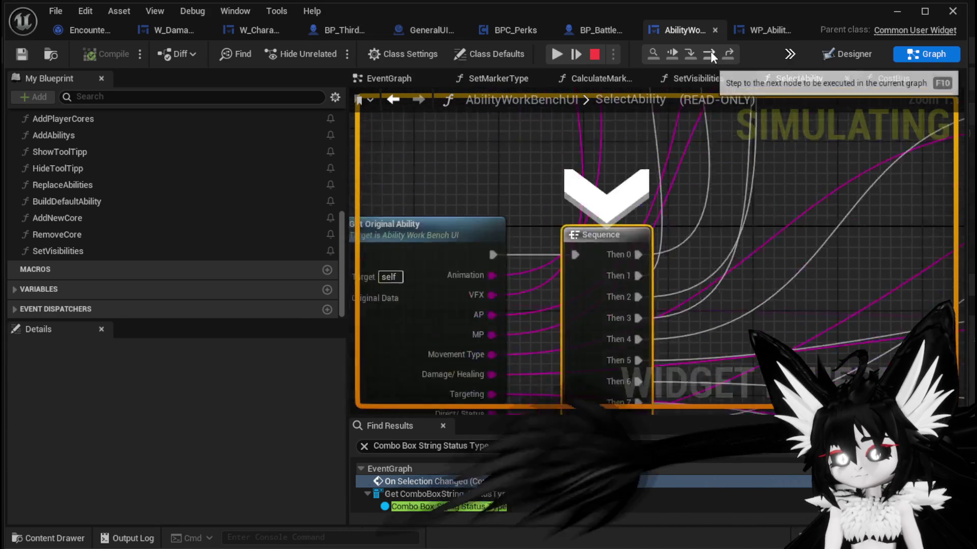
left_click(710, 52)
left_click(710, 51)
left_click(710, 51)
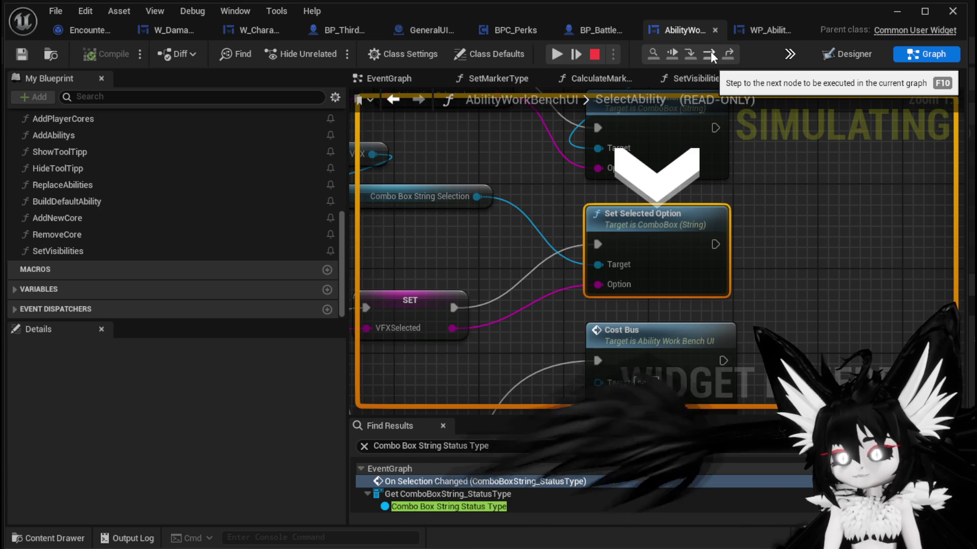
left_click(711, 51)
left_click(710, 51)
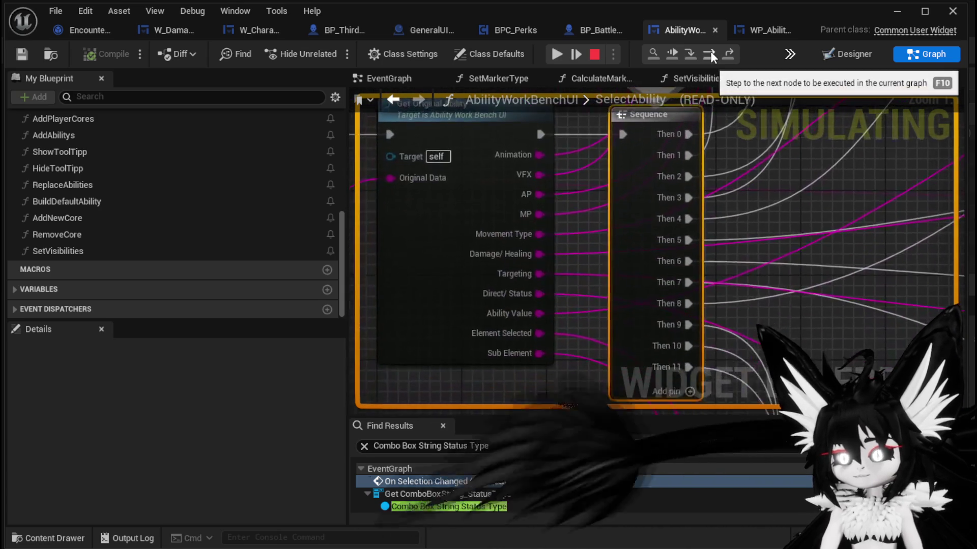
left_click(710, 51)
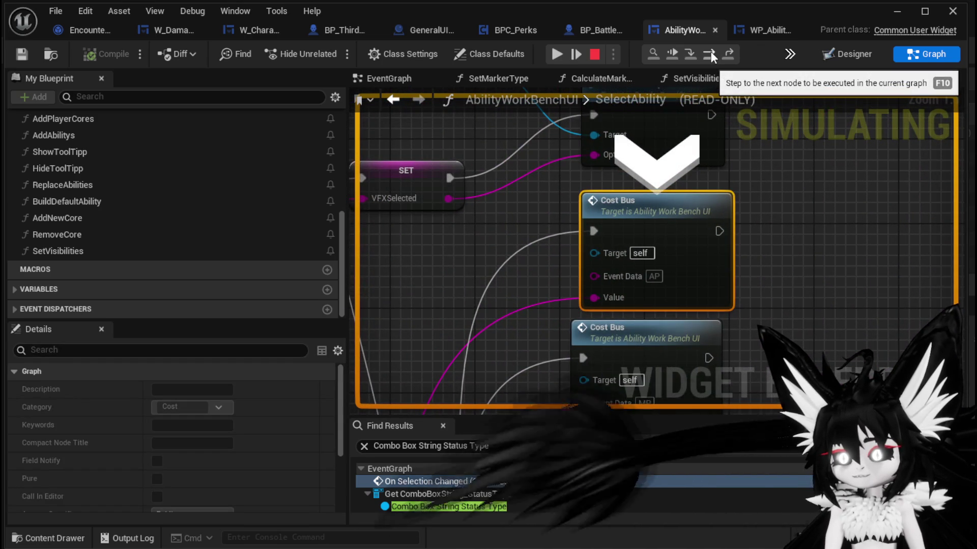
left_click(710, 51)
left_click(710, 51)
left_click(710, 51)
left_click(710, 51)
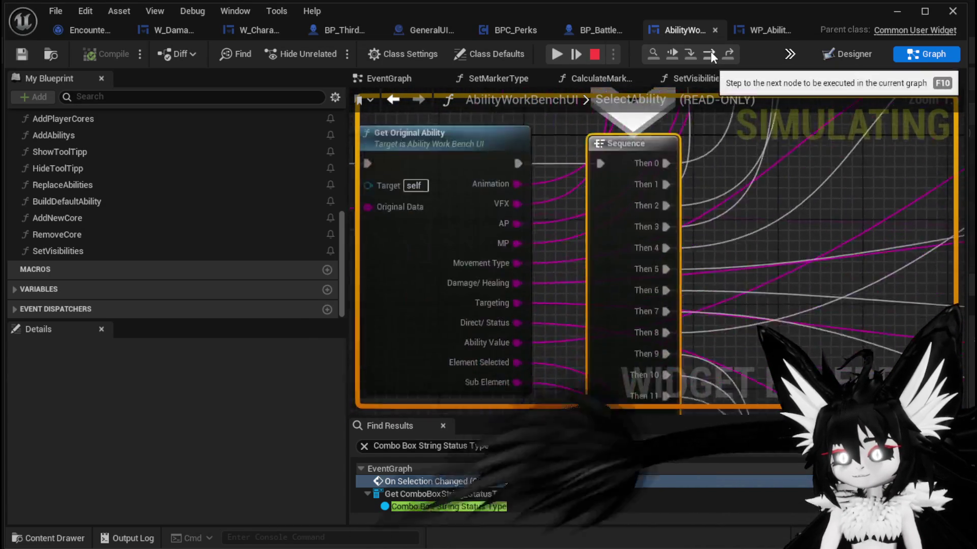
Step over through Movement Type, targeting, Status branches, Set Points Left and Set Visibilities.
left_click(711, 51)
left_click(710, 51)
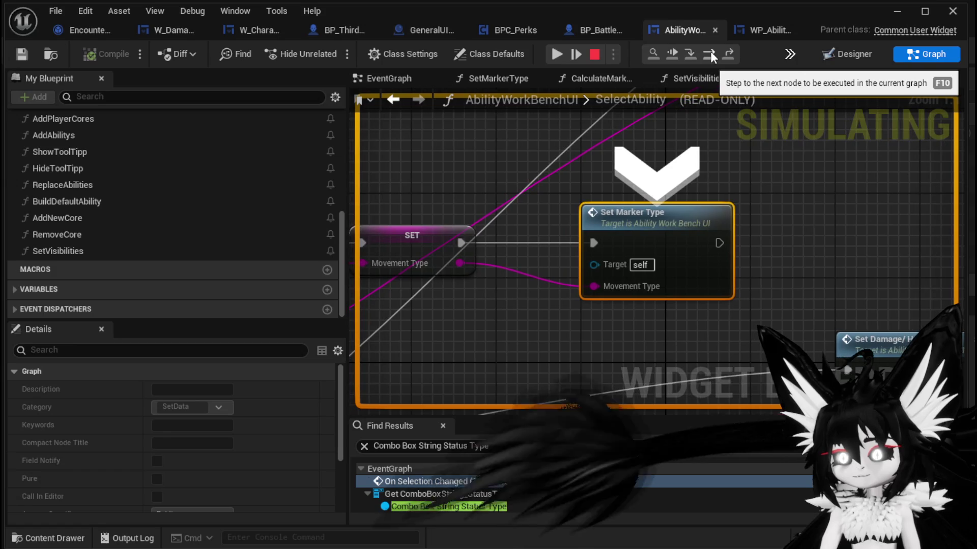
left_click(711, 51)
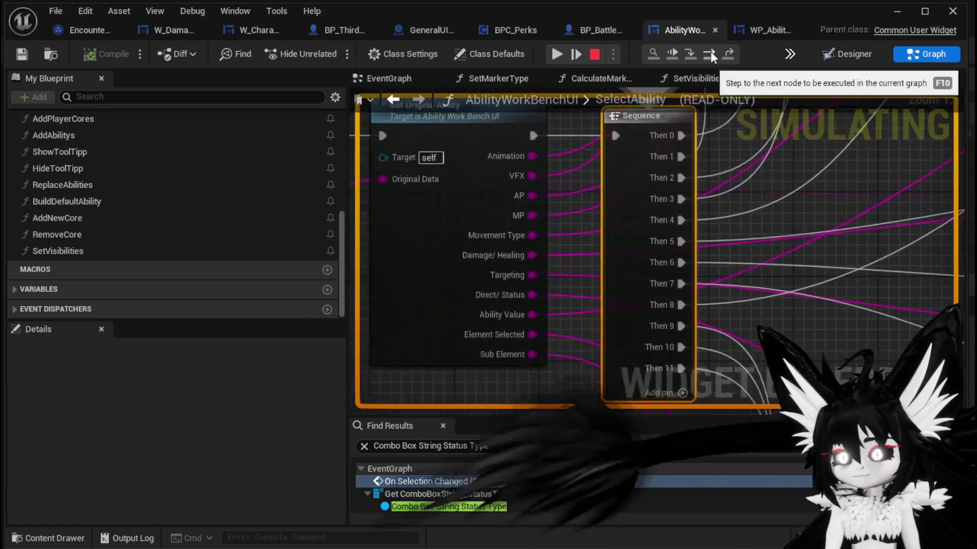
left_click(711, 51)
left_click(710, 51)
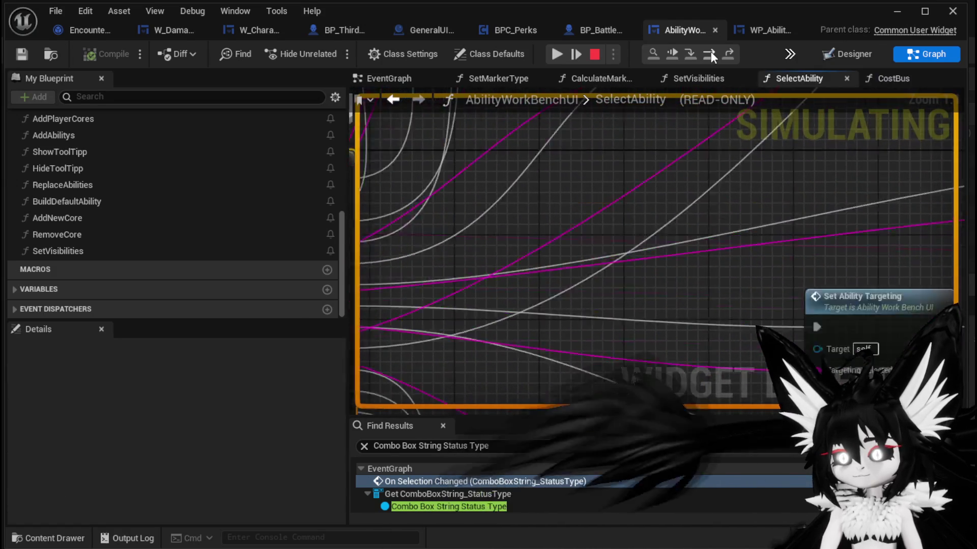
left_click(710, 51)
left_click(710, 51)
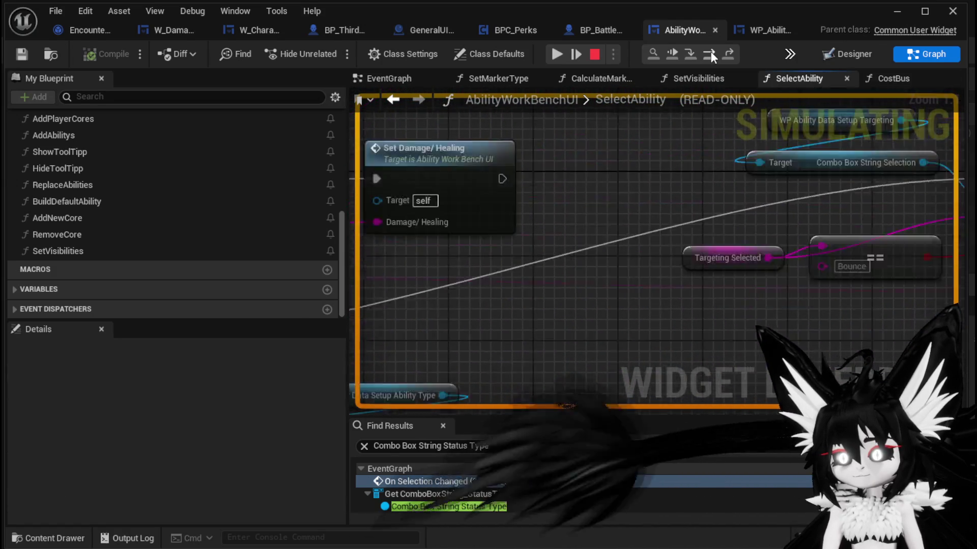
left_click(710, 51)
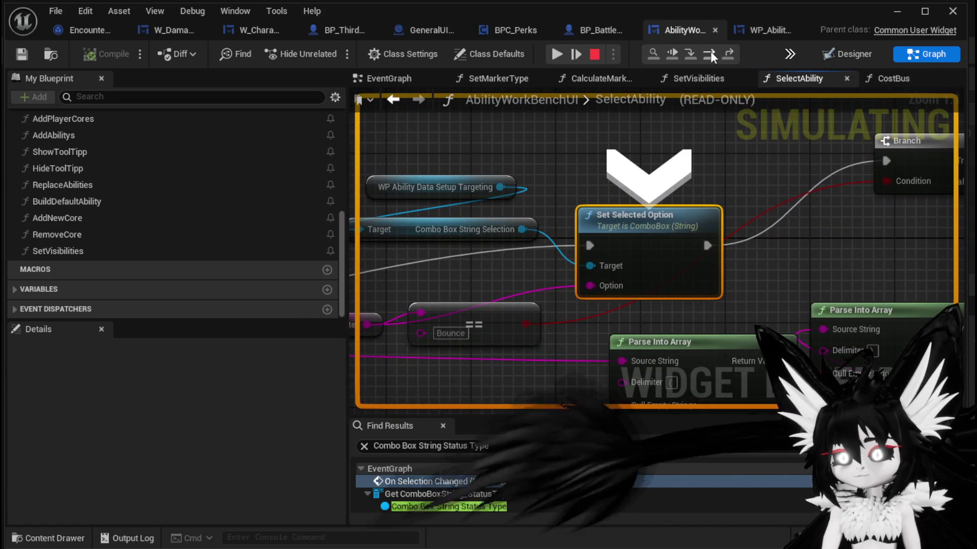
left_click(711, 51)
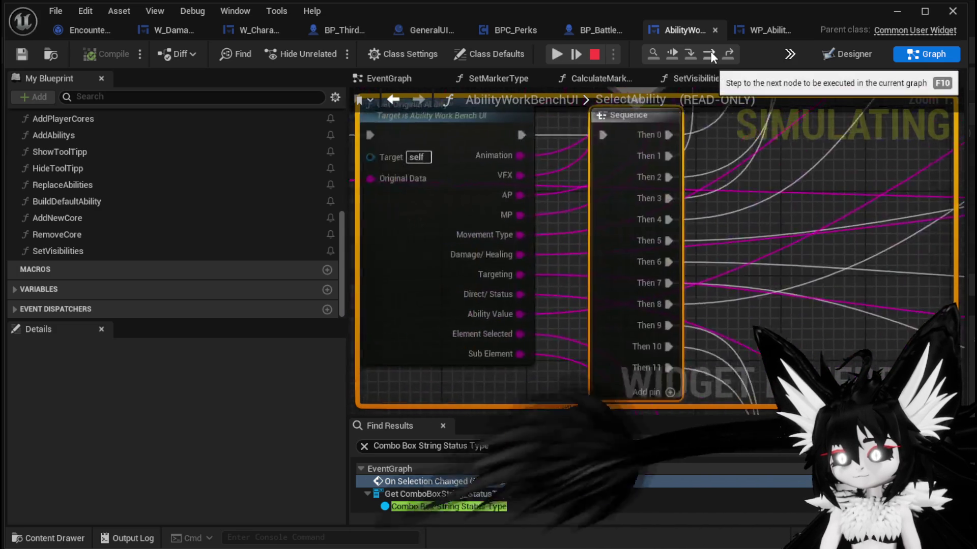
left_click(710, 51)
left_click(710, 51)
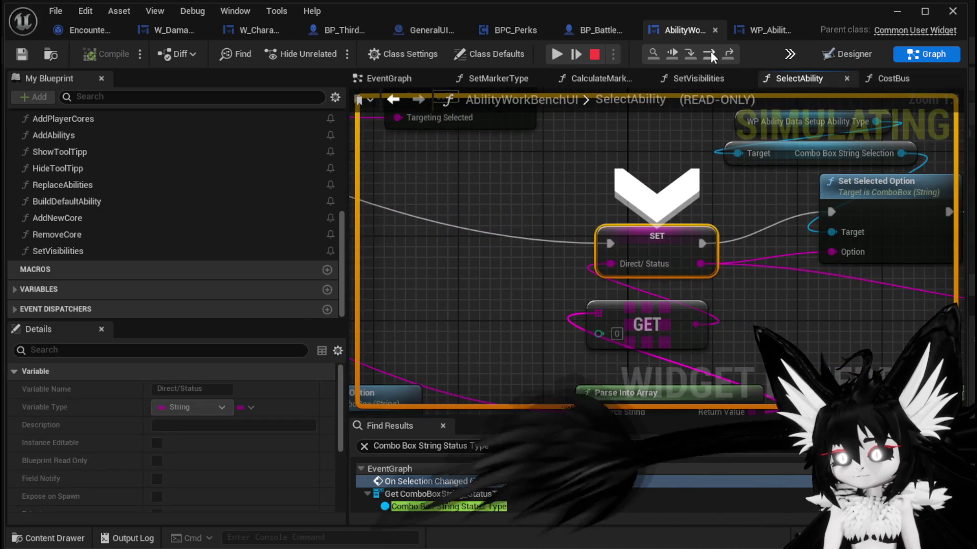
left_click(710, 50)
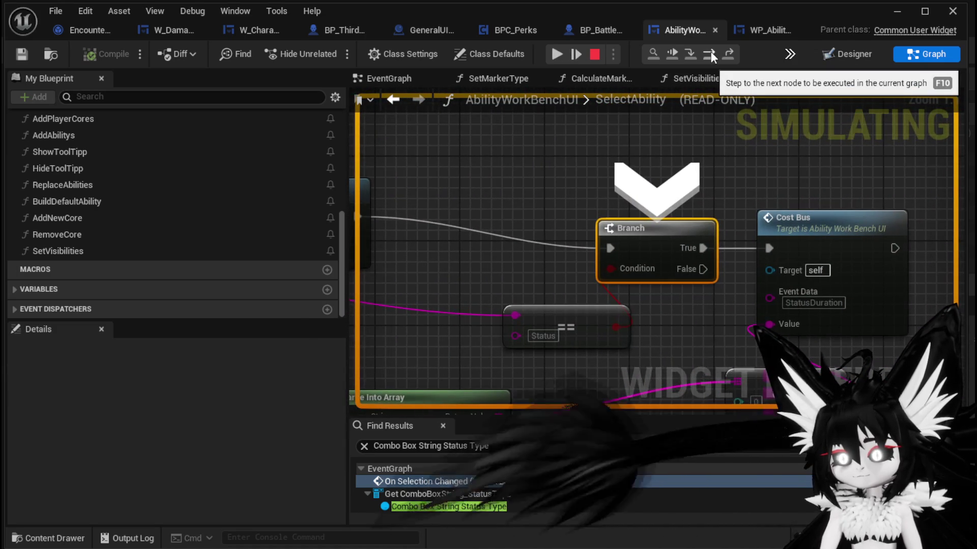
left_click(710, 51)
left_click(710, 51)
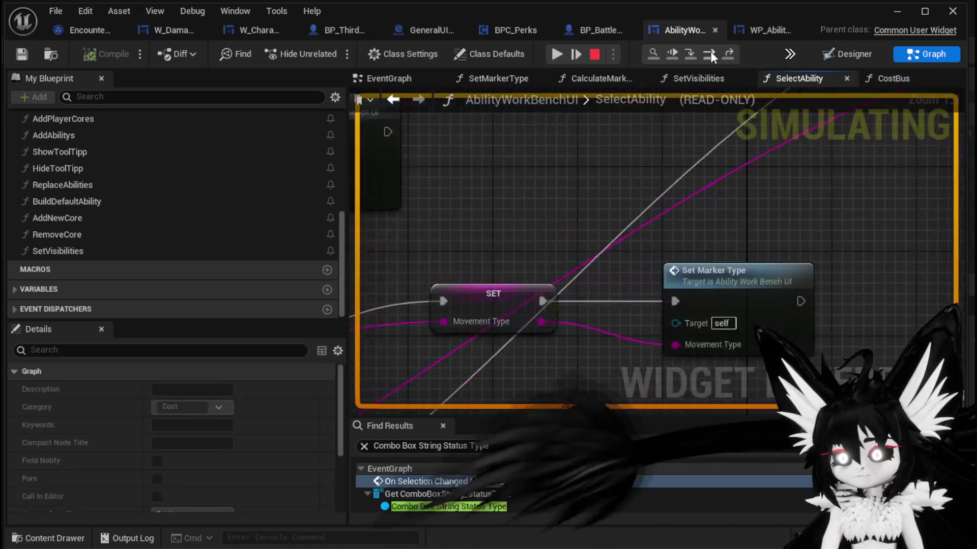
left_click(710, 51)
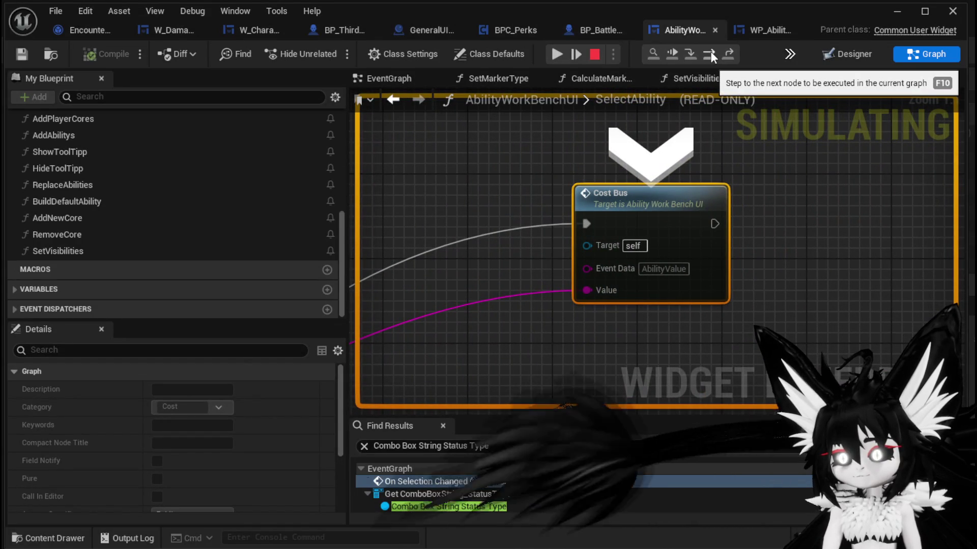
left_click(710, 51)
left_click(710, 51)
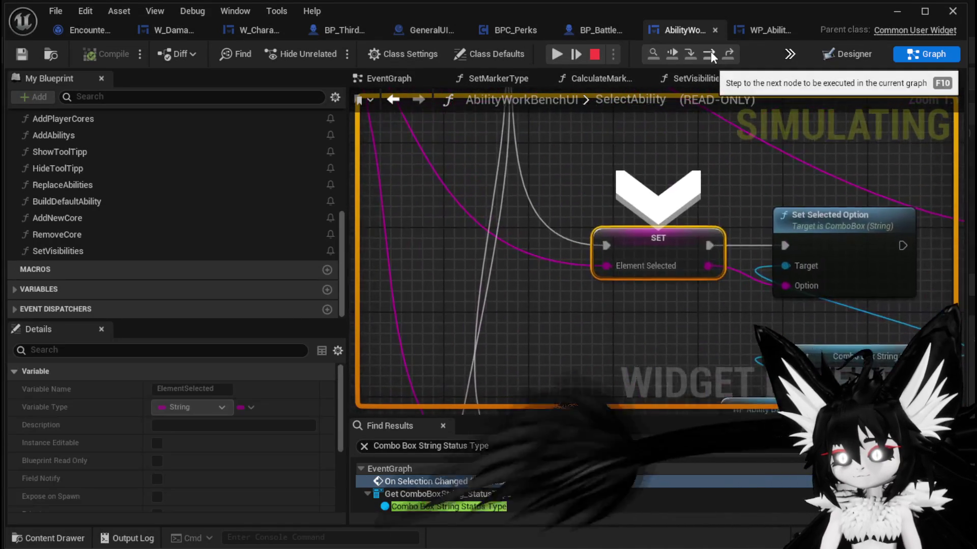
left_click(710, 51)
left_click(710, 50)
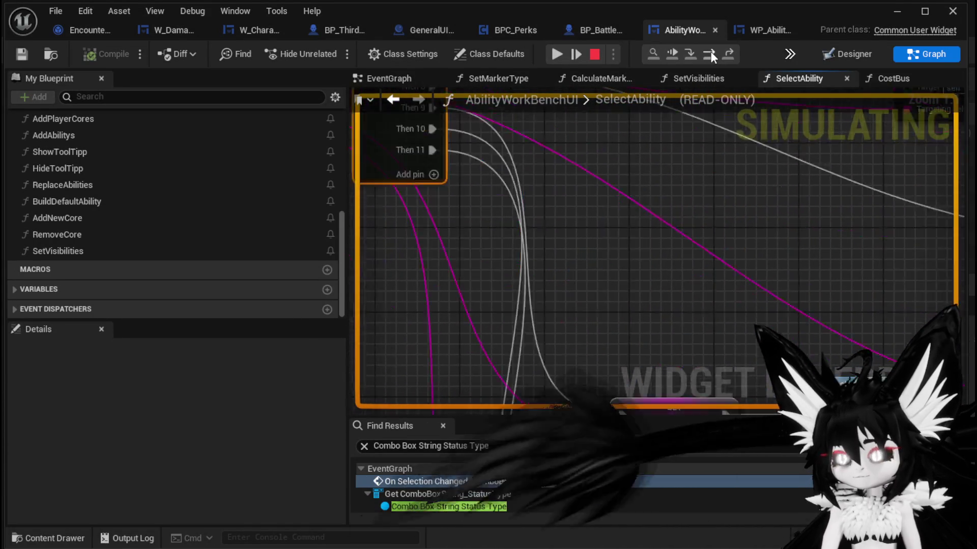
left_click(710, 51)
left_click(711, 51)
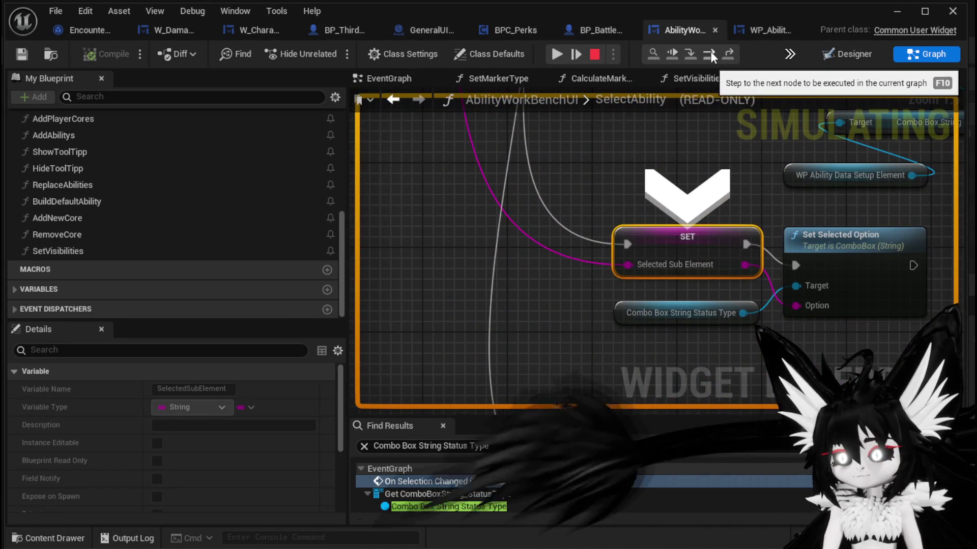
left_click(710, 51)
left_click(710, 51)
left_click(710, 51)
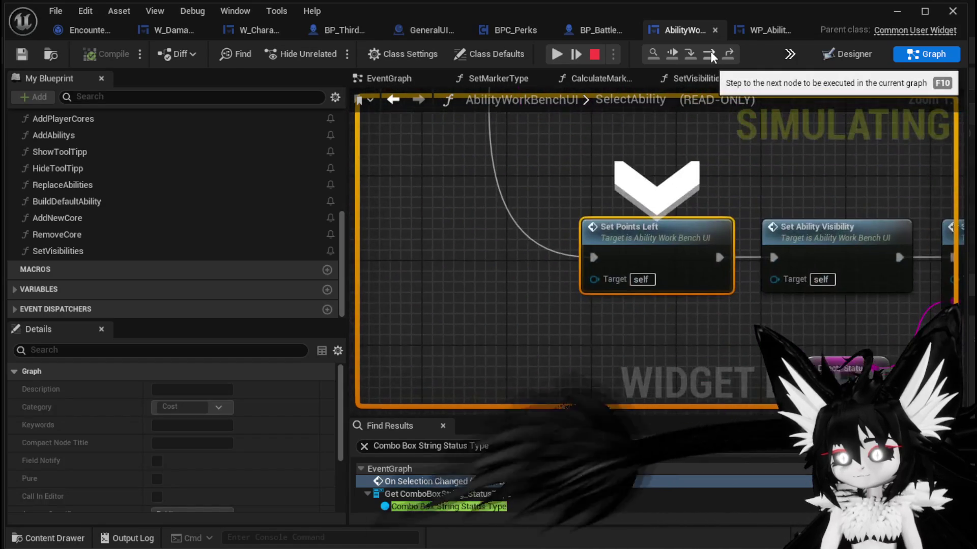
left_click(710, 51)
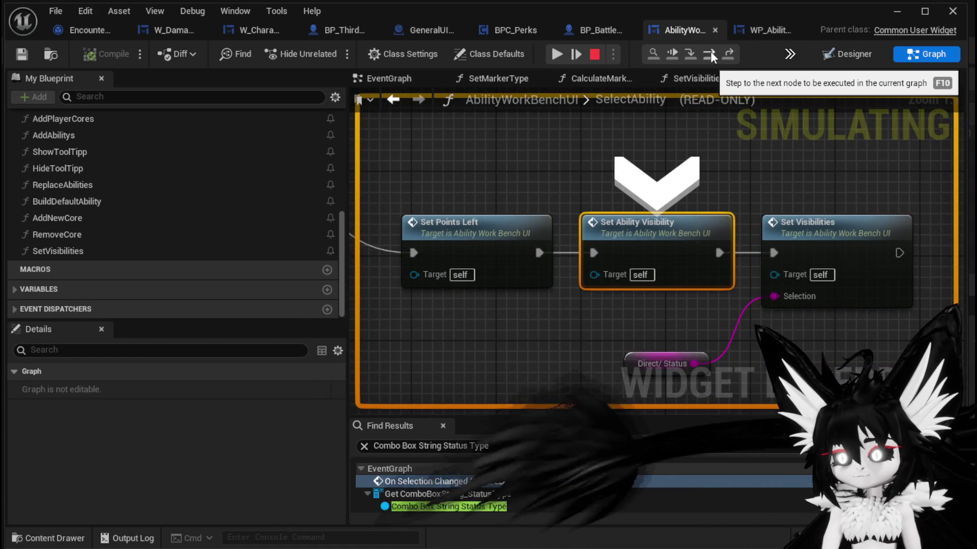
left_click(710, 51)
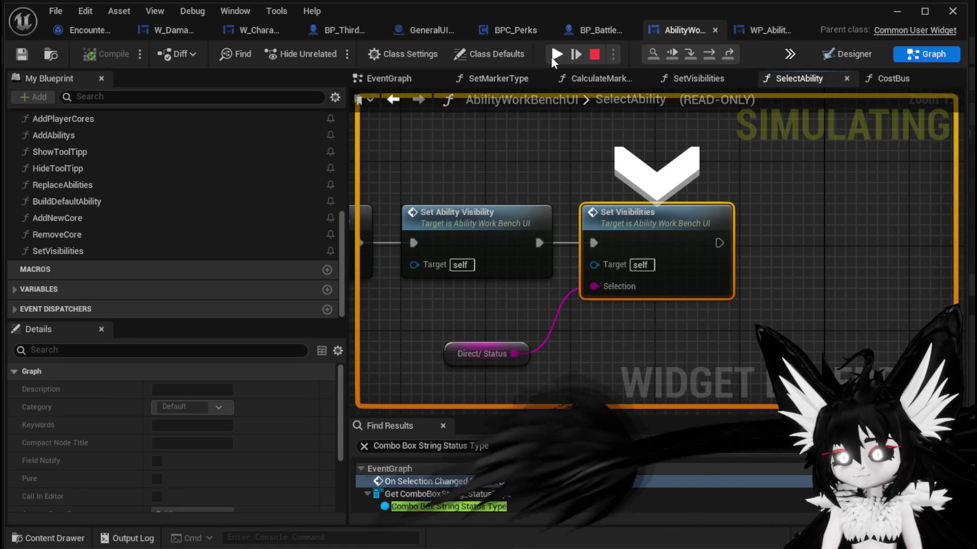
Resume the game and switch the workbench to a different ability.
left_click(556, 54)
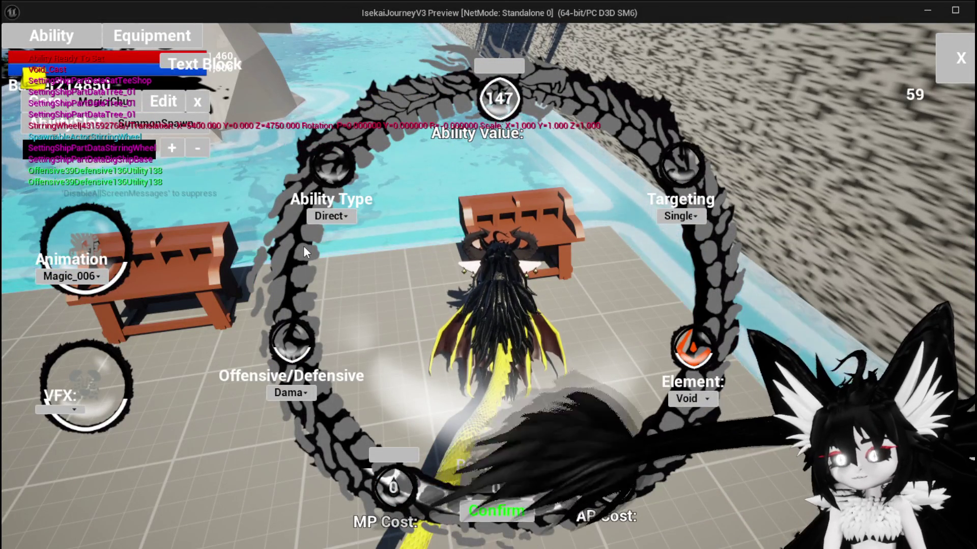
left_click(163, 124)
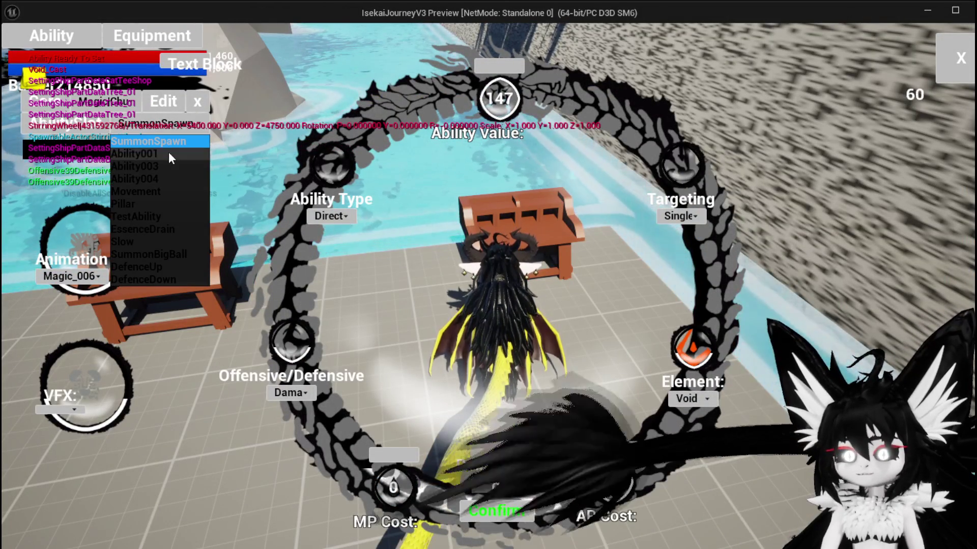
left_click(151, 188)
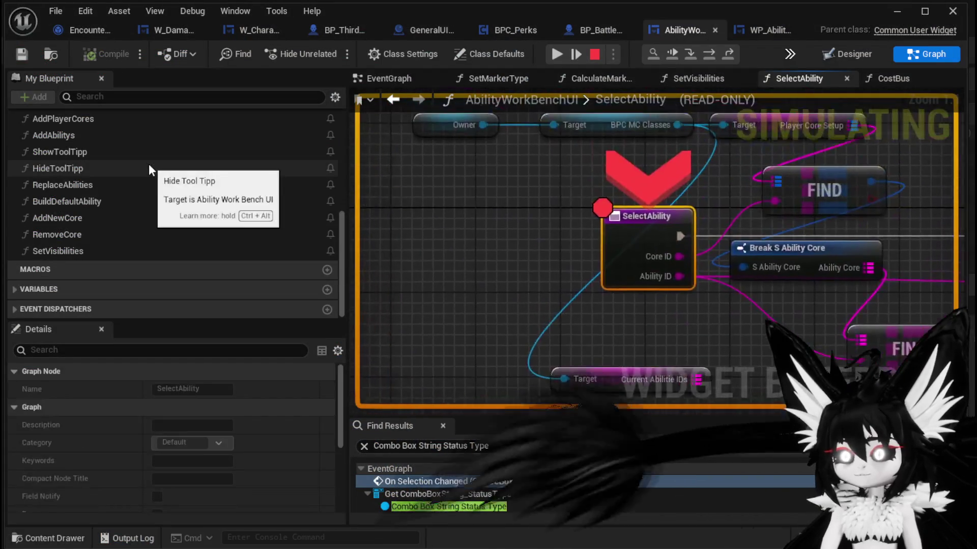
Disable the SelectAbility breakpoint and resume the paused preview.
right_click(627, 227)
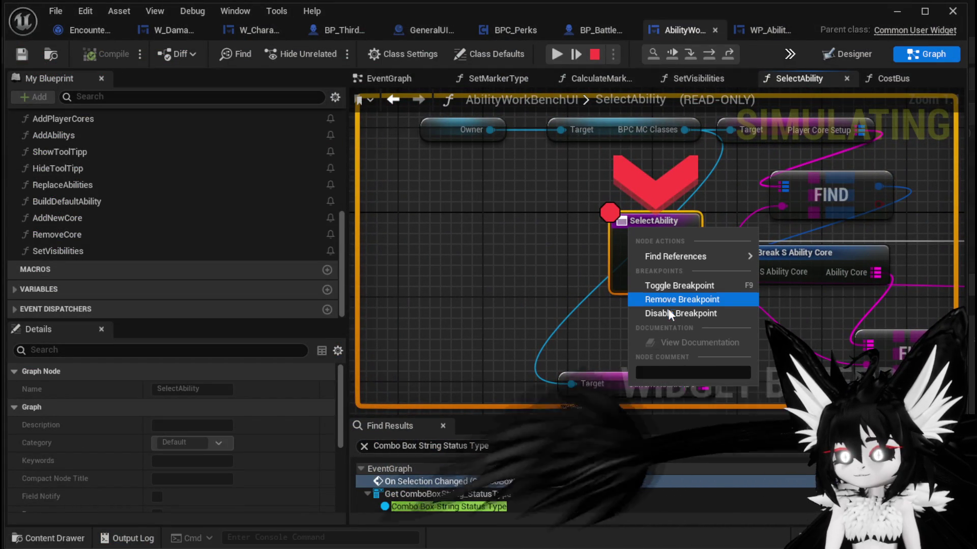
left_click(661, 309)
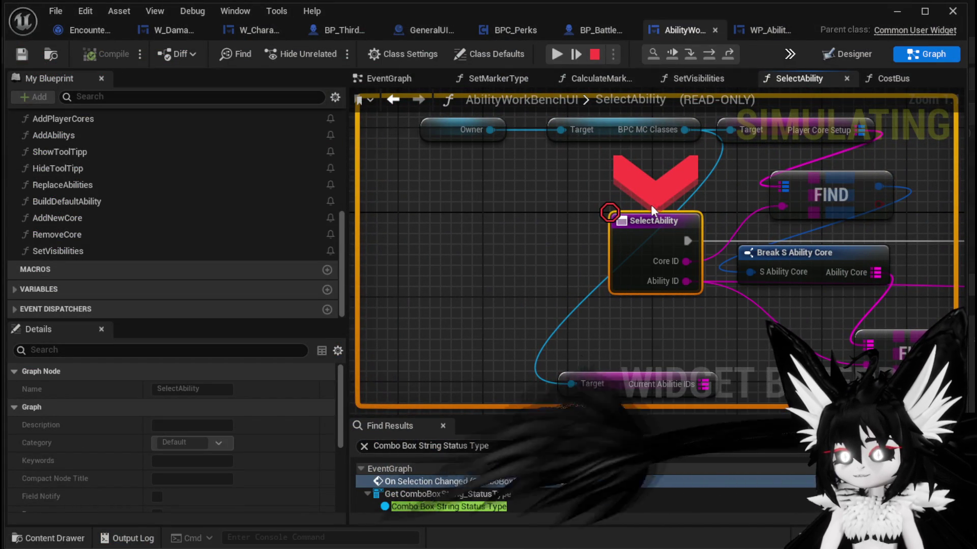
left_click(557, 54)
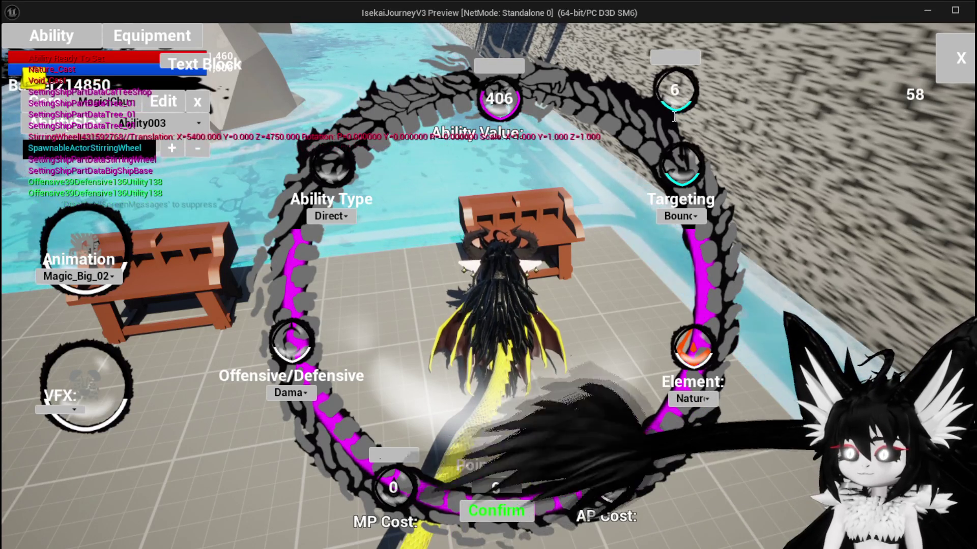
Confirm Ability003's settings, check its VFX combo option, close the ability UI and stop playing.
left_click(500, 504)
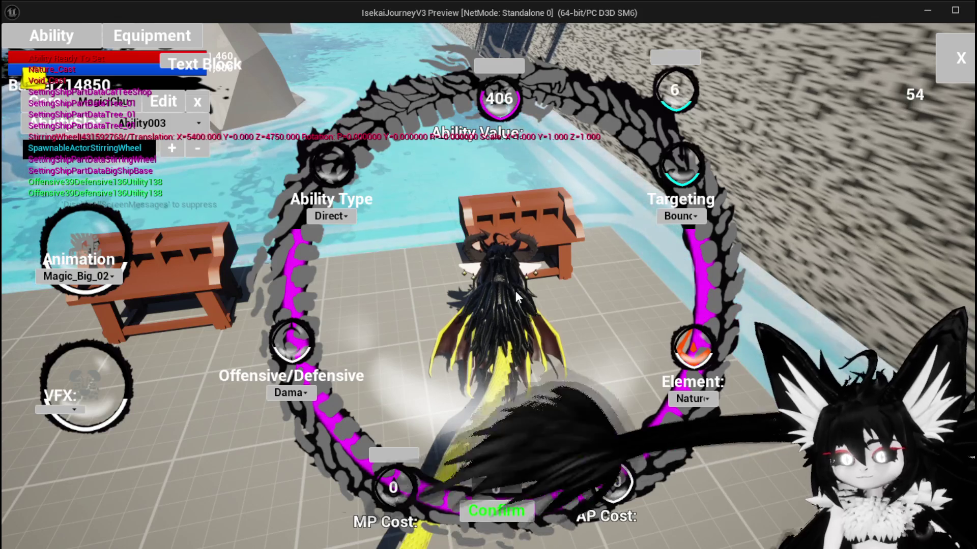
left_click(57, 413)
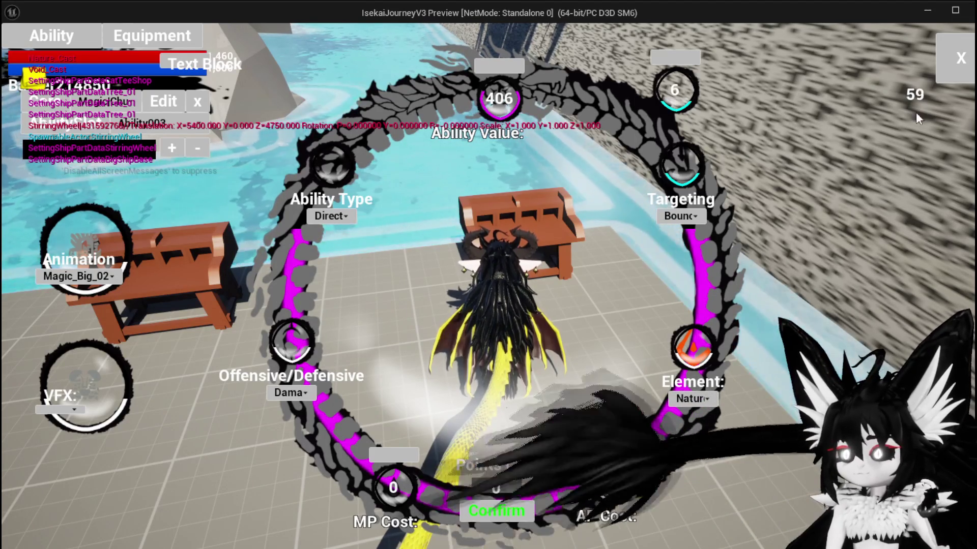
left_click(961, 58)
key("Escape")
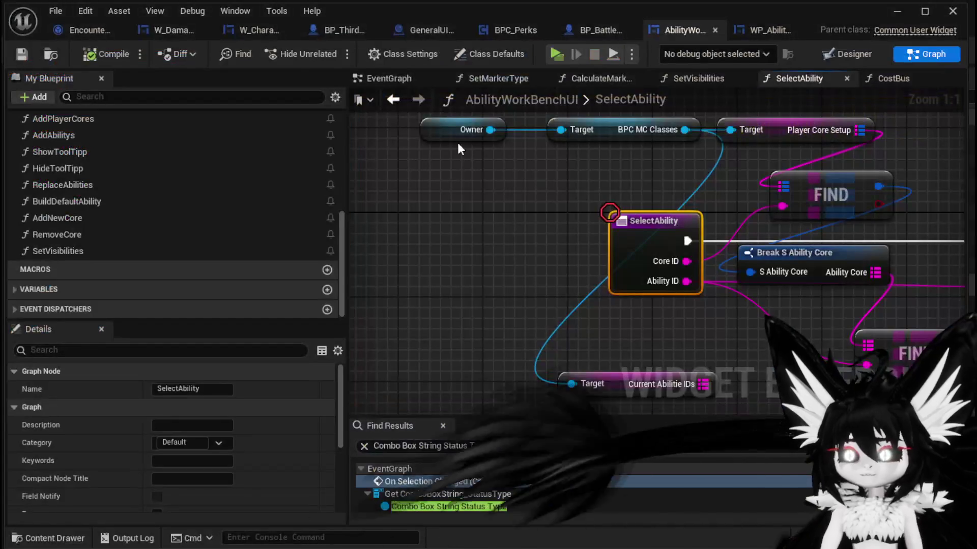
Move the SET VFXSelected node up and right in SelectAbility.
scroll(431, 212, "down", 5)
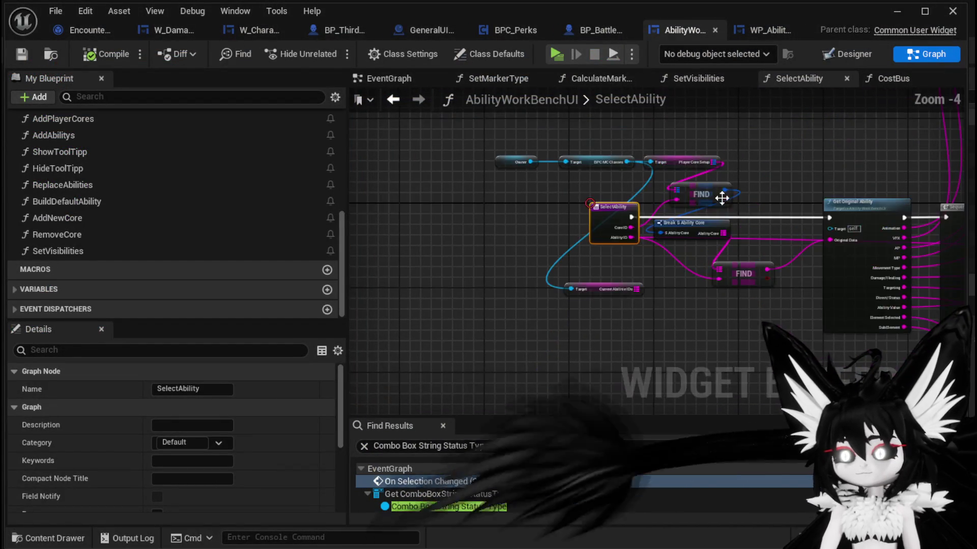
scroll(518, 263, "up", 3)
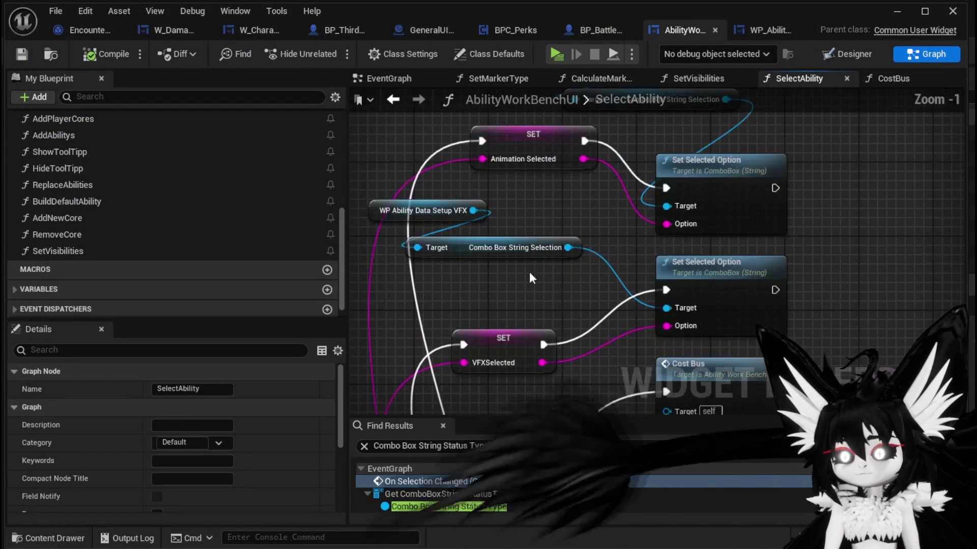
left_click(557, 236)
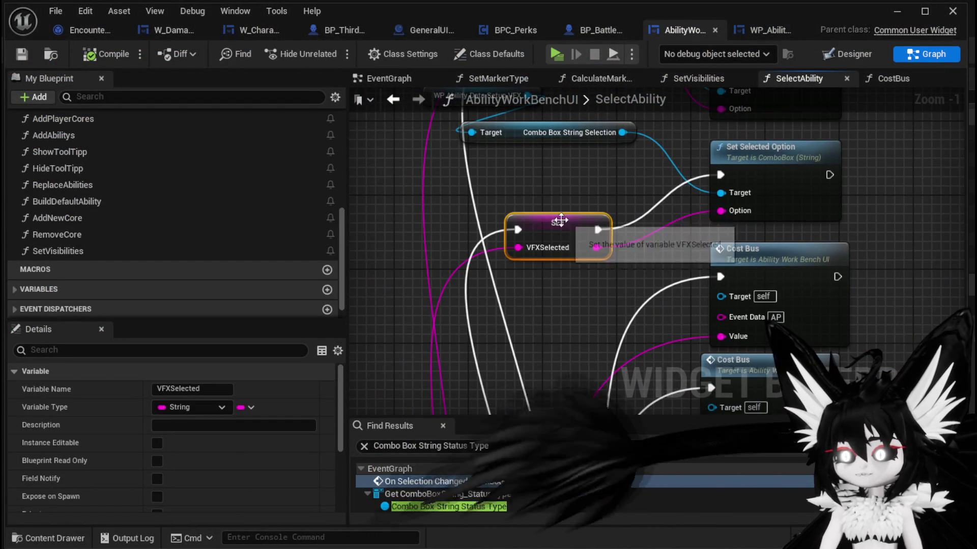
left_click_drag(561, 219, 585, 176)
left_click_drag(619, 209, 466, 264)
mouse_move(459, 212)
left_mouse_down()
mouse_move(527, 210)
mouse_move(491, 246)
mouse_move(497, 207)
left_mouse_up()
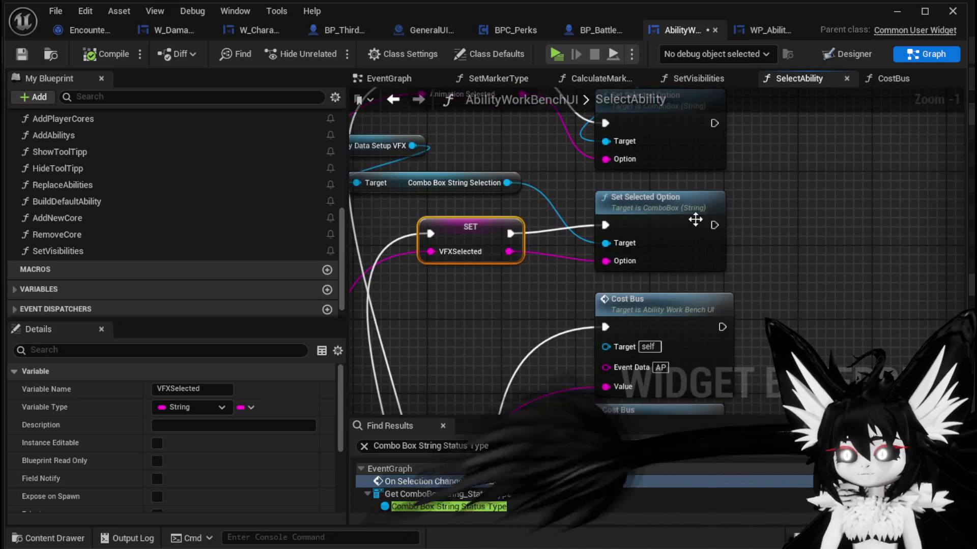
Open the Get Original Ability function graph from its node.
scroll(764, 230, "down", 3)
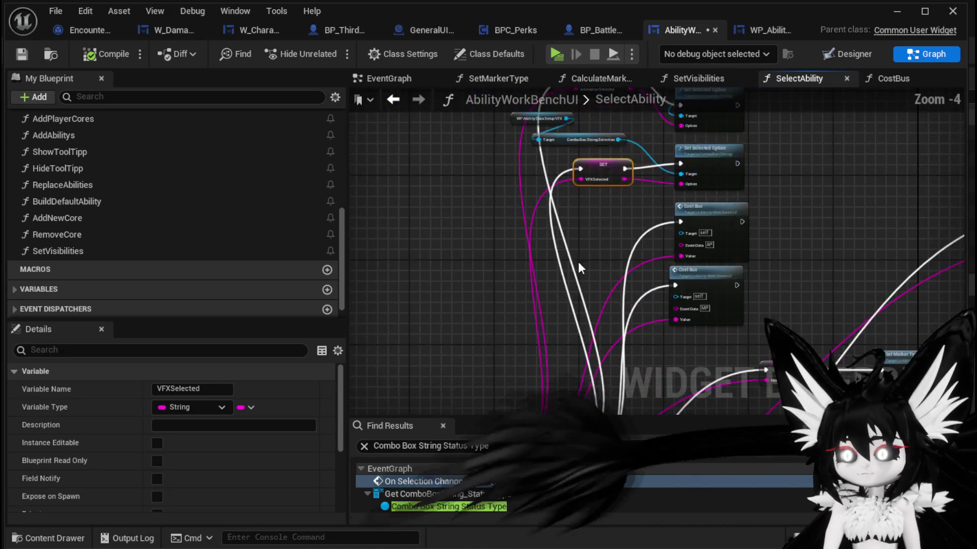
scroll(578, 262, "up", 3)
double_click(500, 219)
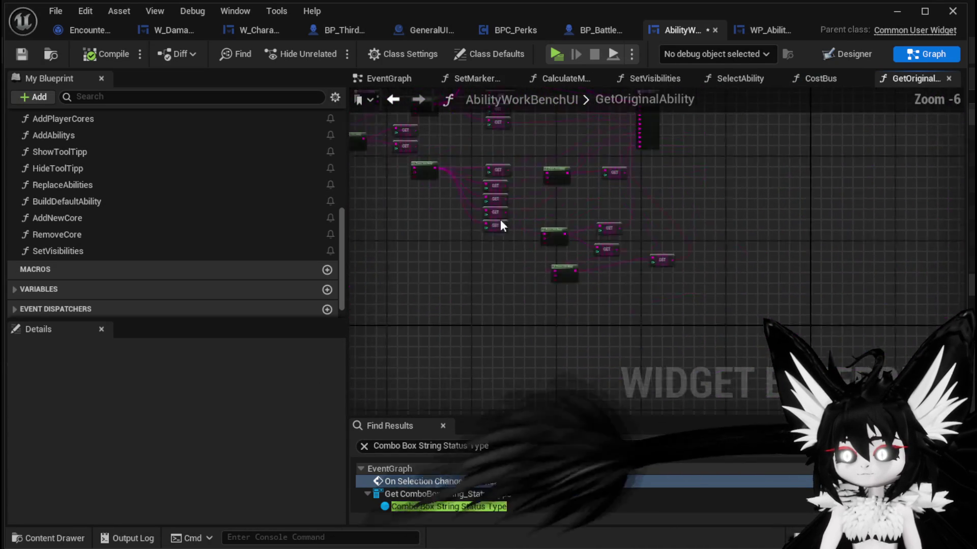
Add a Print String fed by GET[1], wired between the function entry and the Return Node.
scroll(527, 182, "up", 5)
mouse_move(527, 183)
left_mouse_down()
mouse_move(491, 303)
mouse_move(375, 315)
mouse_move(430, 297)
mouse_move(402, 282)
mouse_move(466, 307)
mouse_move(455, 266)
left_mouse_up()
left_click_drag(533, 209, 769, 297)
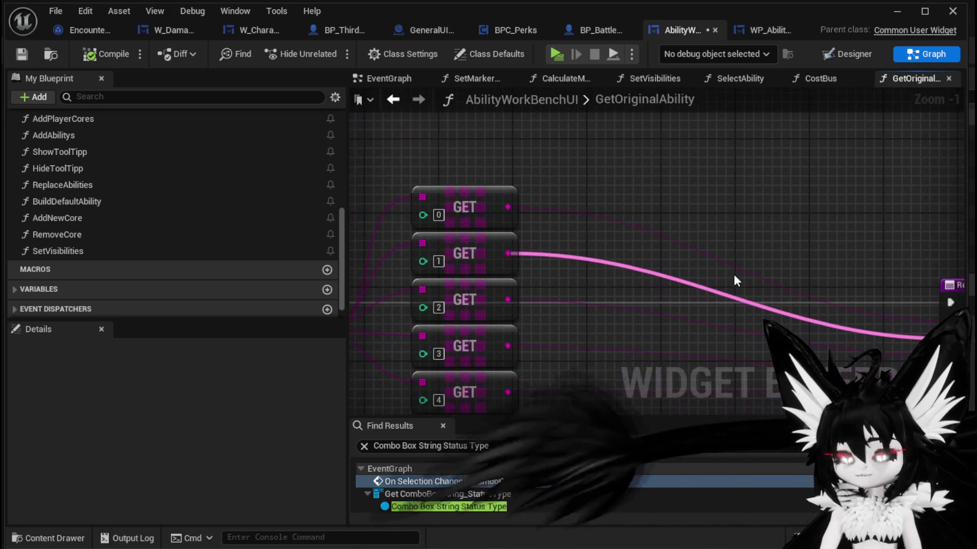
left_click_drag(463, 191, 462, 115)
mouse_move(459, 227)
left_mouse_down()
mouse_move(459, 194)
mouse_move(874, 153)
mouse_move(582, 200)
mouse_move(682, 211)
left_mouse_up()
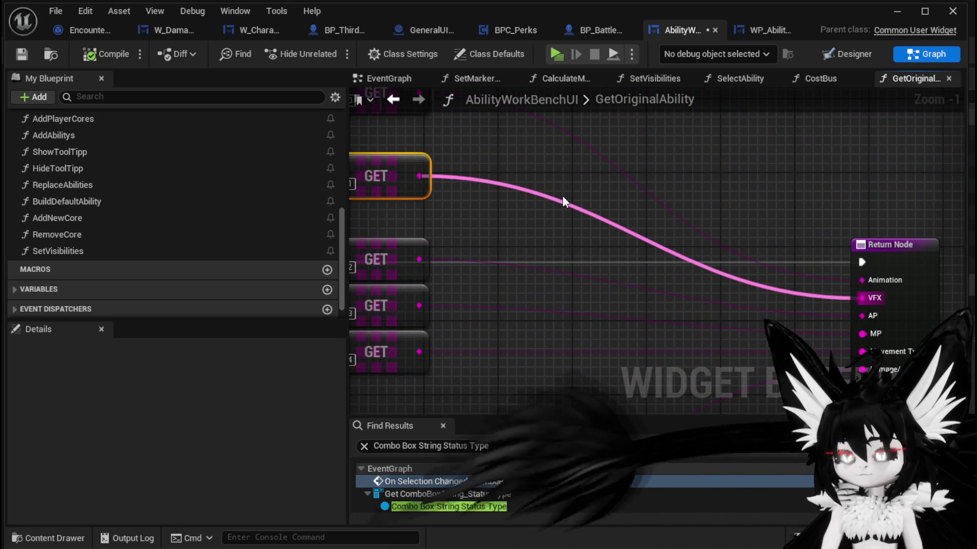
left_click_drag(515, 181, 529, 188)
type("Print St")
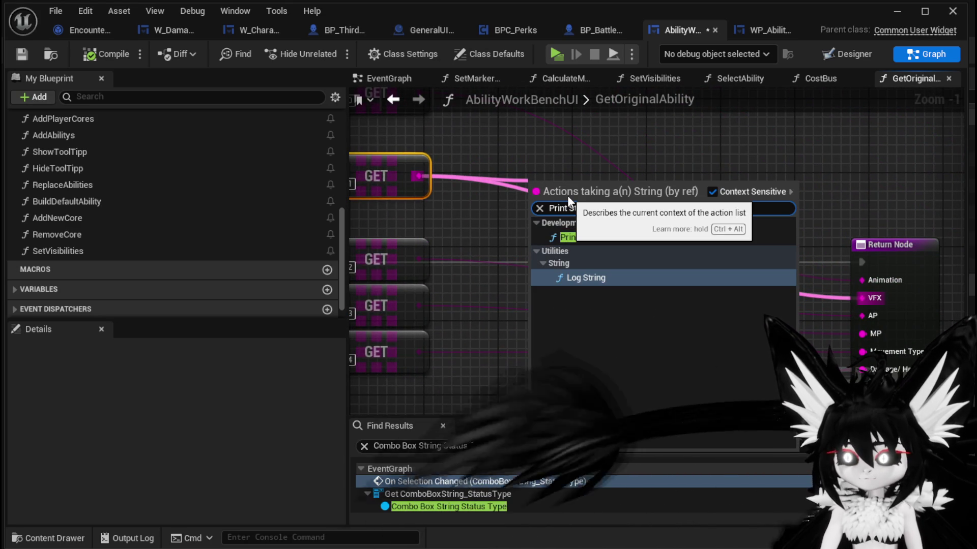
left_click(602, 236)
left_click_drag(578, 192, 752, 262)
left_click_drag(861, 262, 703, 262)
left_click_drag(766, 261, 861, 263)
left_click_drag(418, 176, 602, 179)
Add an Append node joining 'SelectedVFX' with the GET value into Print String's text.
type("ppend")
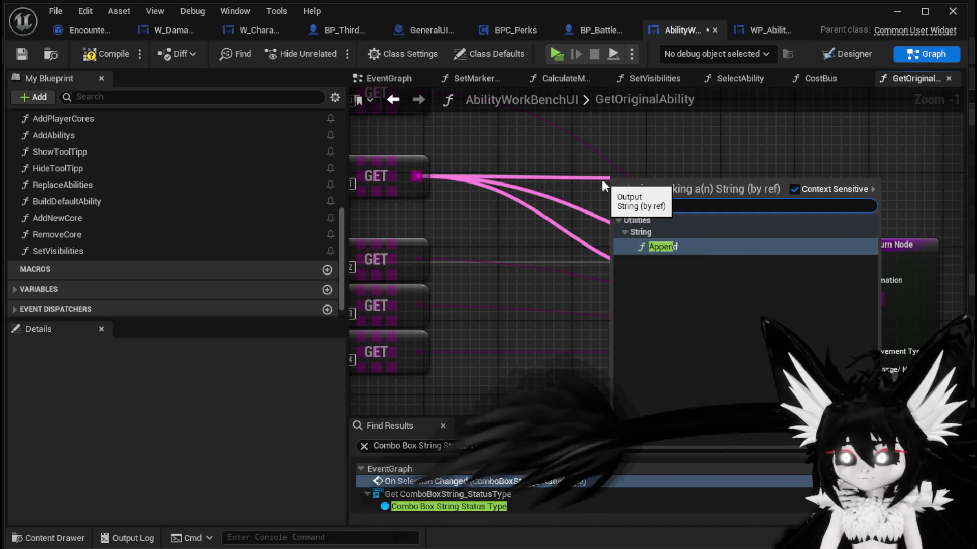
key("Return")
left_click_drag(621, 197, 622, 217)
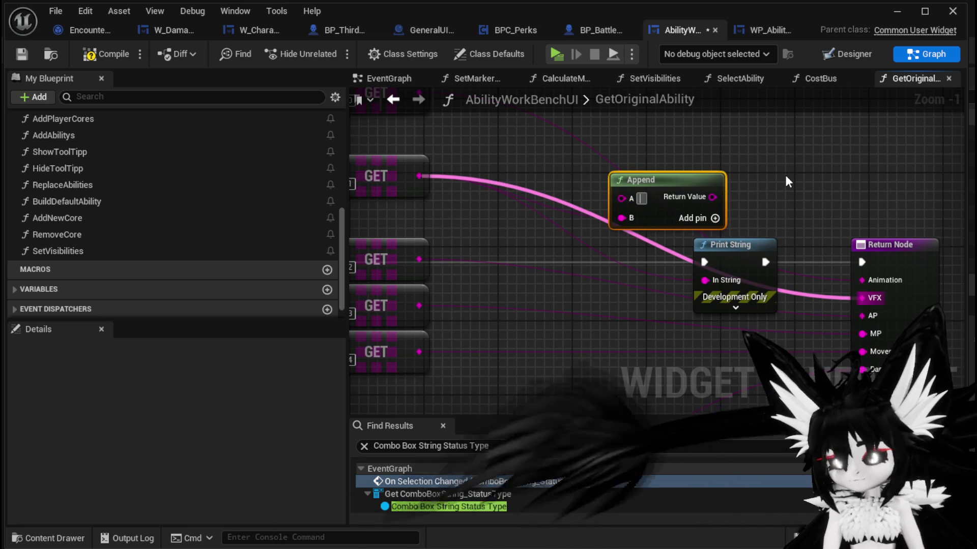
type("SelectedVFX")
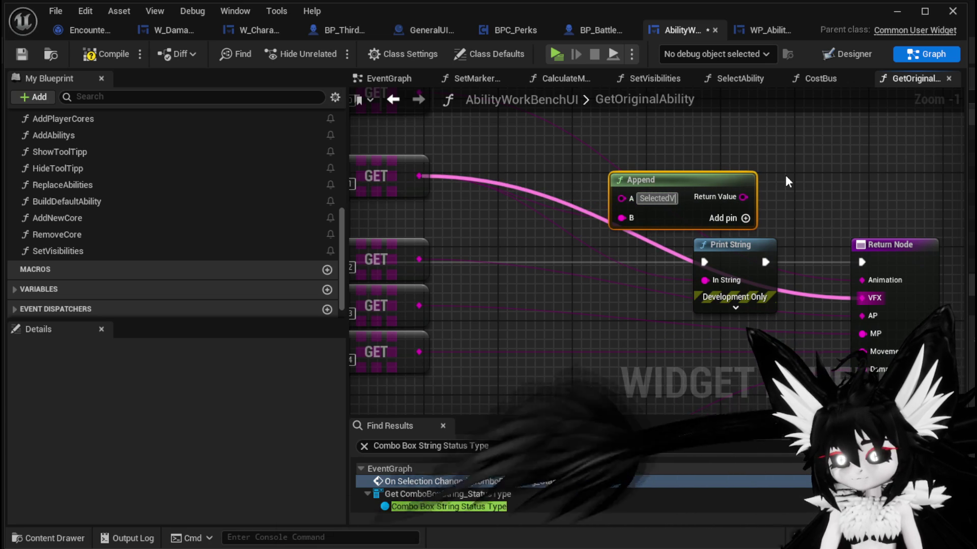
mouse_move(753, 197)
left_mouse_down()
mouse_move(720, 210)
mouse_move(705, 280)
left_mouse_up()
Set Print String's duration to 180 seconds, keeping the pink text colour.
left_click(735, 308)
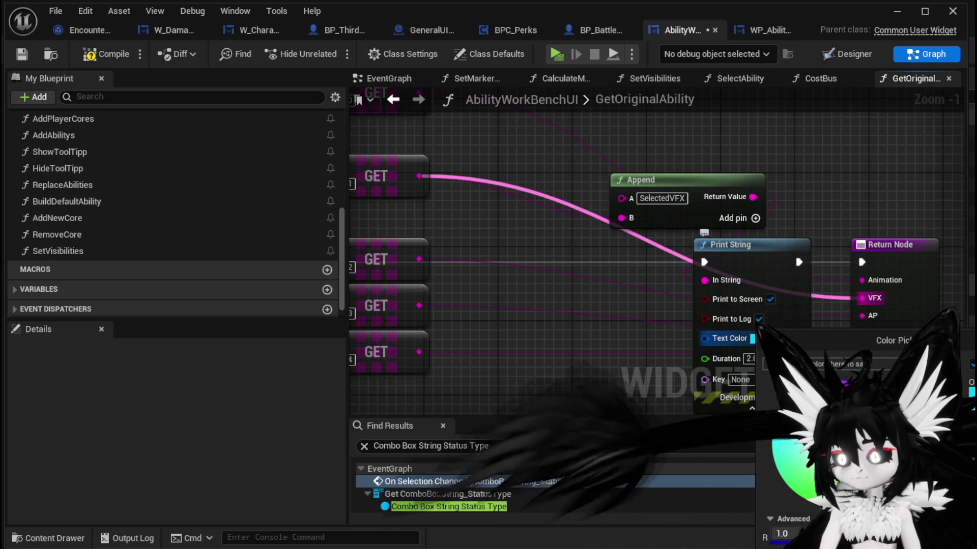
left_click(740, 373)
type("180")
key("Return")
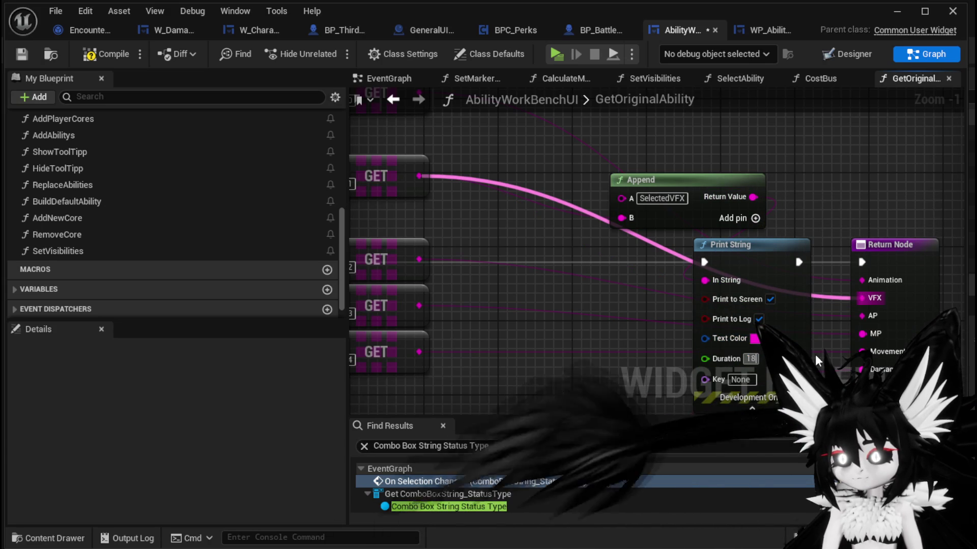
Select the Append and Print String nodes, compile and save, and return to SelectAbility.
left_click_drag(554, 317, 550, 147)
mouse_move(534, 222)
left_mouse_down()
mouse_move(540, 247)
mouse_move(449, 246)
mouse_move(464, 220)
mouse_move(578, 276)
mouse_move(528, 341)
mouse_move(506, 407)
left_mouse_up()
left_click_drag(629, 142, 686, 289)
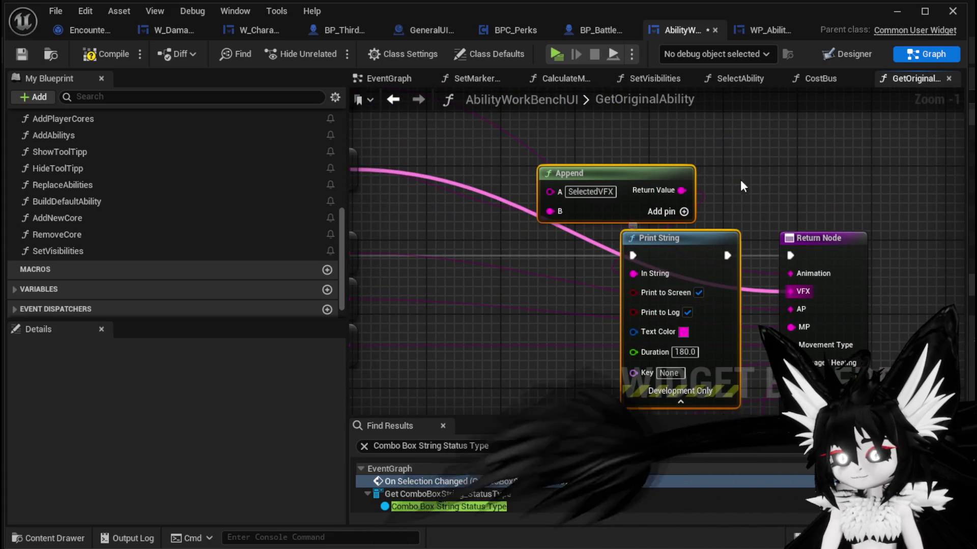
left_click(81, 55)
left_click(22, 54)
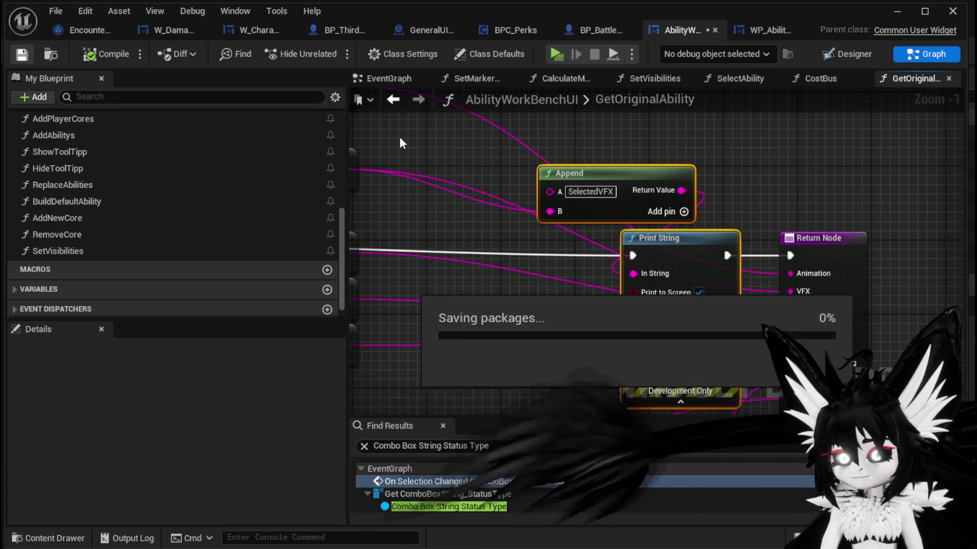
key("alt+Left")
Paste the Append and Print String nodes so they run after the Cost Bus call.
mouse_move(552, 343)
left_mouse_down()
mouse_move(518, 289)
mouse_move(501, 199)
mouse_move(445, 216)
left_mouse_up()
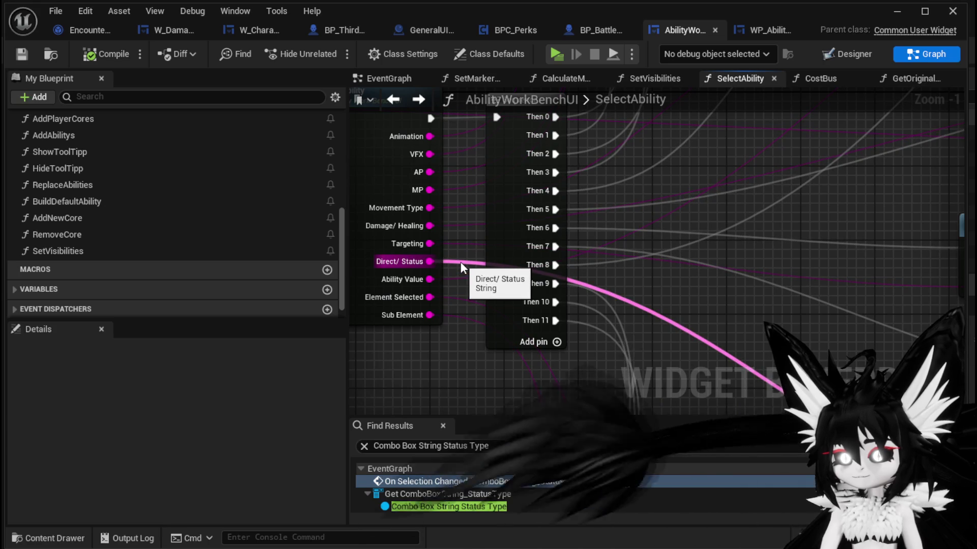
scroll(893, 291, "down", 2)
left_click_drag(894, 291, 571, 254)
scroll(571, 254, "down", 1)
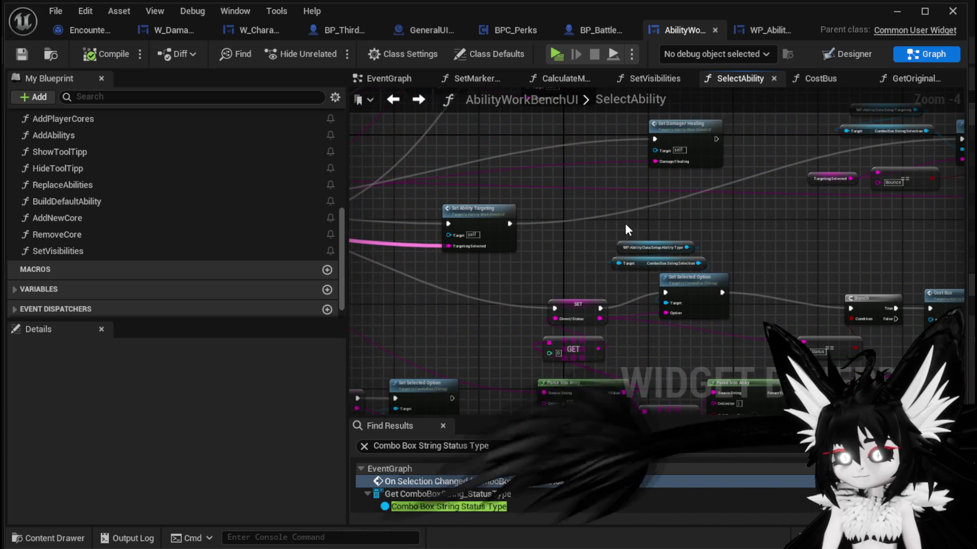
scroll(631, 229, "up", 2)
mouse_move(679, 221)
left_mouse_down()
mouse_move(509, 232)
mouse_move(621, 212)
mouse_move(711, 211)
mouse_move(379, 220)
left_mouse_up()
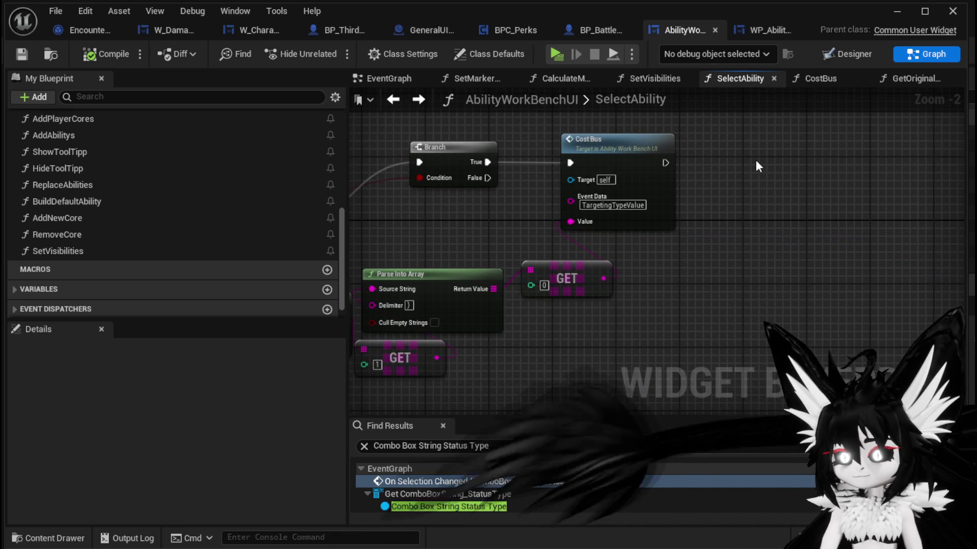
key("ctrl+v")
mouse_move(664, 163)
left_mouse_down()
mouse_move(785, 218)
mouse_move(872, 158)
left_mouse_up()
mouse_move(642, 278)
left_mouse_down()
mouse_move(752, 254)
mouse_move(524, 312)
mouse_move(656, 163)
left_mouse_up()
Change the Append label to 'SelectedBounceAmount:', then compile and save the blueprint.
left_click(689, 145)
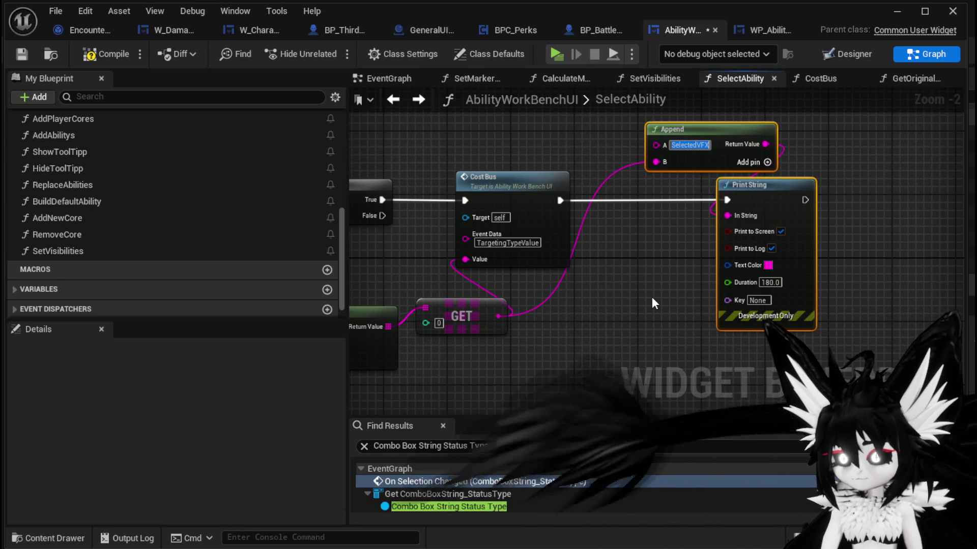
type("Belected")
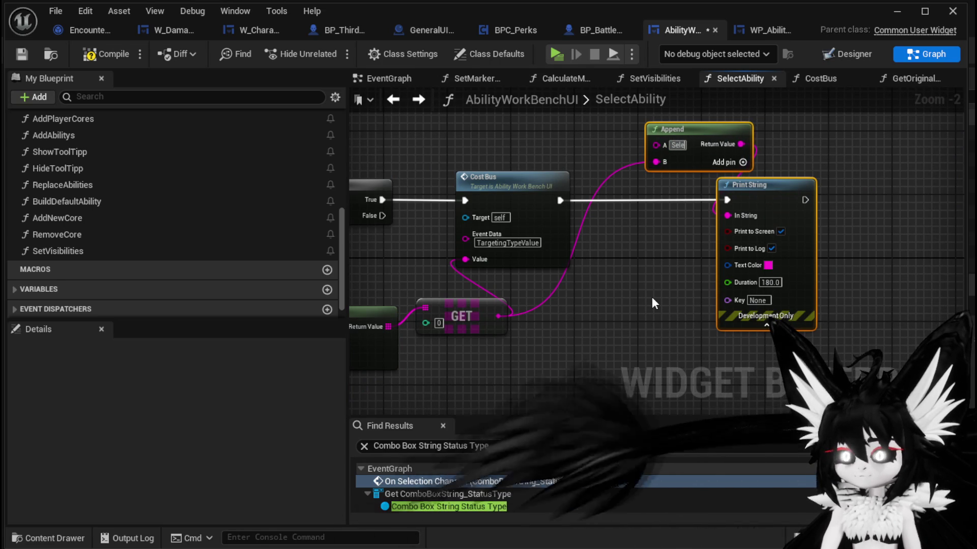
type("Bounc")
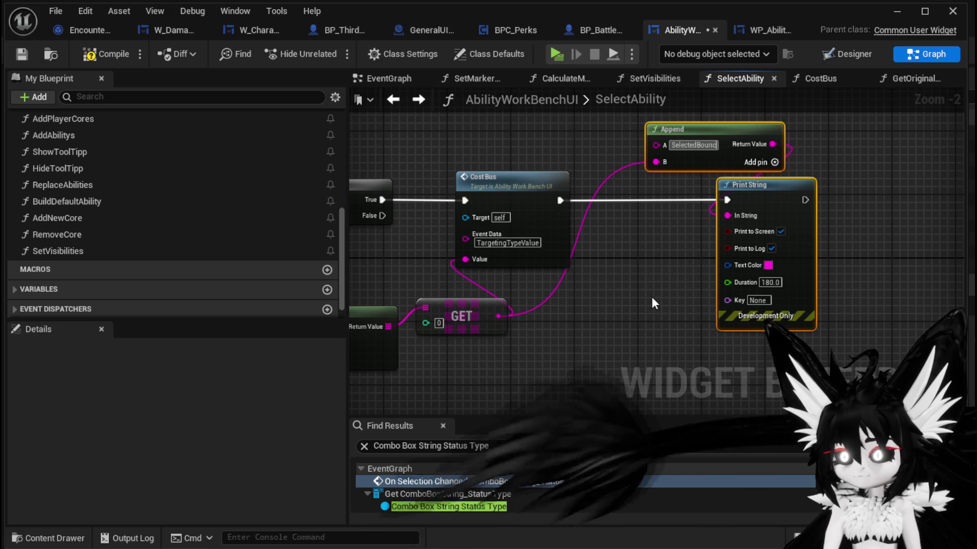
type("eAmount:")
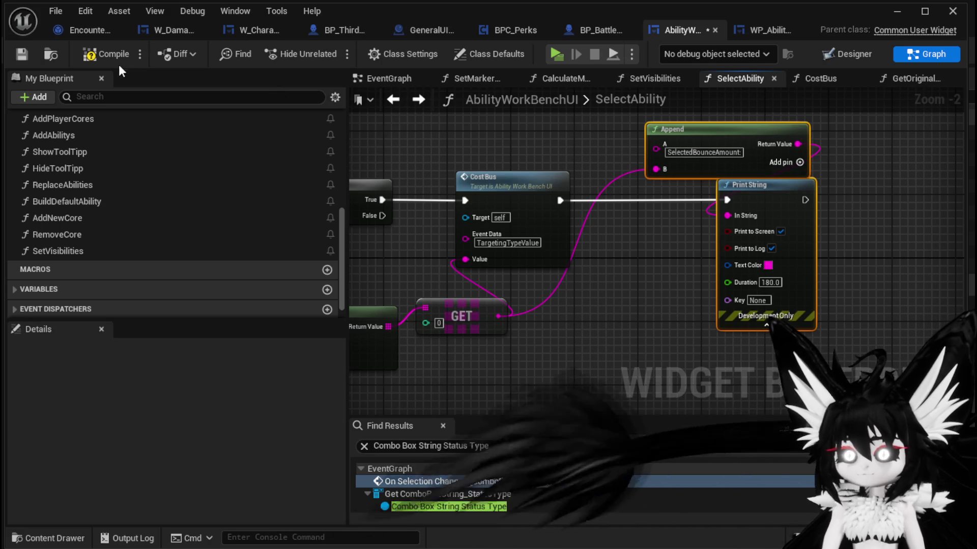
left_click(97, 57)
left_click(23, 54)
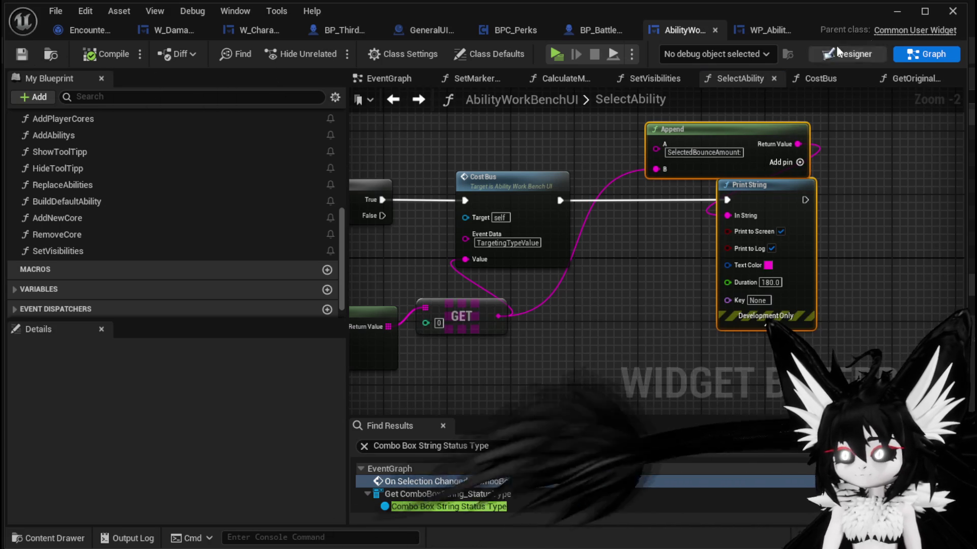
left_click(908, 17)
In the play preview, choose the Magic category and Ability003 at the workbench, then stop and save.
left_click(327, 46)
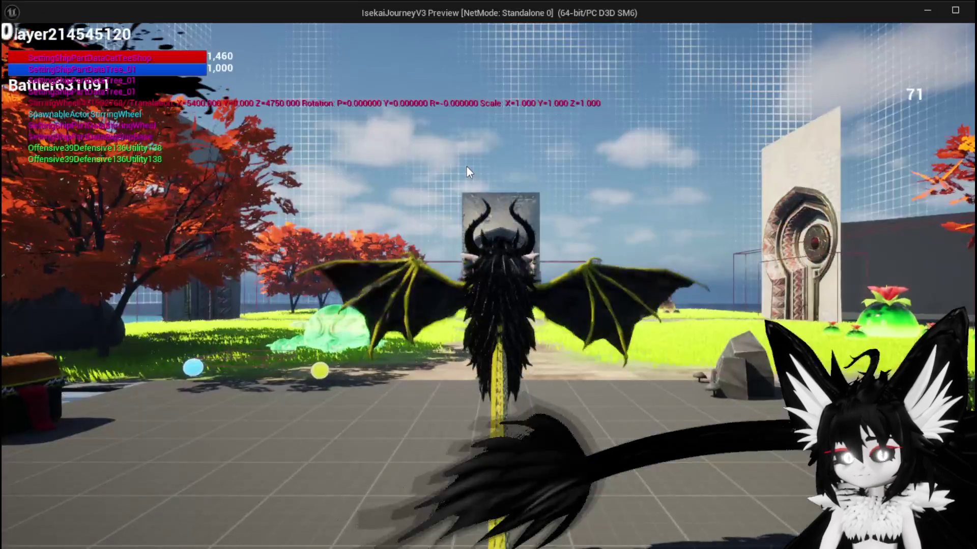
key("w")
key("e")
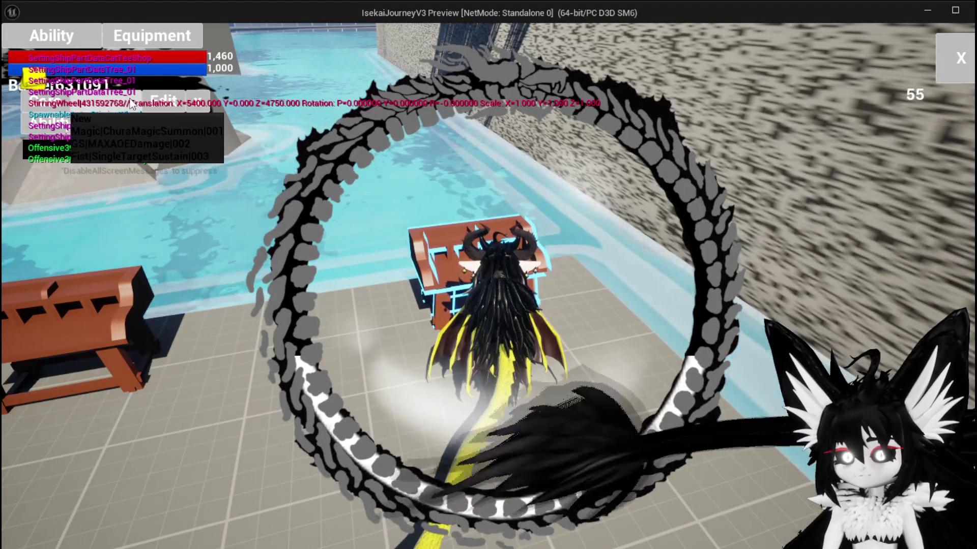
left_click(130, 98)
left_click(124, 131)
left_click(133, 126)
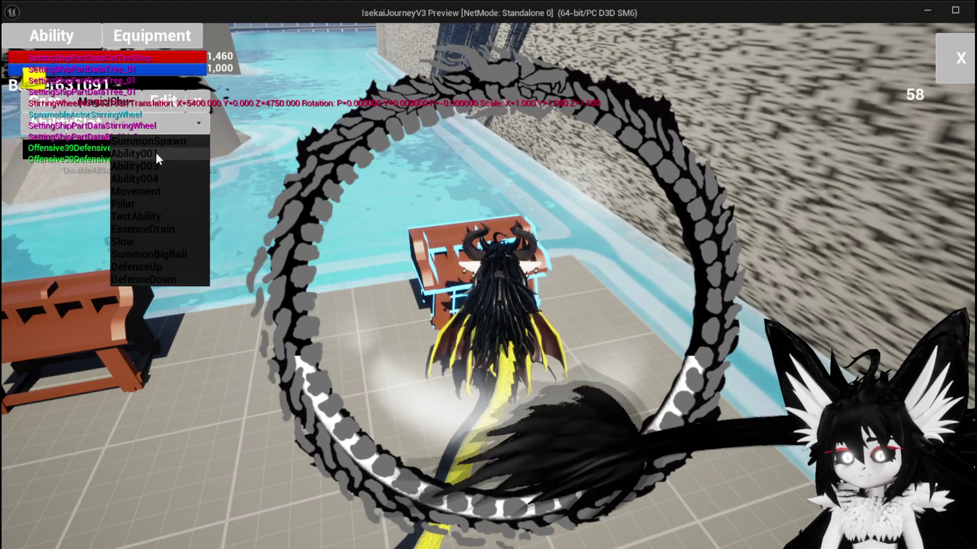
left_click(155, 166)
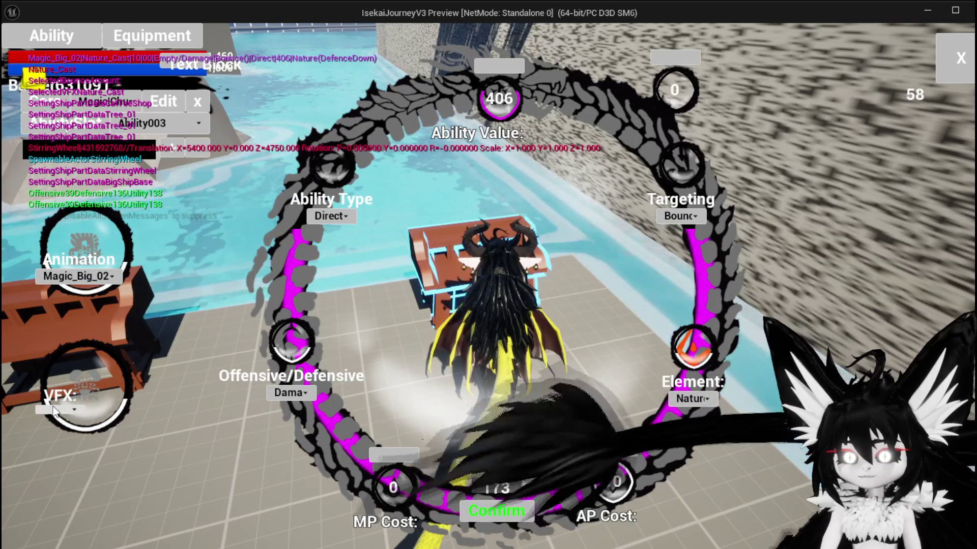
key("Escape")
key("ctrl+s")
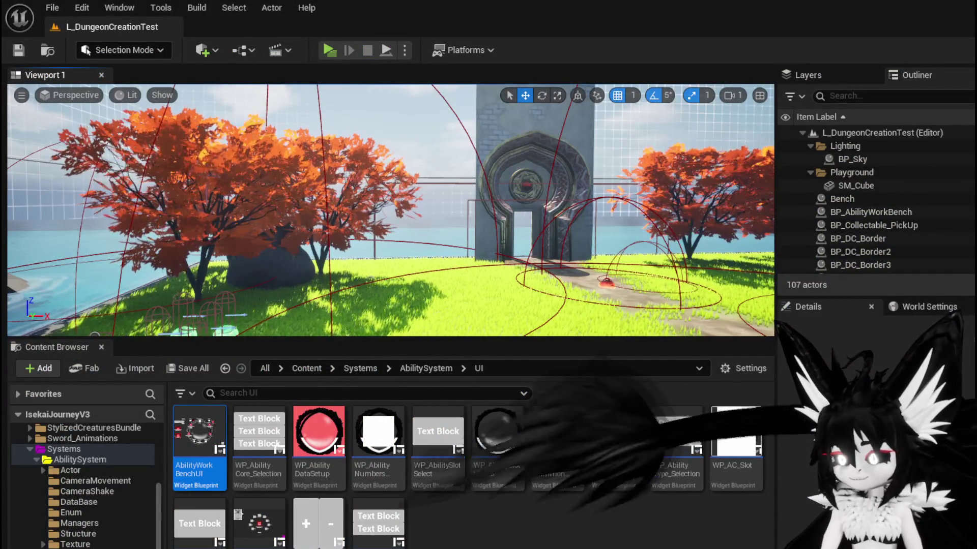
Open Get Original Ability from the SelectAbility graph and move its Return Node right to make room.
key("alt+Tab")
mouse_move(609, 236)
left_mouse_down()
mouse_move(677, 239)
mouse_move(774, 288)
left_mouse_up()
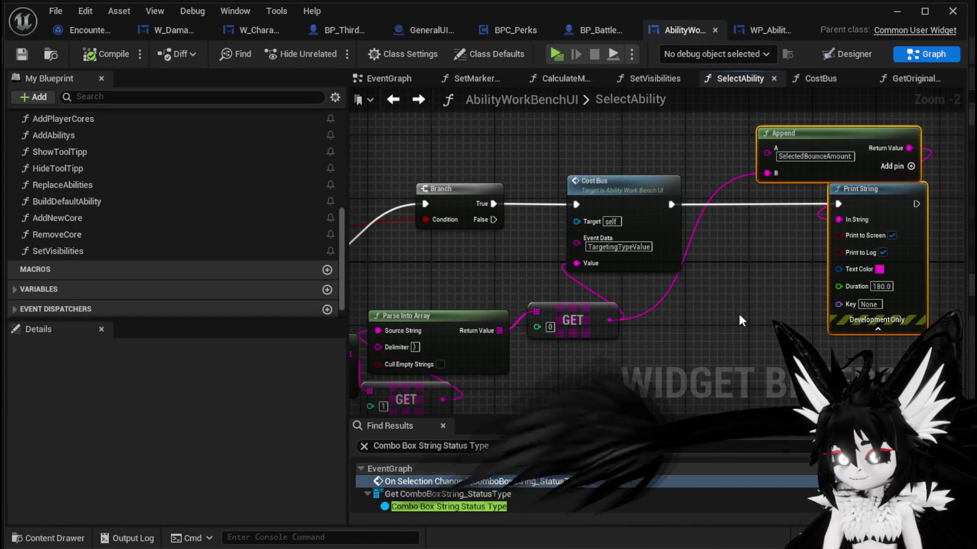
scroll(739, 320, "down", 2)
mouse_move(739, 320)
left_mouse_down()
mouse_move(911, 275)
mouse_move(748, 290)
mouse_move(585, 251)
mouse_move(750, 296)
mouse_move(512, 287)
mouse_move(556, 266)
mouse_move(390, 249)
mouse_move(593, 207)
mouse_move(542, 297)
mouse_move(448, 239)
left_mouse_up()
scroll(585, 251, "down", 1)
scroll(749, 296, "up", 1)
scroll(529, 336, "up", 1)
left_click_drag(529, 336, 607, 349)
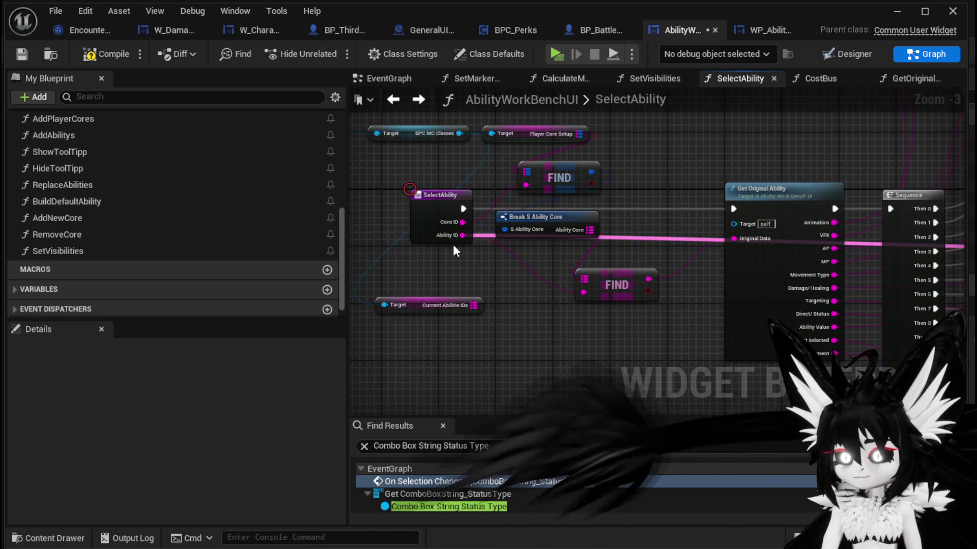
left_click_drag(443, 238, 353, 261)
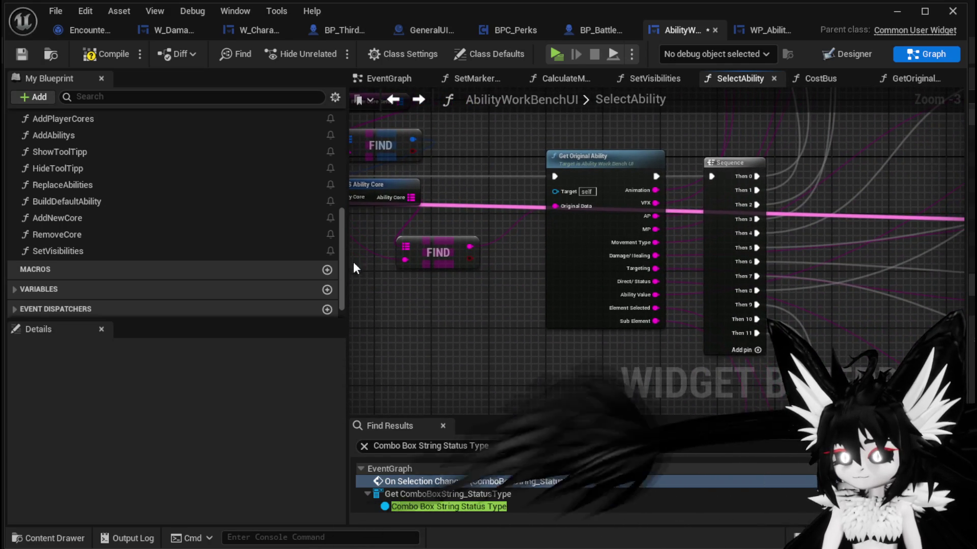
double_click(554, 274)
scroll(601, 319, "down", 2)
mouse_move(601, 320)
left_mouse_down()
mouse_move(681, 190)
mouse_move(619, 260)
mouse_move(928, 245)
left_mouse_up()
left_click(623, 214)
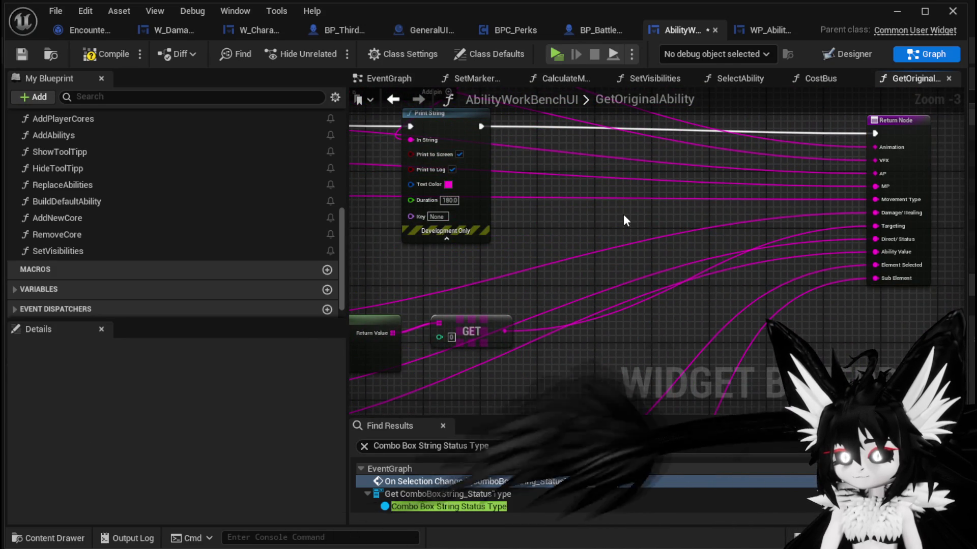
Paste a second Append and Print String, chained between the first Print String and Return Node.
key("ctrl+v")
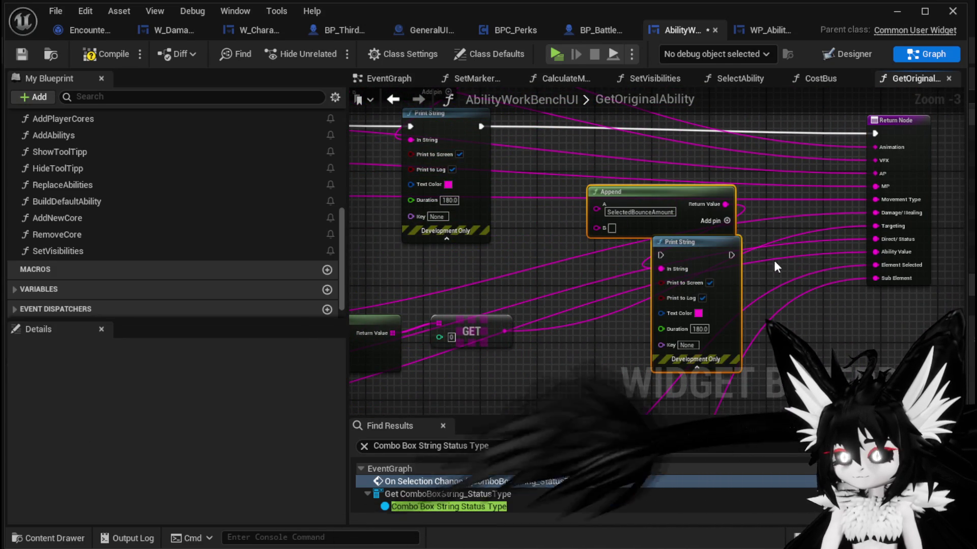
mouse_move(714, 242)
left_mouse_down()
mouse_move(786, 221)
mouse_move(793, 122)
left_mouse_up()
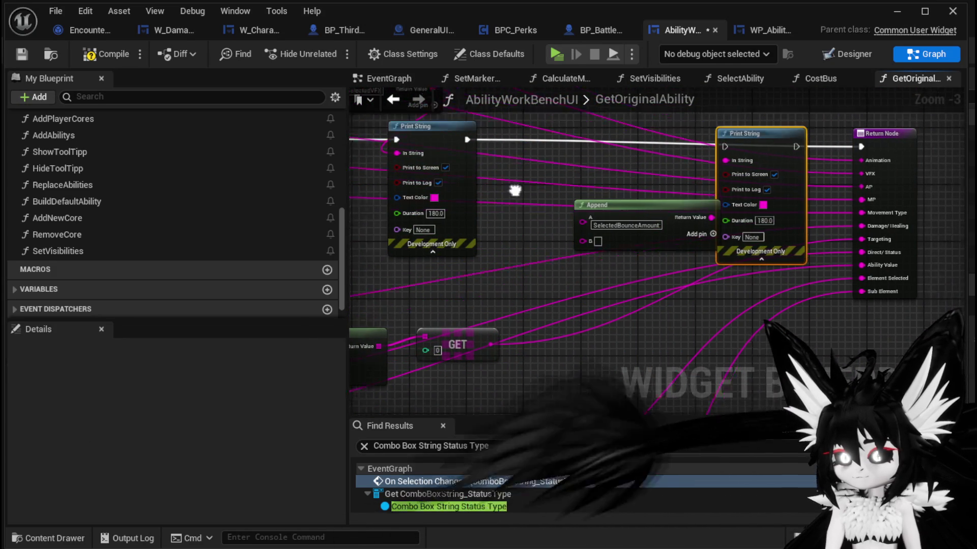
left_click_drag(430, 190, 688, 198)
left_click_drag(759, 190, 824, 197)
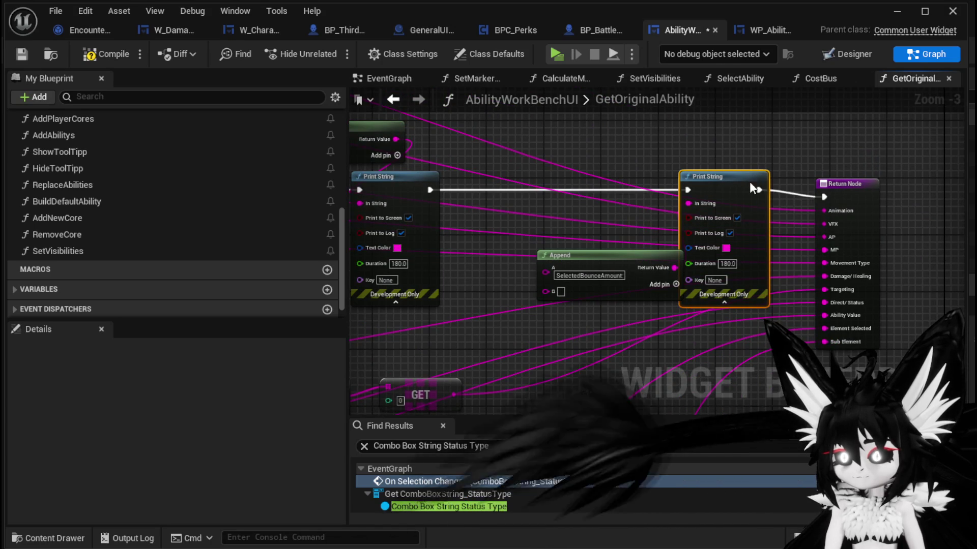
Connect GET [2]'s value to the Append B input, compile and save, and return to SelectAbility.
left_click_drag(752, 190, 795, 229)
mouse_move(493, 310)
left_mouse_down()
mouse_move(905, 296)
mouse_move(844, 248)
mouse_move(790, 223)
mouse_move(550, 203)
mouse_move(453, 220)
mouse_move(535, 227)
left_mouse_up()
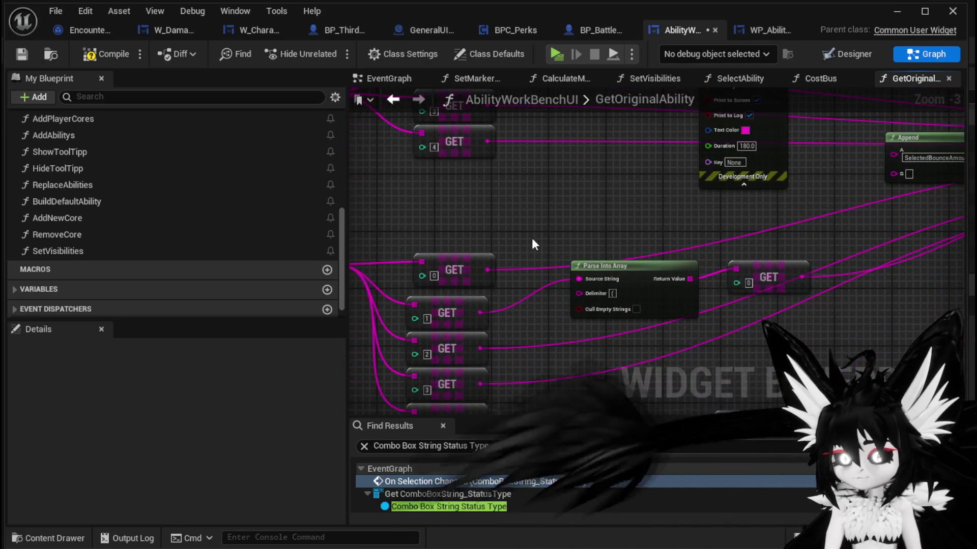
mouse_move(593, 298)
left_mouse_down()
mouse_move(196, 336)
mouse_move(243, 339)
left_mouse_up()
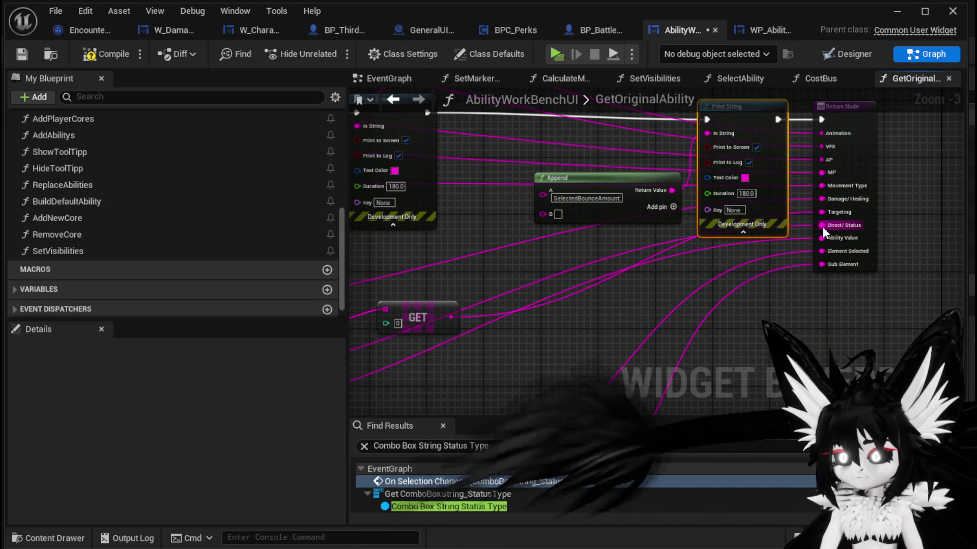
double_click(735, 236)
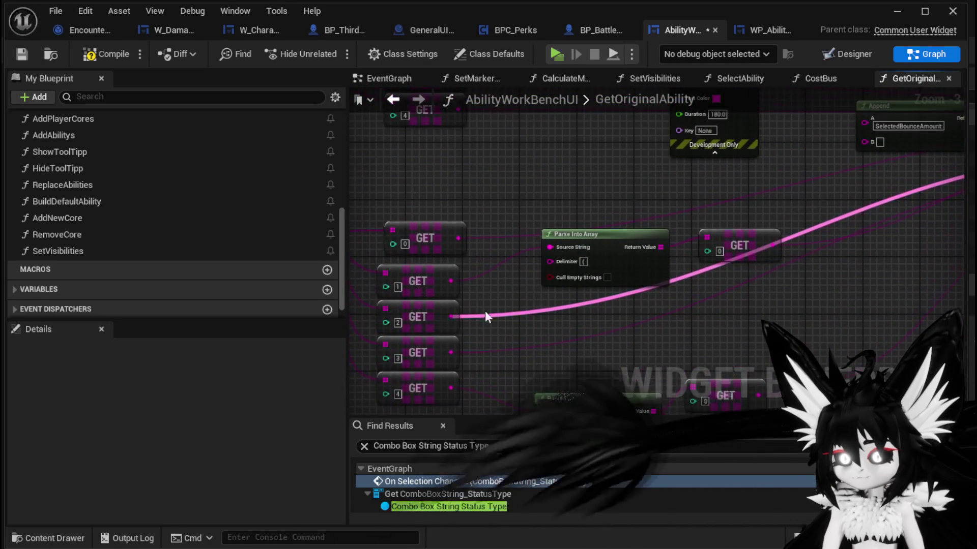
mouse_move(451, 317)
left_mouse_down()
mouse_move(885, 118)
mouse_move(864, 141)
left_mouse_up()
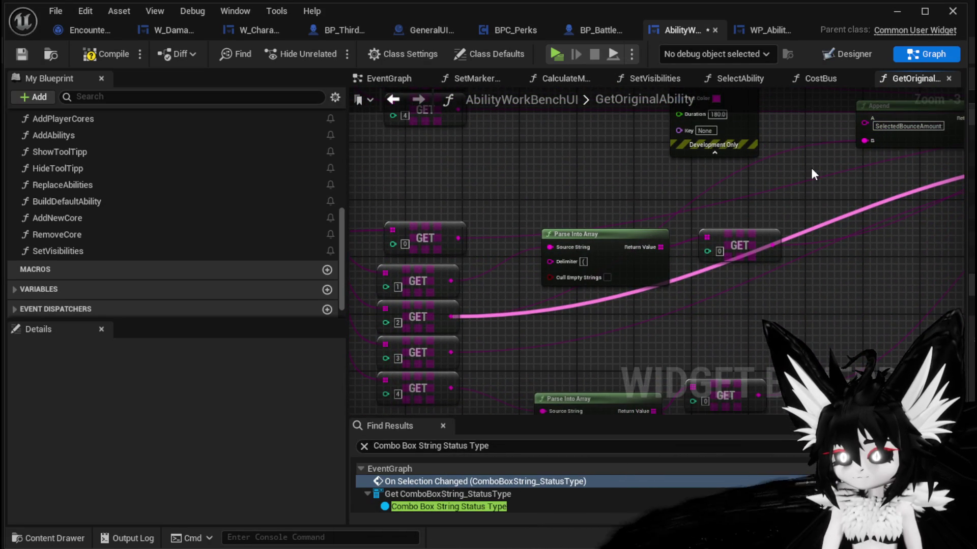
left_click(23, 55)
left_click_drag(612, 176, 511, 320)
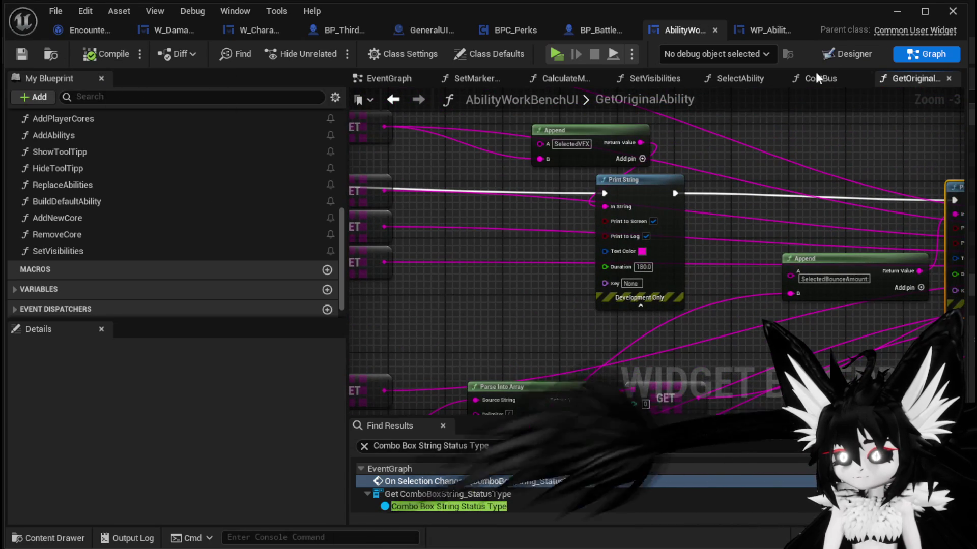
key("alt+Left")
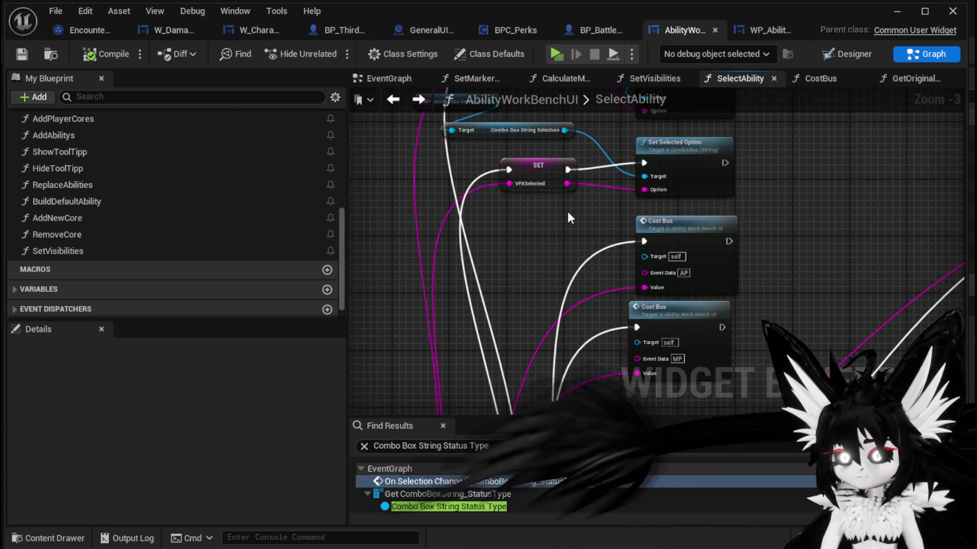
Delete the SelectedVFX Append and Print String from GetOriginalAbility, rewire execution, and compile and save.
scroll(567, 212, "up", 2)
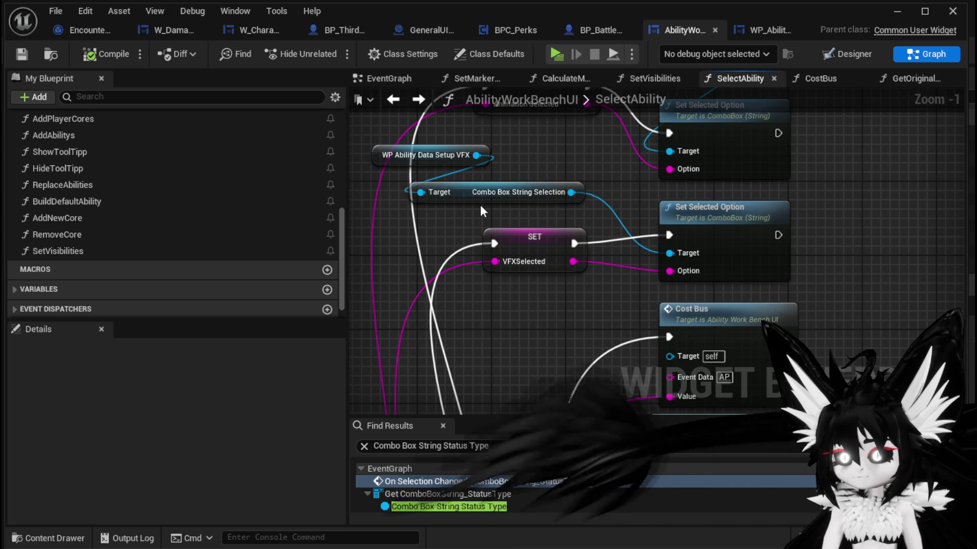
mouse_move(480, 206)
left_mouse_down()
mouse_move(529, 275)
mouse_move(534, 368)
mouse_move(524, 278)
mouse_move(488, 279)
mouse_move(538, 278)
mouse_move(537, 203)
left_mouse_up()
left_click_drag(611, 277, 619, 212)
scroll(569, 277, "down", 1)
mouse_move(568, 277)
left_mouse_down()
mouse_move(570, 140)
mouse_move(547, 229)
mouse_move(523, 189)
left_mouse_up()
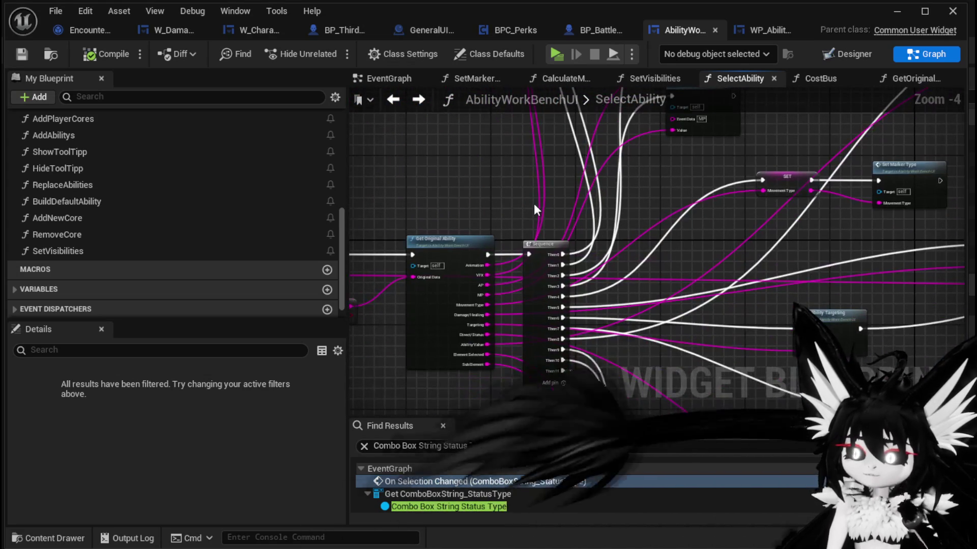
double_click(534, 206)
mouse_move(574, 216)
left_mouse_down()
mouse_move(429, 203)
mouse_move(577, 213)
left_mouse_up()
mouse_move(407, 216)
left_mouse_down()
mouse_move(728, 222)
mouse_move(701, 224)
left_mouse_up()
left_click_drag(628, 183, 796, 220)
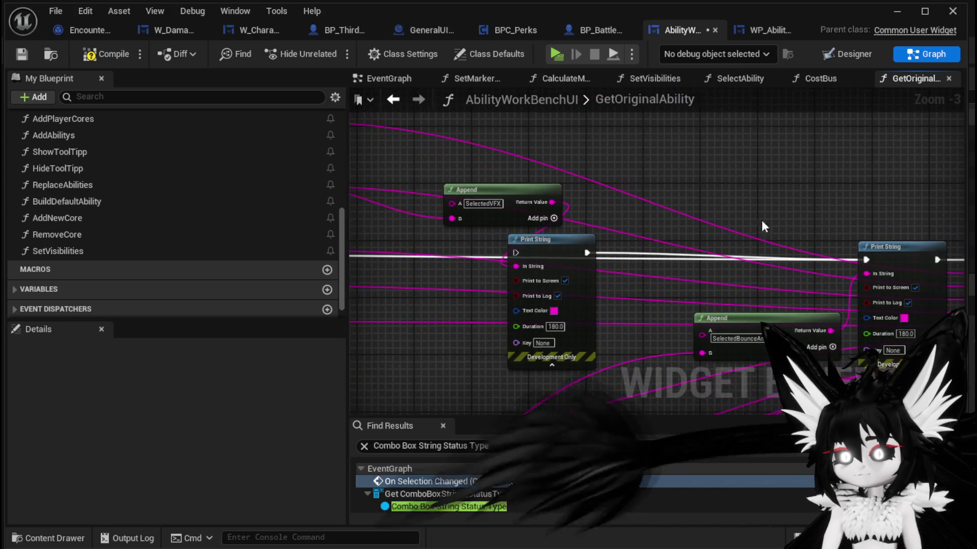
key("Delete")
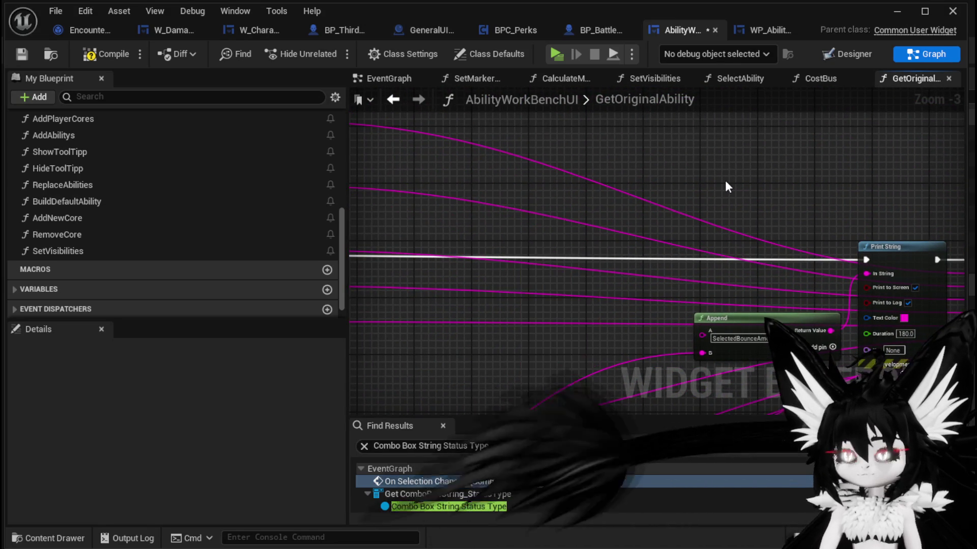
left_click(88, 56)
left_click(23, 54)
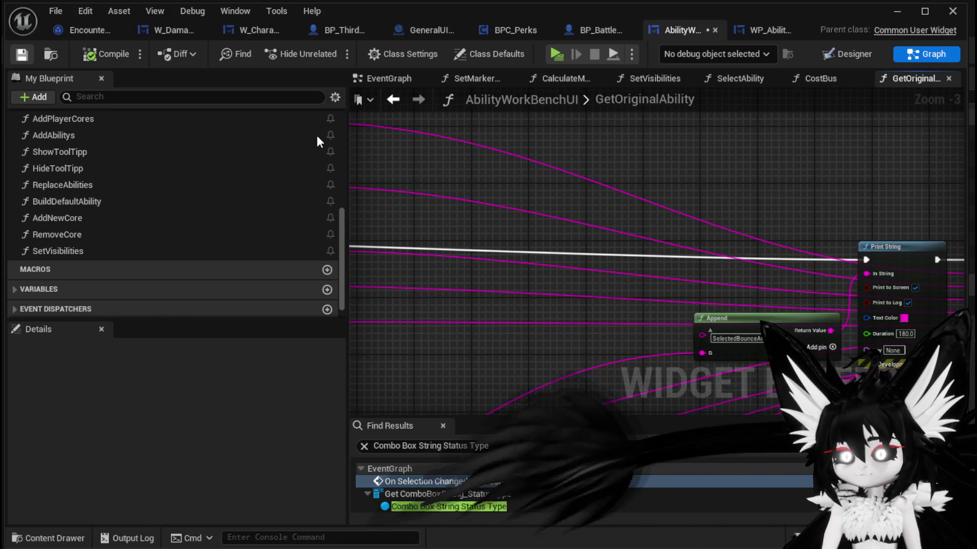
Paste the debug print after Set Selected Option in SelectAbility, with VFXSelected feeding Append B.
left_click(392, 99)
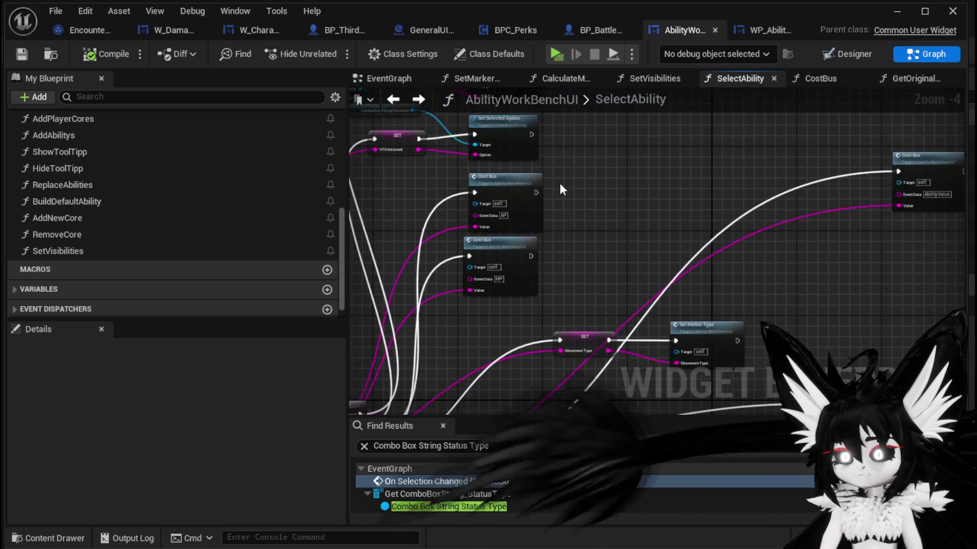
key("ctrl+v")
left_click_drag(560, 229, 664, 228)
scroll(626, 226, "up", 2)
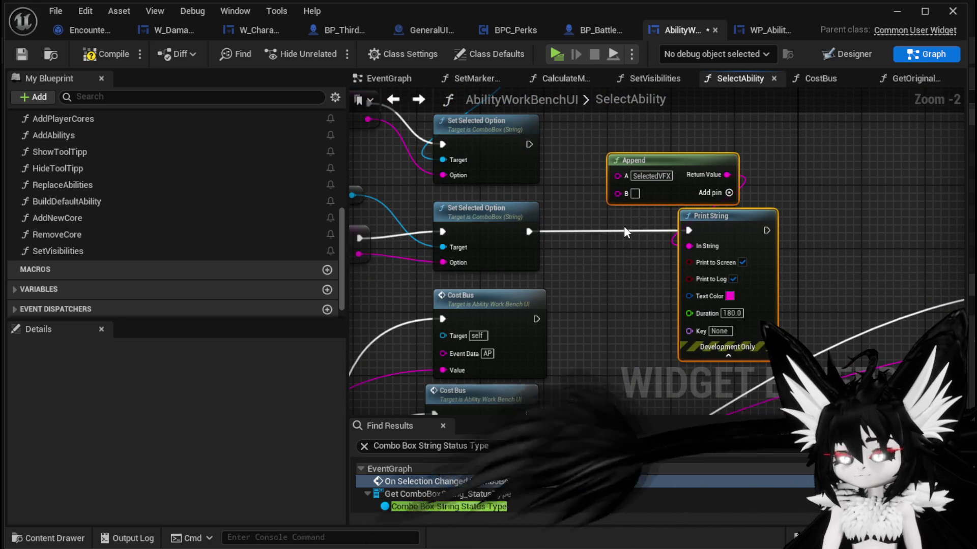
left_click_drag(407, 258, 658, 200)
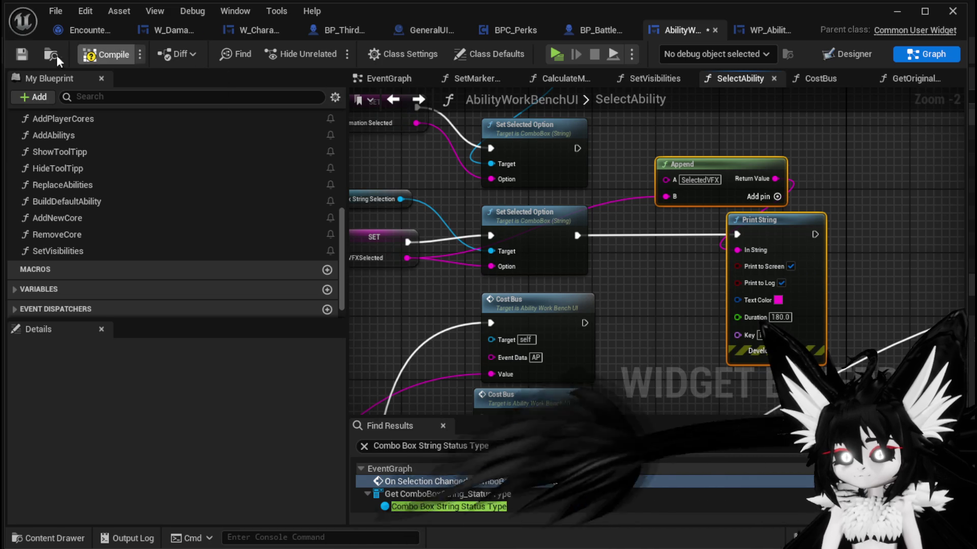
left_click(896, 10)
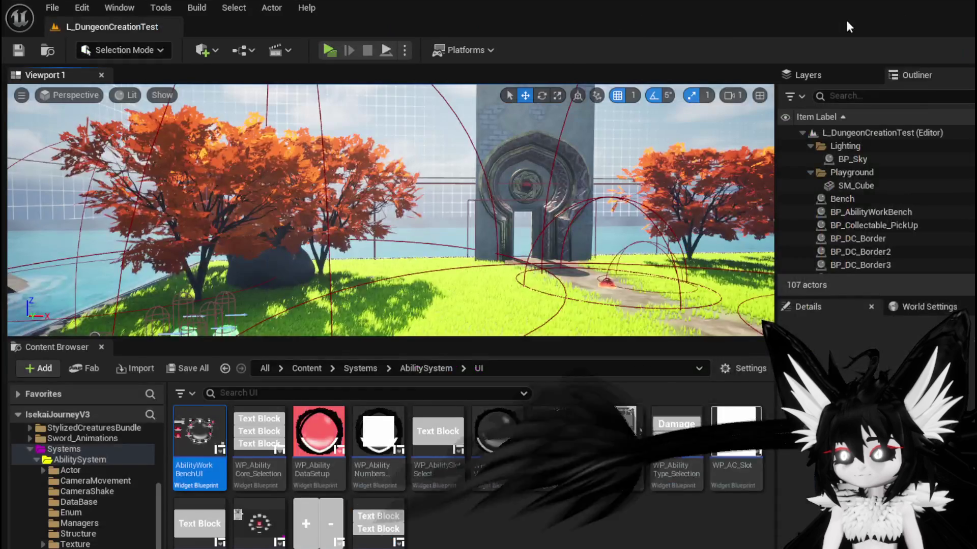
In the standalone preview, choose Magic|ChuraMagicSummon at the workbench and select Ability004.
left_click(322, 48)
key("w")
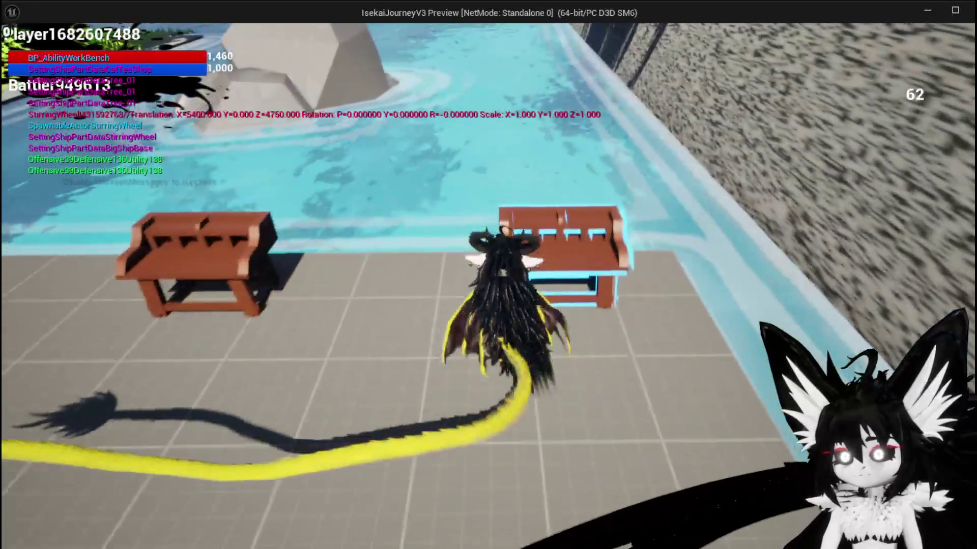
key("e")
left_click(51, 36)
left_click(125, 102)
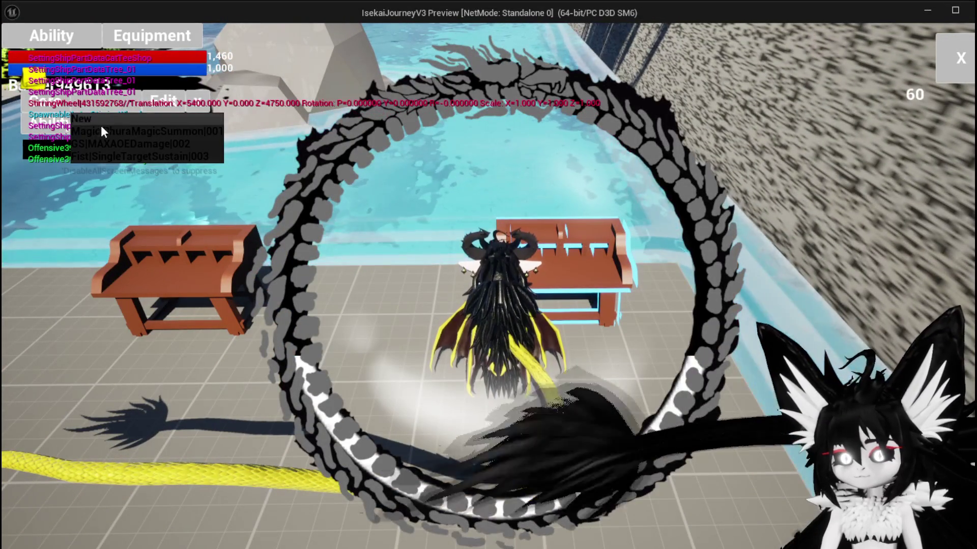
left_click(101, 131)
left_click(143, 125)
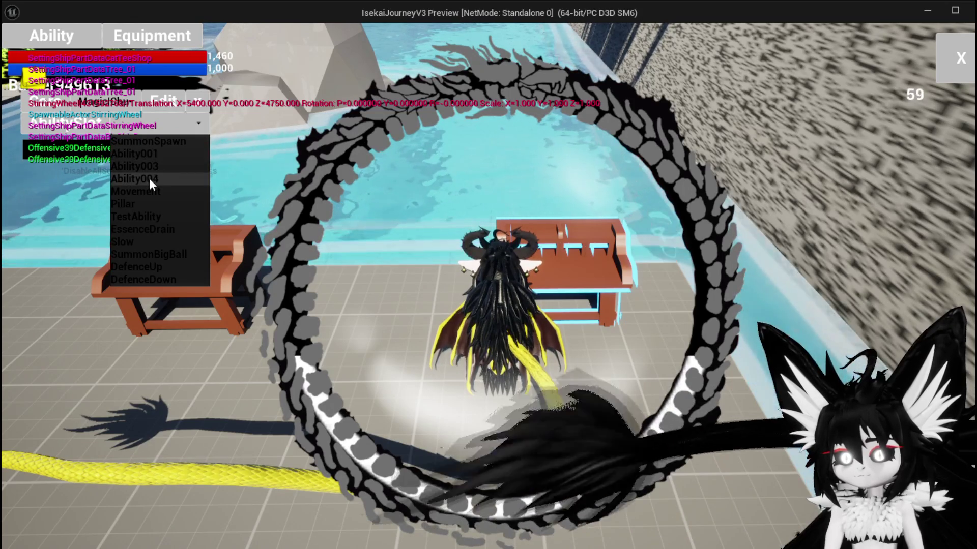
left_click(149, 178)
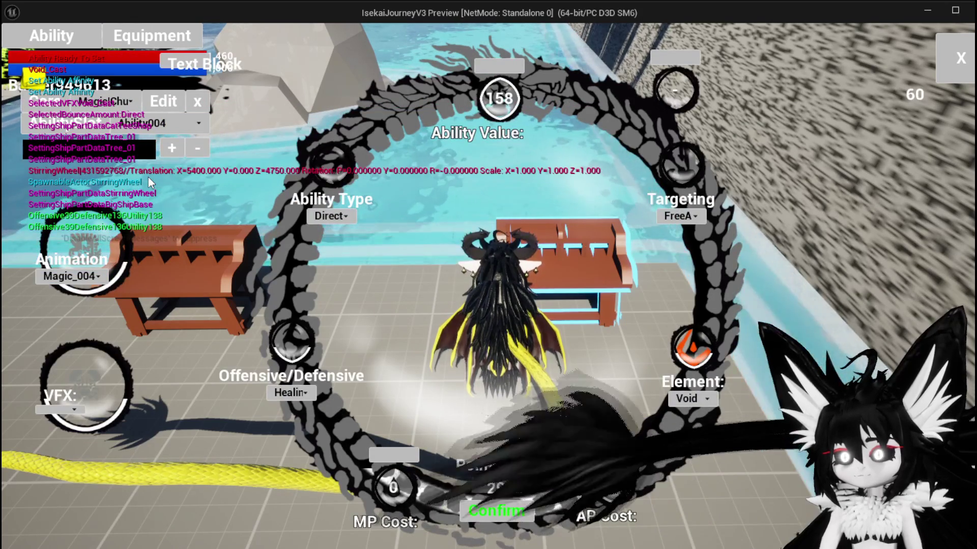
Switch the ability to Ability003, end the preview, and save all assets.
left_click(144, 130)
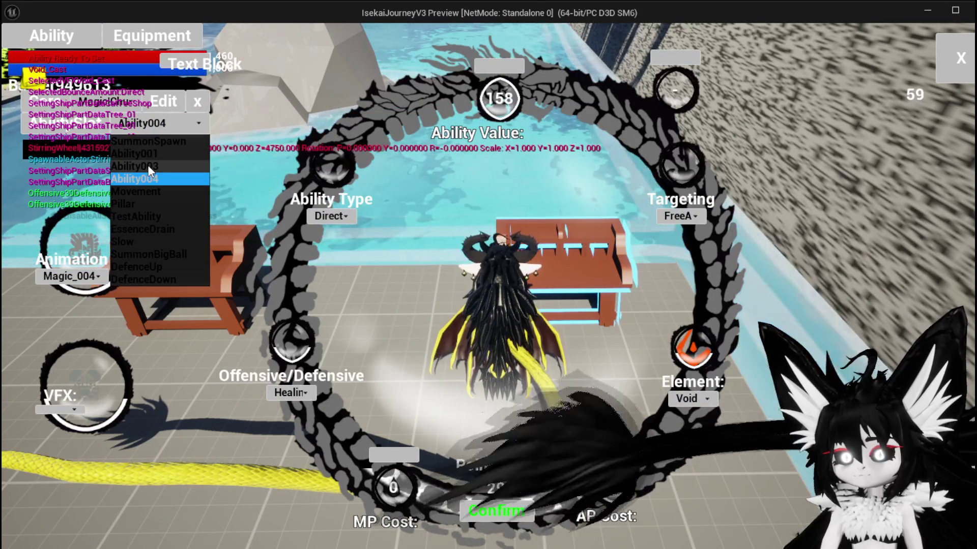
left_click(148, 166)
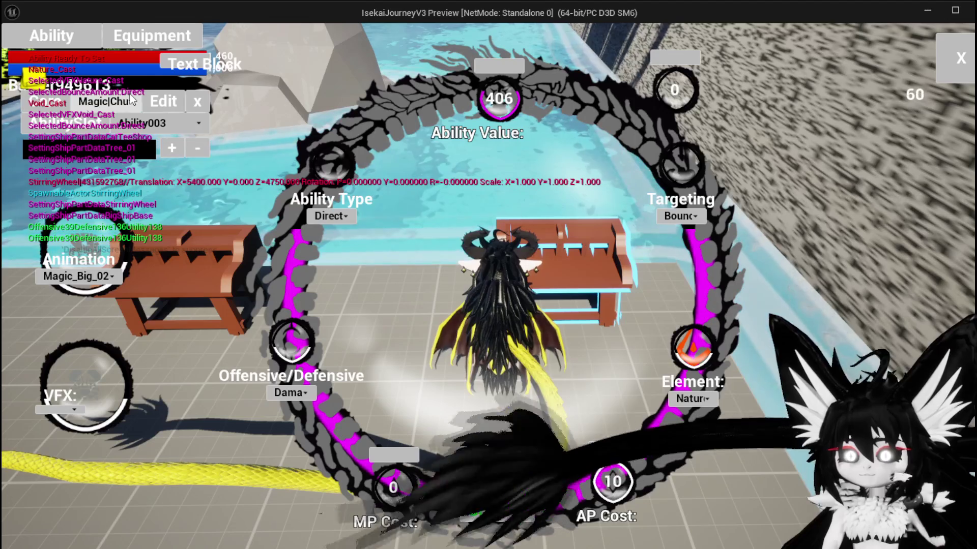
key("Escape")
left_click(19, 50)
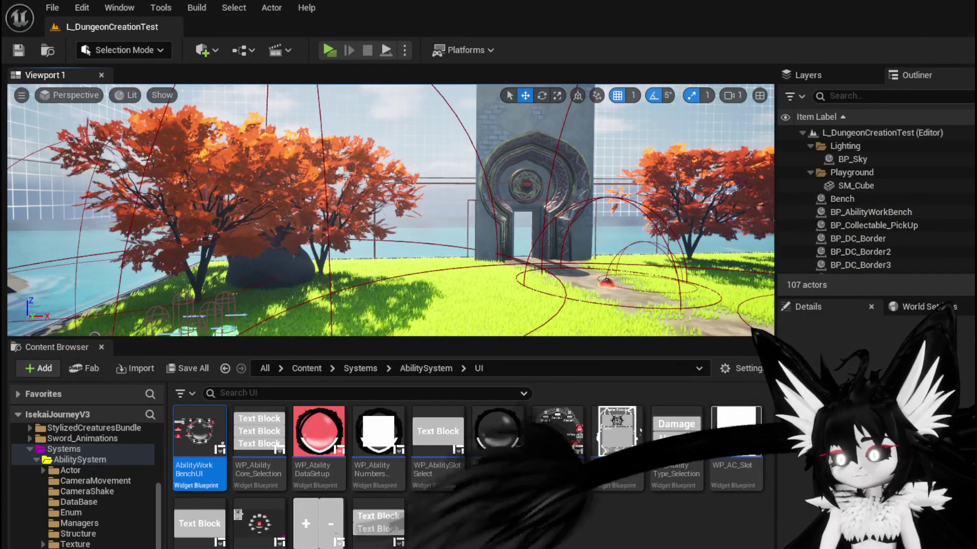
key("alt+Tab")
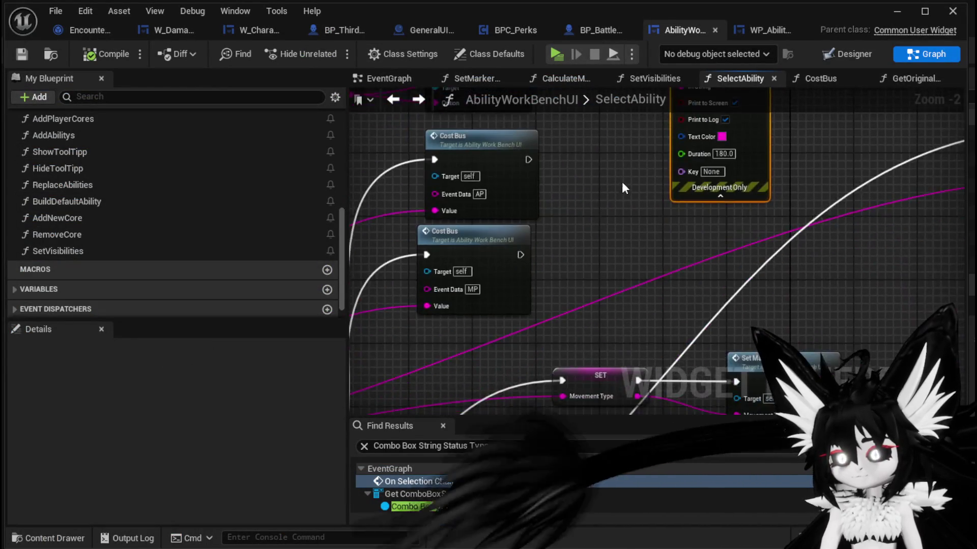
Paste the Append and Print String nodes beside Set Visibilities in SelectAbility.
scroll(618, 176, "down", 3)
left_click_drag(727, 267, 740, 195)
mouse_move(758, 261)
left_mouse_down()
mouse_move(743, 316)
mouse_move(718, 318)
mouse_move(646, 267)
mouse_move(671, 209)
left_mouse_up()
scroll(672, 214, "up", 3)
key("ctrl+v")
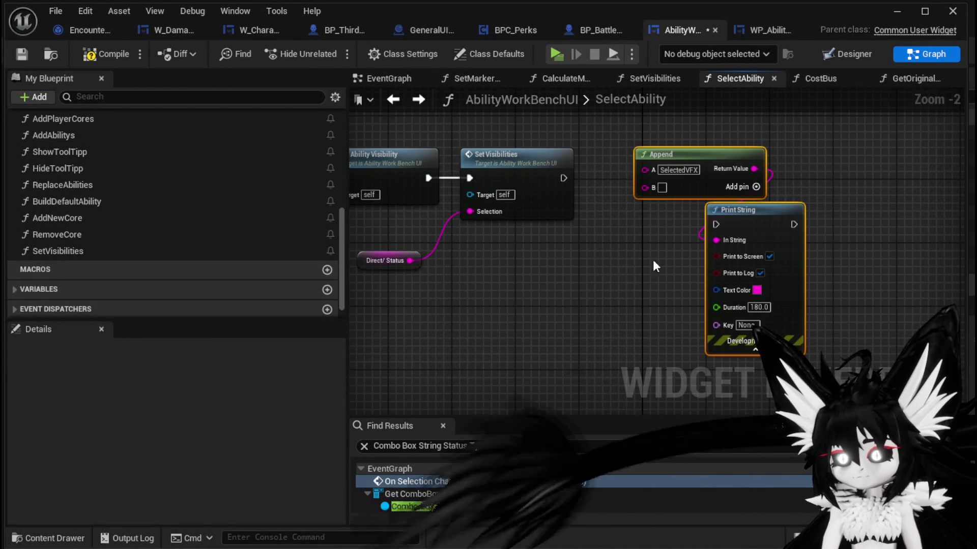
left_click_drag(656, 160, 514, 305)
mouse_move(756, 213)
left_mouse_down()
mouse_move(747, 142)
mouse_move(732, 157)
mouse_move(747, 174)
left_mouse_up()
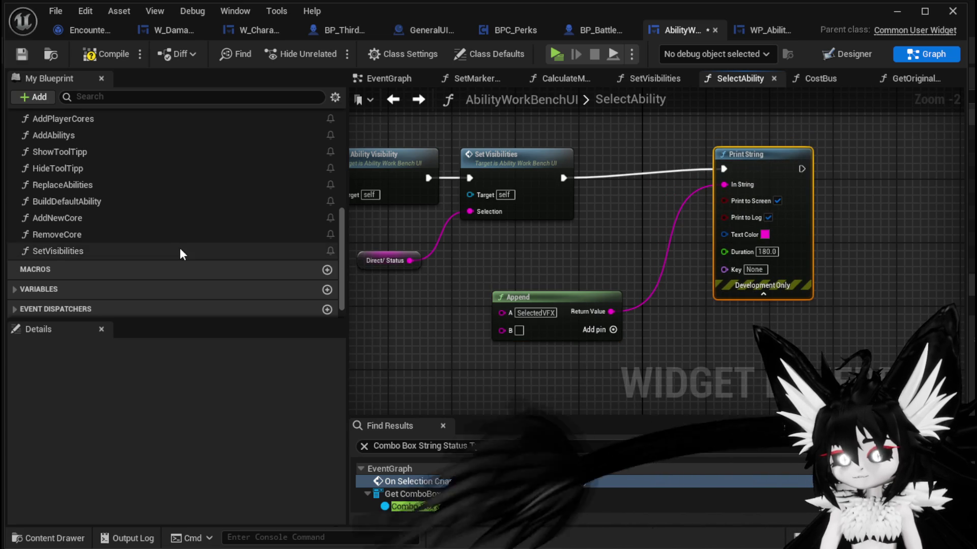
scroll(181, 240, "down", 1)
scroll(226, 219, "up", 3)
scroll(228, 229, "down", 3)
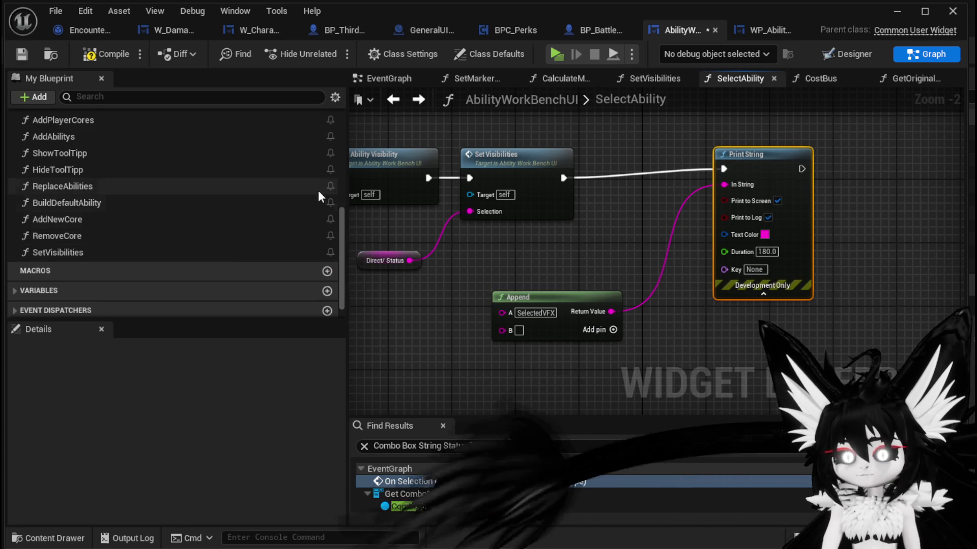
Drag the VFXSelected variable from My Blueprint into the graph.
mouse_move(338, 236)
left_mouse_down()
mouse_move(341, 134)
mouse_move(337, 152)
left_mouse_up()
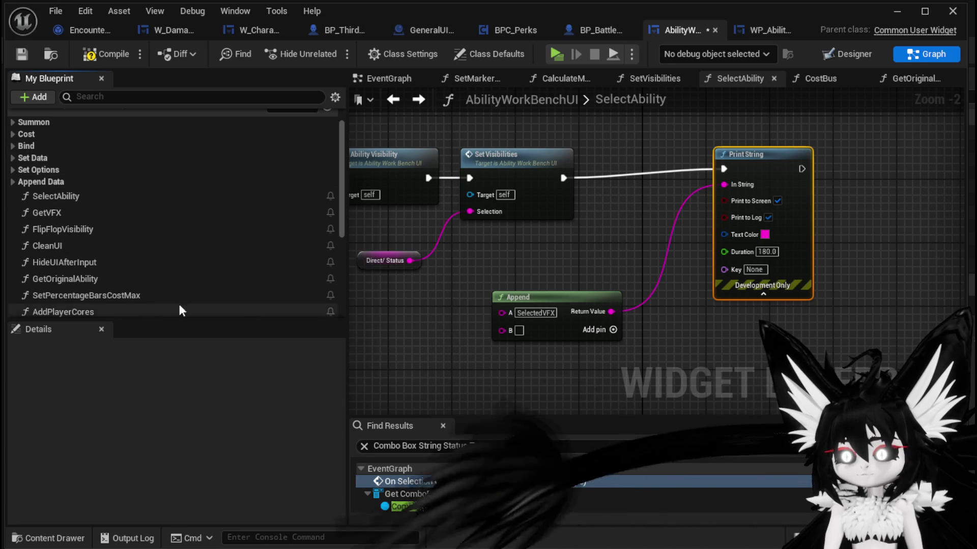
type("VFX")
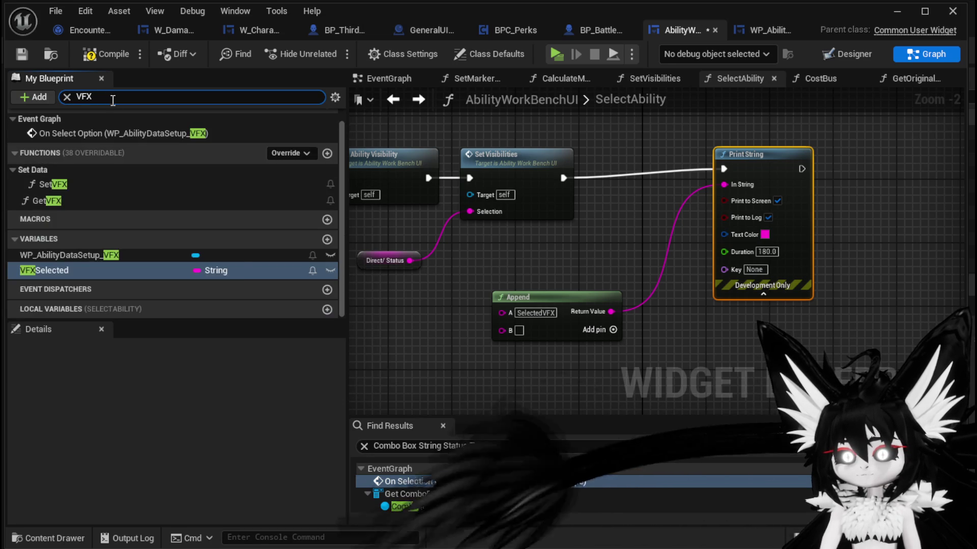
mouse_move(87, 270)
left_mouse_down()
mouse_move(528, 347)
mouse_move(503, 336)
left_mouse_up()
scroll(502, 335, "down", 3)
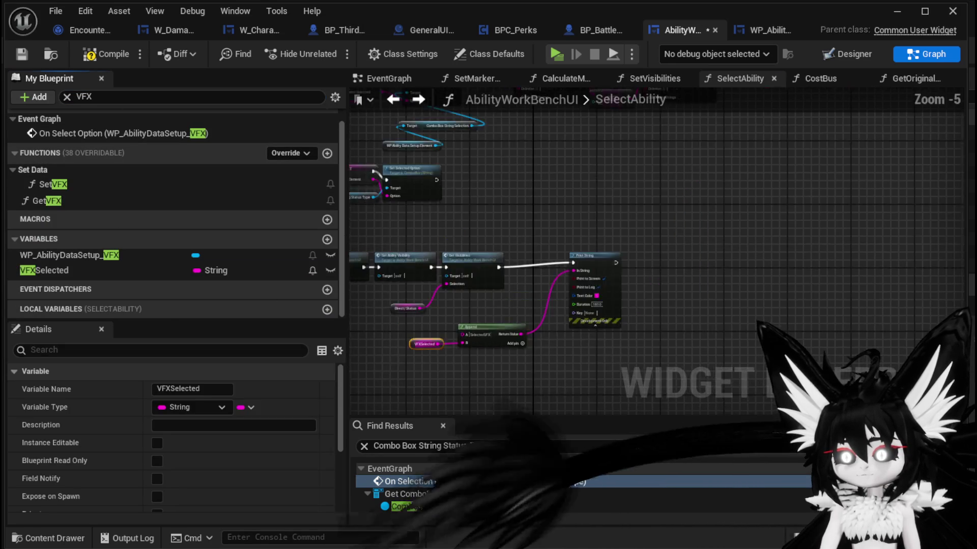
scroll(479, 237, "up", 3)
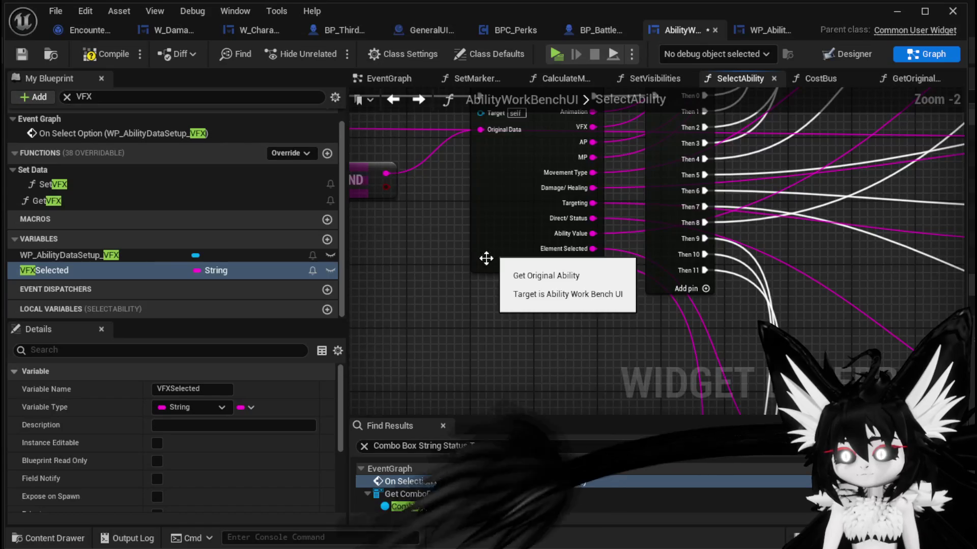
Connect VFXSelected to the Append B input, then compile and save the blueprint.
double_click(490, 277)
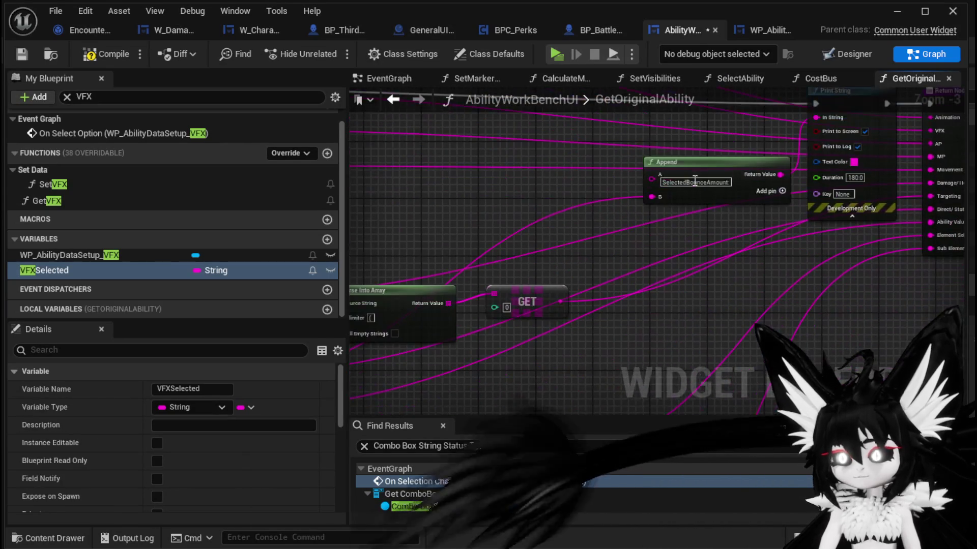
left_click(650, 270)
scroll(692, 322, "up", 2)
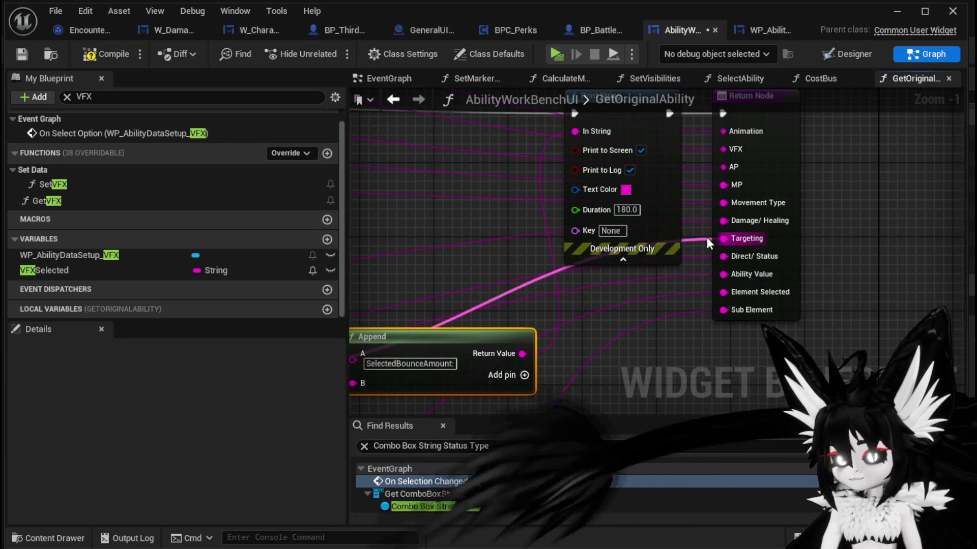
scroll(611, 313, "down", 1)
left_click_drag(611, 314, 749, 245)
scroll(749, 245, "down", 1)
mouse_move(708, 279)
left_mouse_down()
mouse_move(560, 286)
mouse_move(715, 310)
left_mouse_up()
left_click_drag(642, 296, 431, 304)
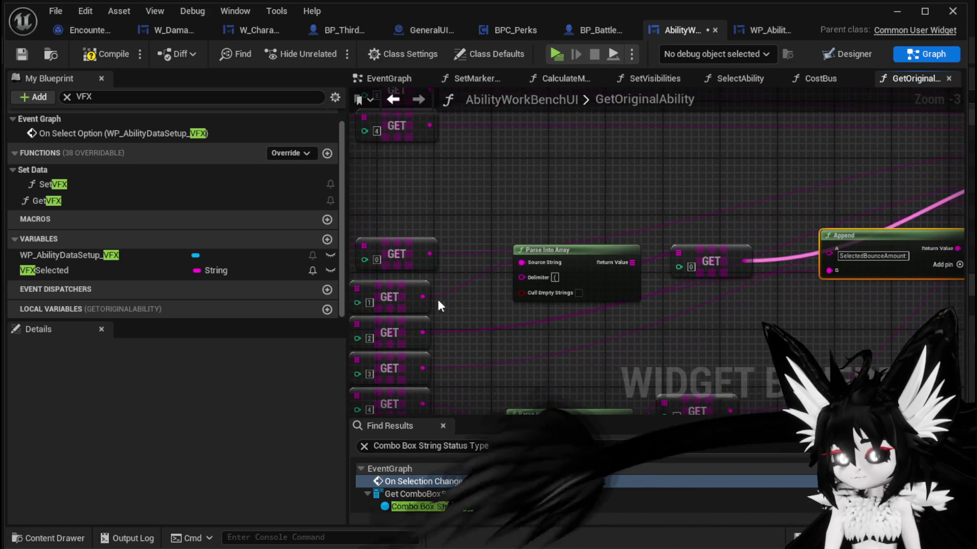
left_click_drag(830, 262, 836, 273)
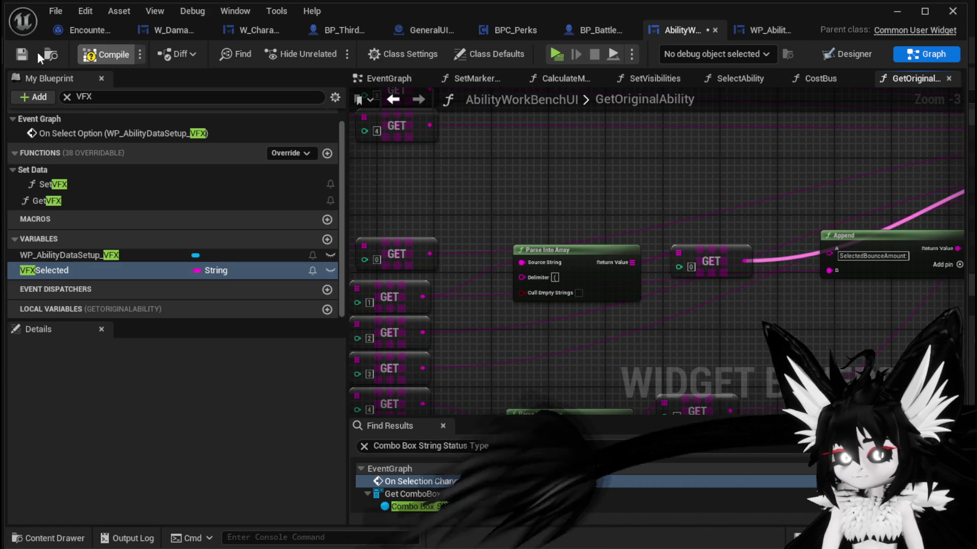
left_click(21, 54)
left_click(897, 11)
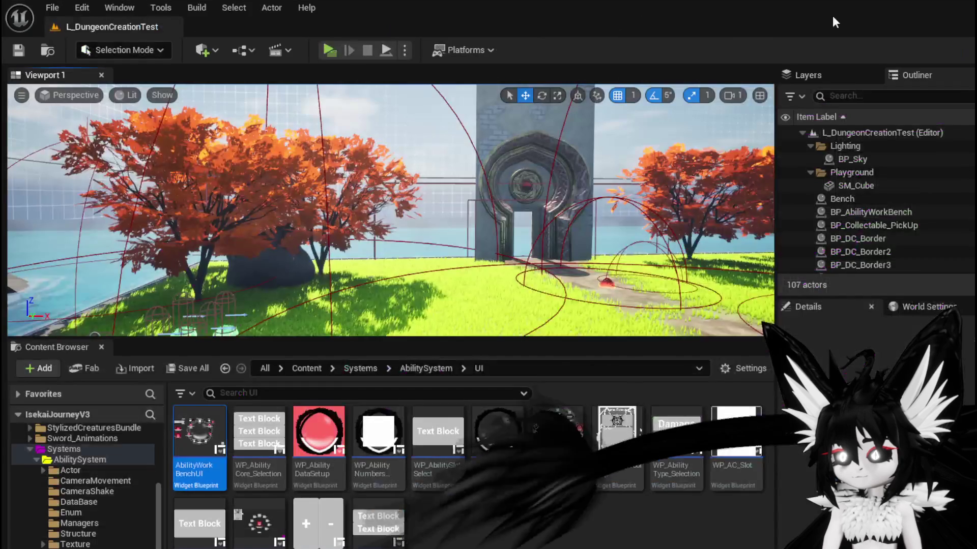
Load Ability004 under ChuraMagicSummon at the workbench, inspect its ring, then stop the preview.
key("w")
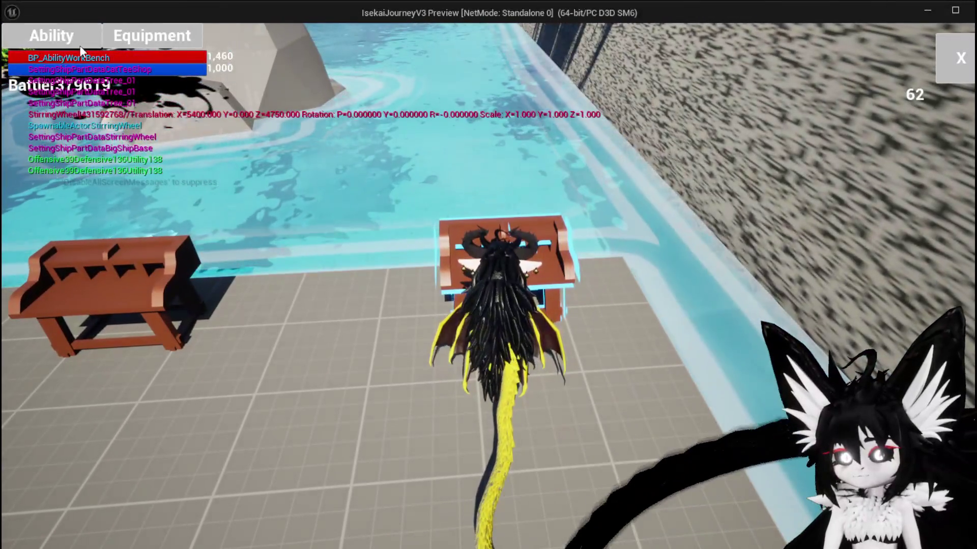
left_click(76, 43)
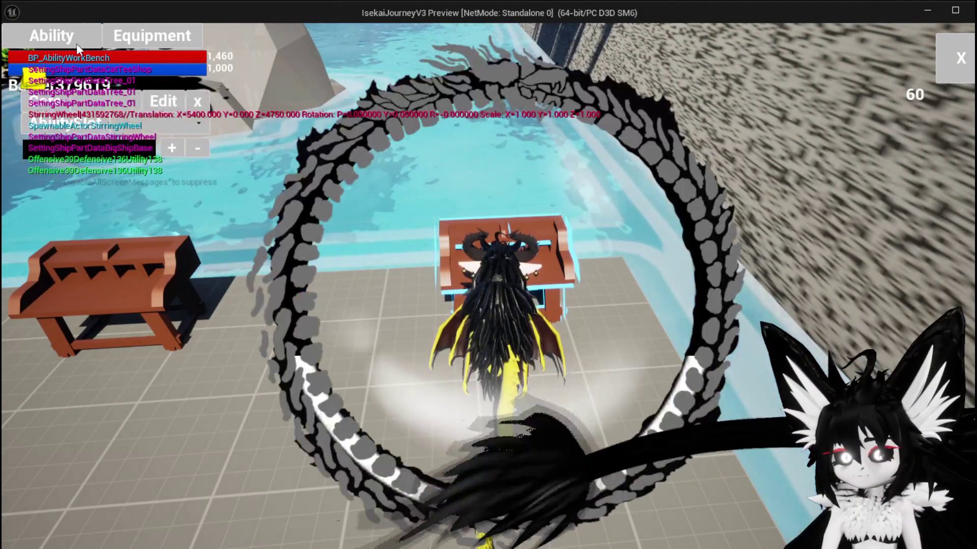
left_click(118, 105)
left_click(115, 127)
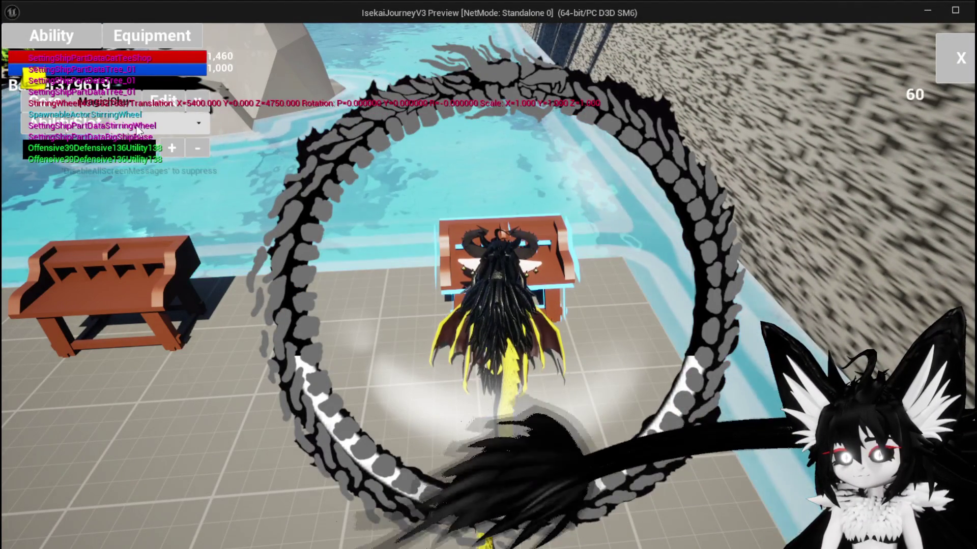
left_click(128, 125)
left_click(147, 179)
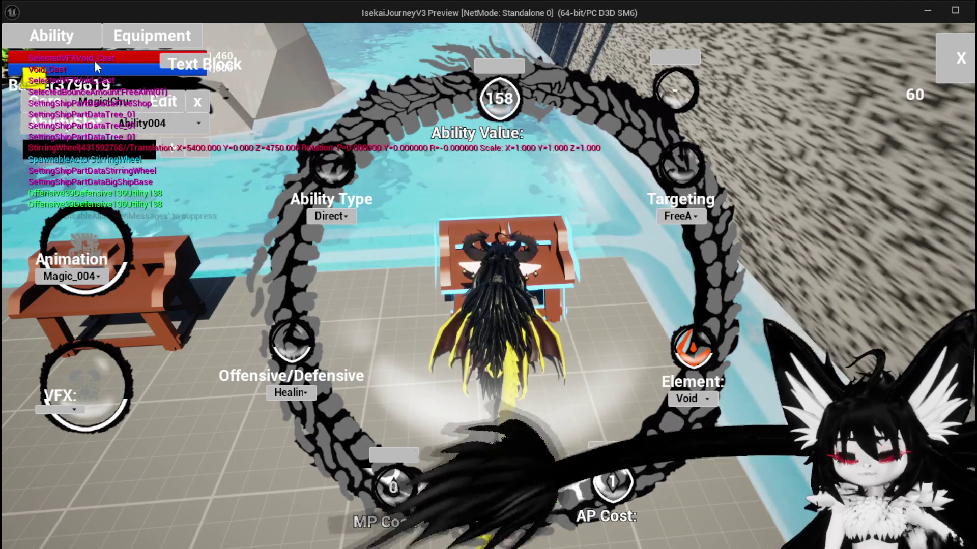
key("Escape")
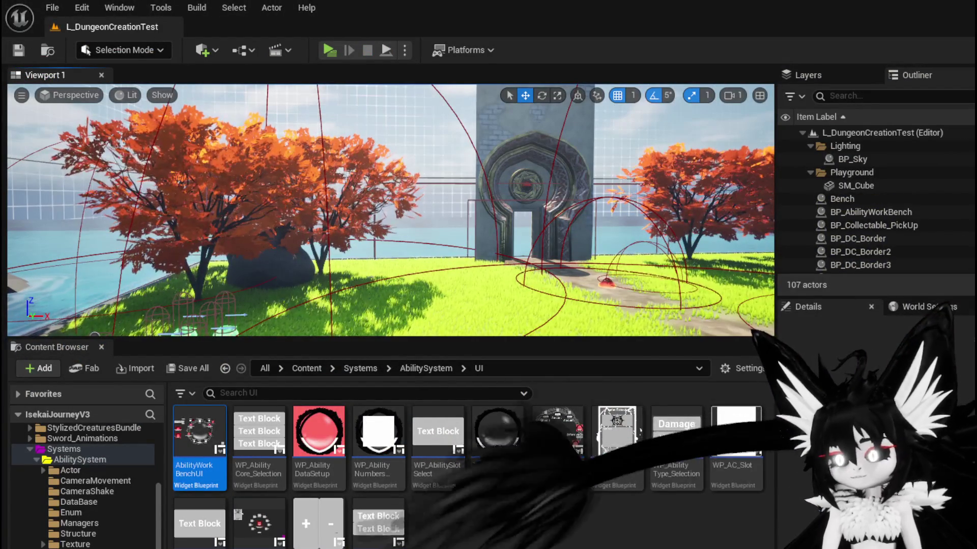
Inspect the GetOriginalAbility graph, where Print String still feeds the Return Node.
key("alt+Tab")
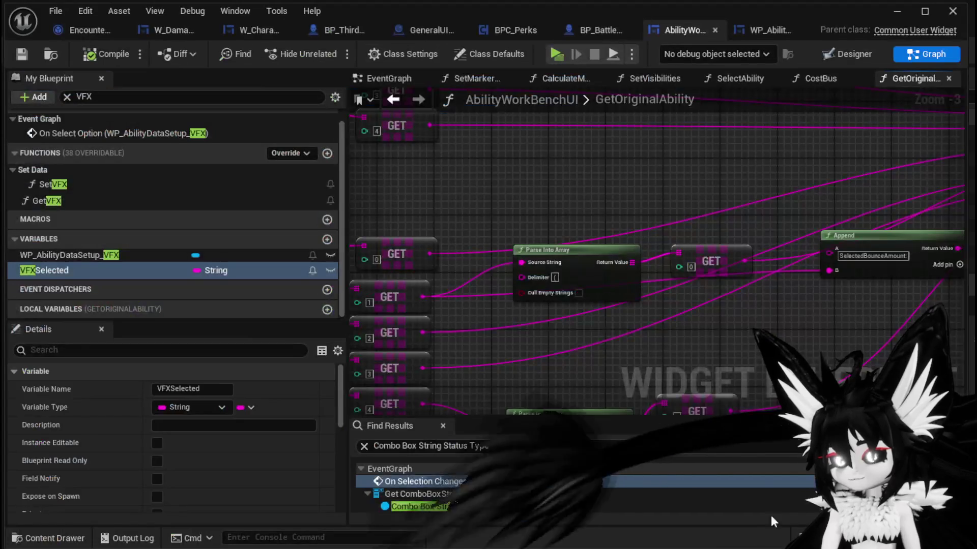
scroll(595, 270, "down", 8)
left_click_drag(524, 309, 529, 301)
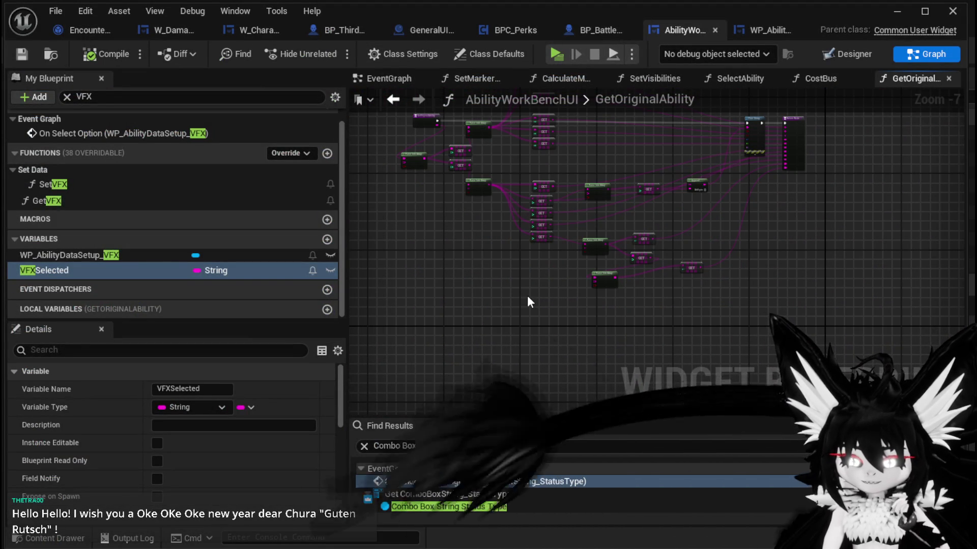
scroll(538, 307, "down", 3)
scroll(531, 335, "up", 7)
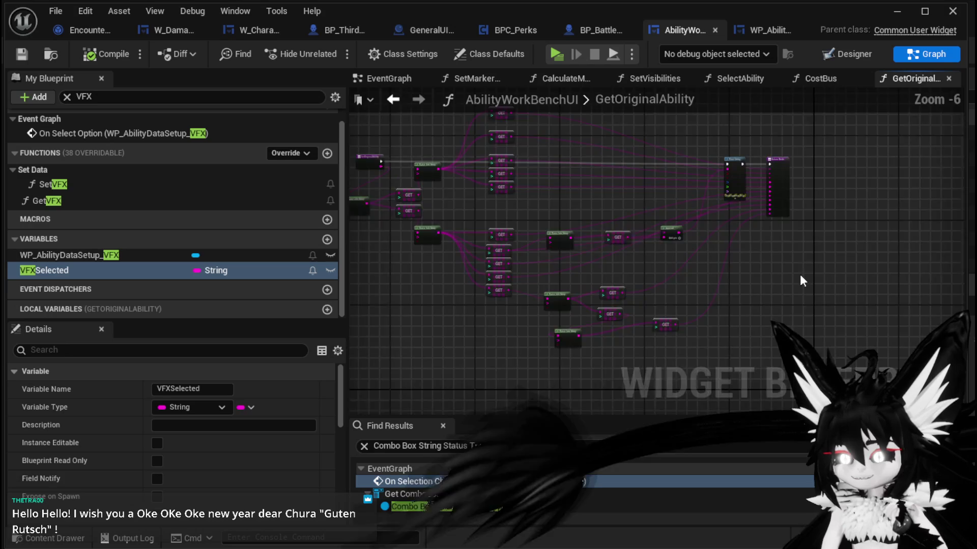
mouse_move(588, 319)
left_mouse_down()
mouse_move(636, 320)
mouse_move(678, 380)
left_mouse_up()
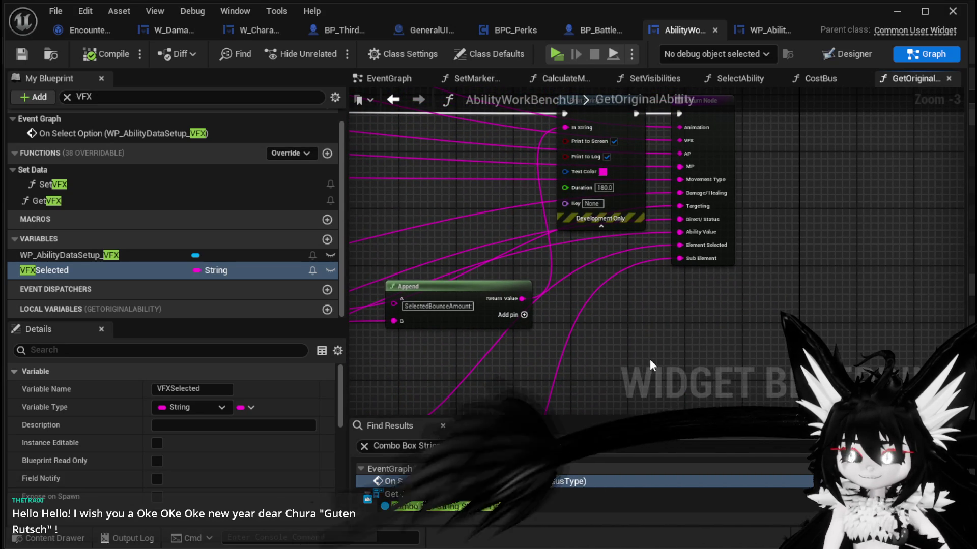
left_click_drag(649, 360, 706, 326)
scroll(475, 336, "down", 2)
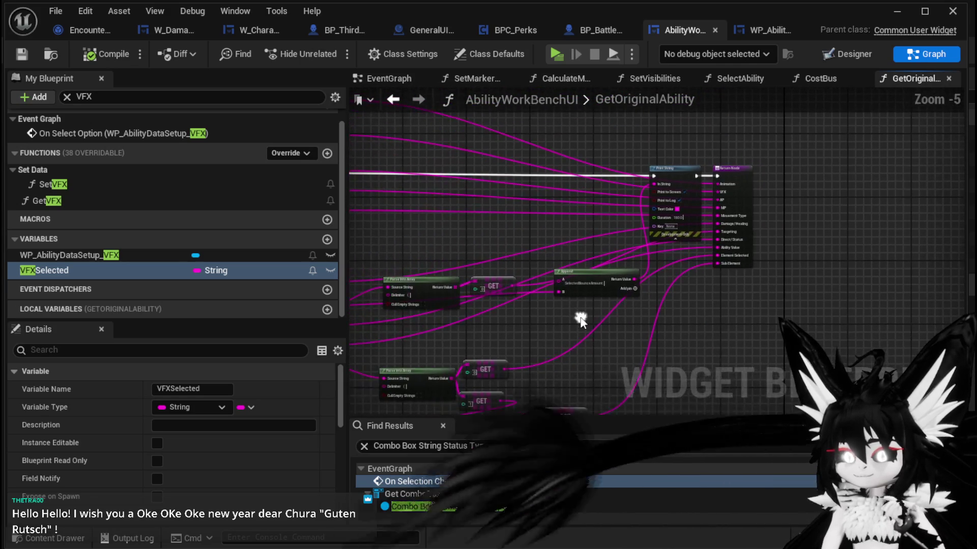
mouse_move(579, 316)
left_mouse_down()
mouse_move(589, 309)
mouse_move(501, 301)
mouse_move(584, 319)
mouse_move(467, 329)
left_mouse_up()
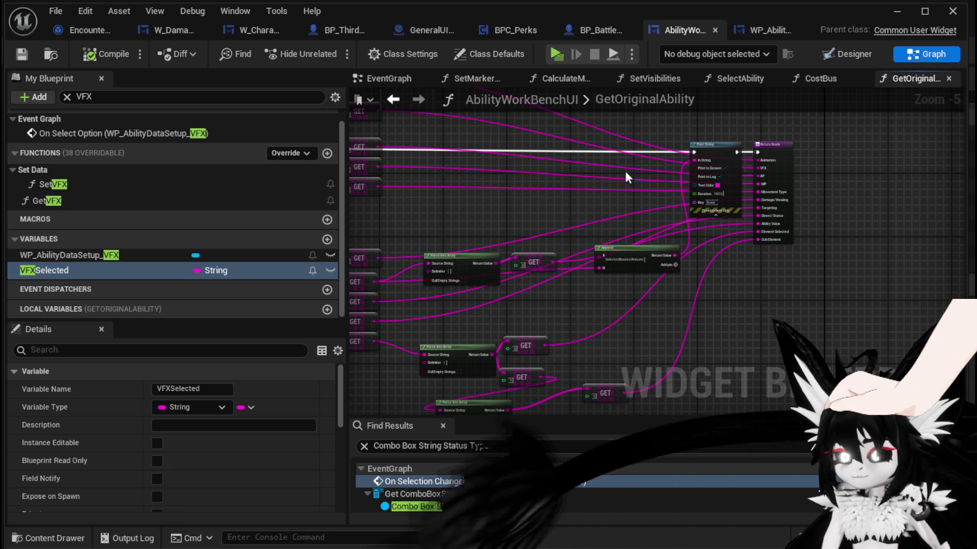
Go back to the SelectAbility graph and bring the Set Selected Option node into view.
left_click(393, 99)
mouse_move(515, 190)
left_mouse_down()
mouse_move(459, 195)
mouse_move(509, 168)
mouse_move(621, 283)
mouse_move(562, 215)
left_mouse_up()
scroll(459, 194, "down", 1)
scroll(559, 214, "up", 3)
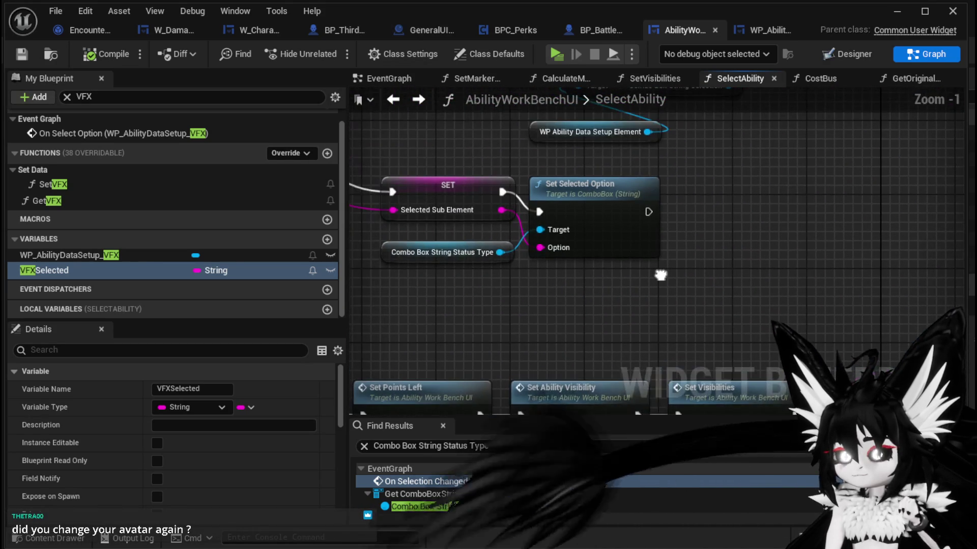
mouse_move(662, 276)
left_mouse_down()
mouse_move(655, 317)
mouse_move(674, 340)
mouse_move(677, 224)
mouse_move(638, 266)
mouse_move(591, 270)
left_mouse_up()
scroll(676, 223, "down", 5)
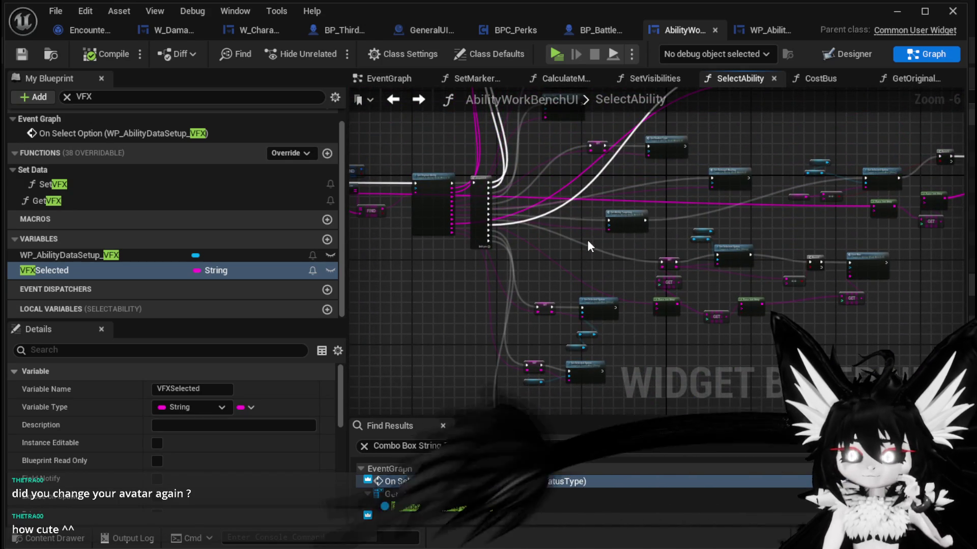
scroll(588, 249, "up", 3)
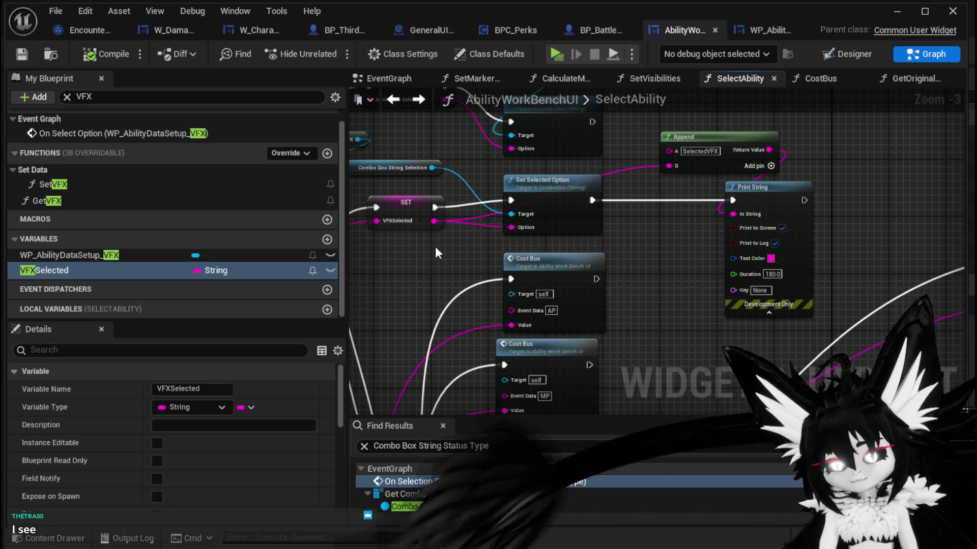
Locate the VFX Set Selected Option nodes and the VFXSelected SET node.
left_click_drag(432, 247, 517, 307)
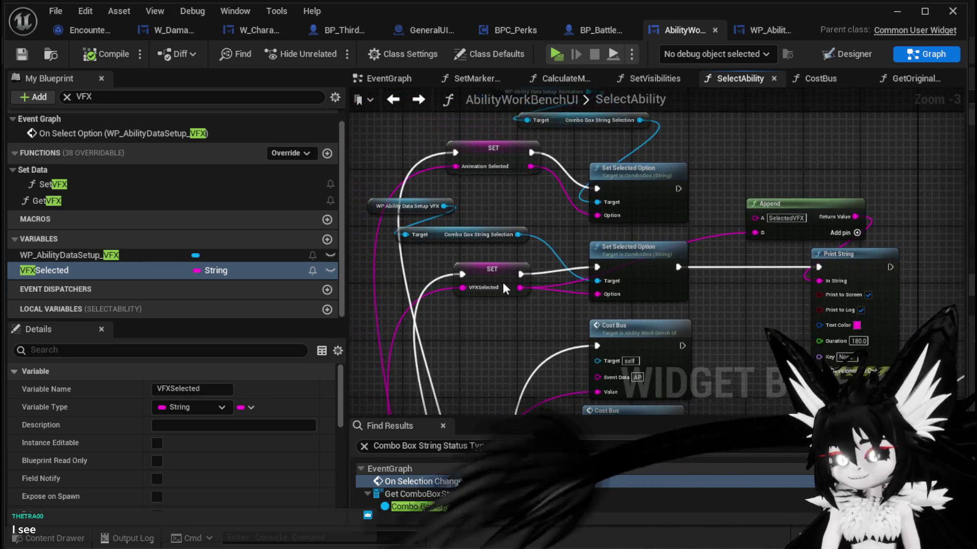
left_click_drag(429, 192, 453, 234)
left_click_drag(585, 227, 495, 179)
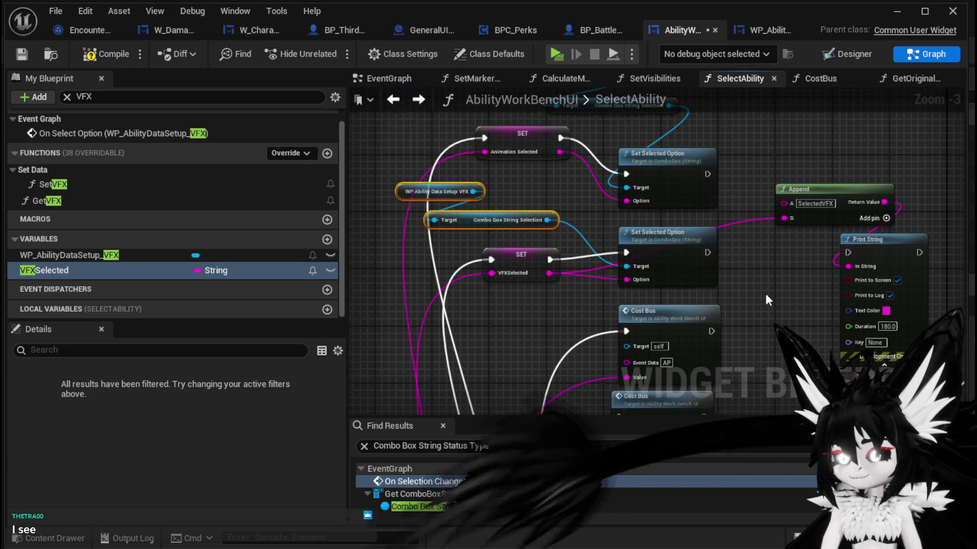
left_click_drag(594, 211, 447, 176)
scroll(486, 193, "down", 3)
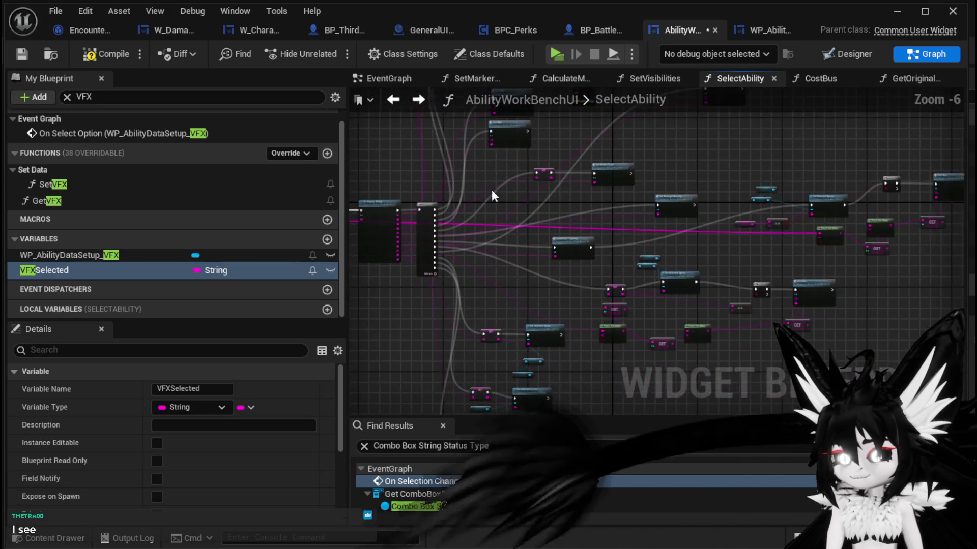
scroll(509, 249, "up", 3)
left_click_drag(539, 333, 462, 249)
scroll(462, 248, "up", 1)
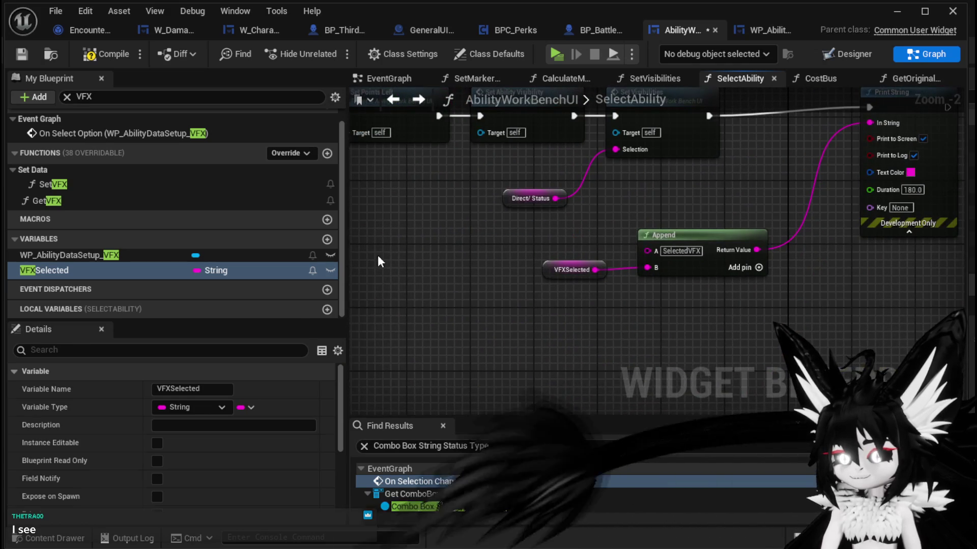
Add a Get Selected Option node from the Combo Box String Selection reference.
left_click_drag(518, 287, 489, 347)
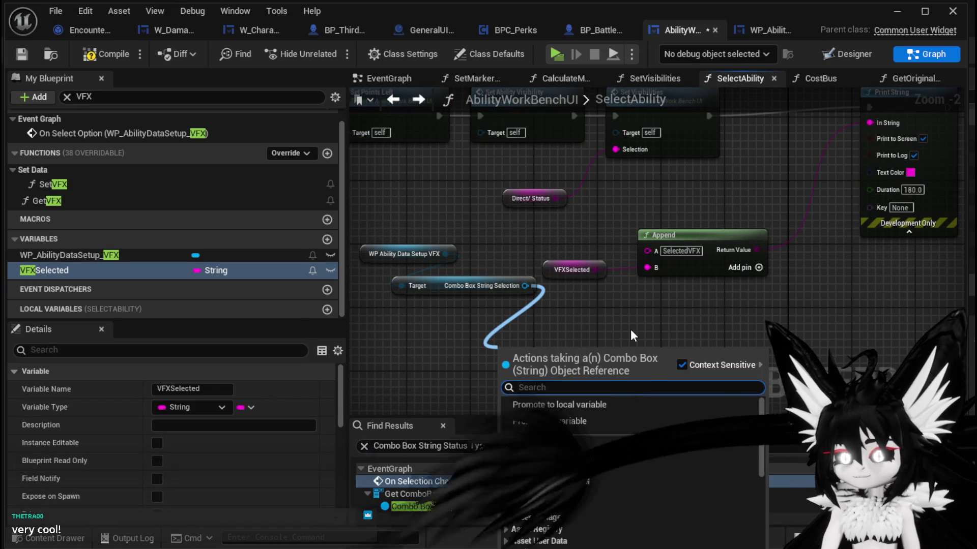
type("get Sele")
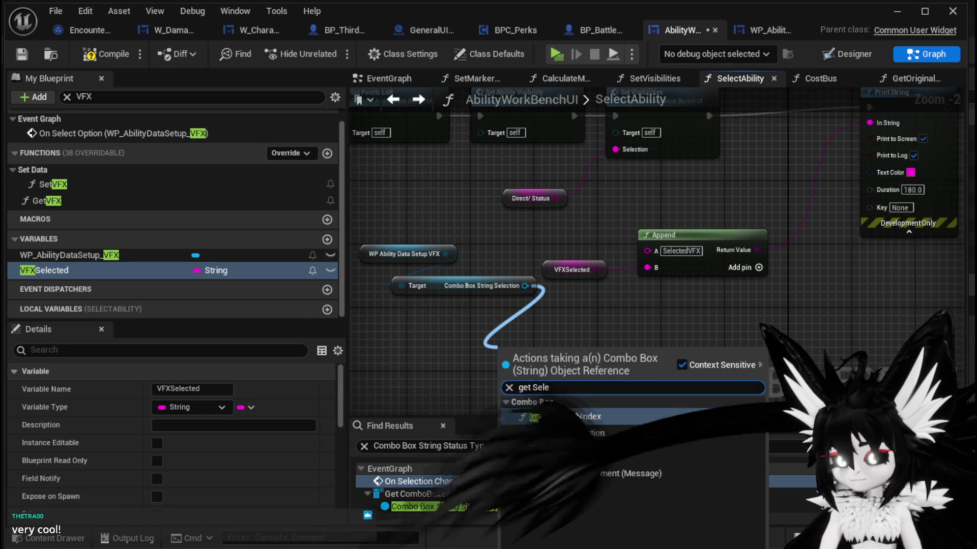
left_click(569, 432)
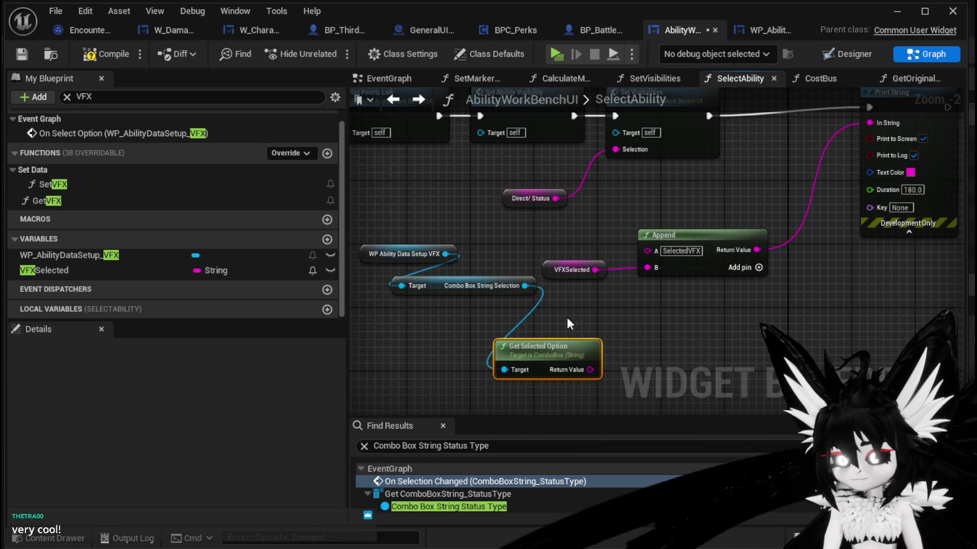
Give Append a '//' C input and the selected option as D, then compile and save.
left_click(758, 268)
left_click(664, 284)
type("//")
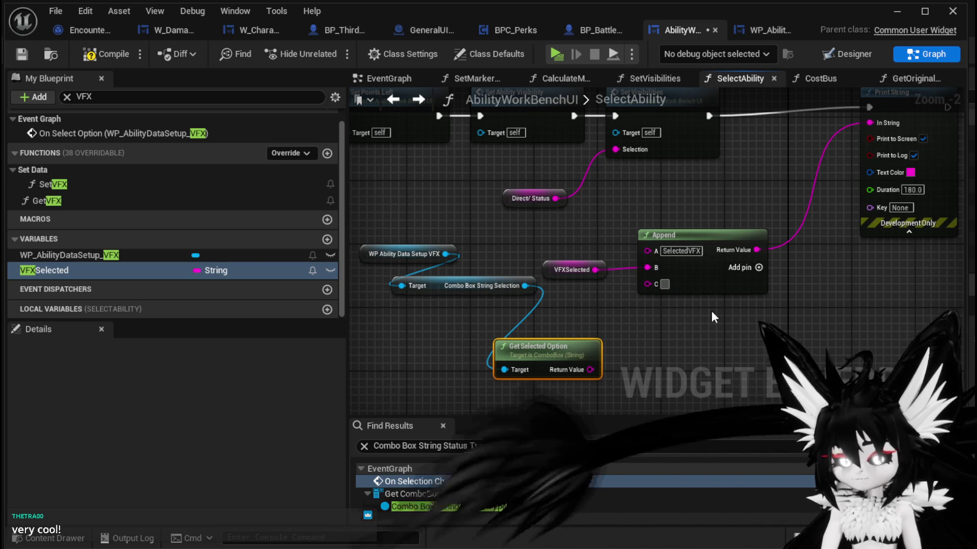
left_click(758, 268)
left_click_drag(590, 370, 648, 301)
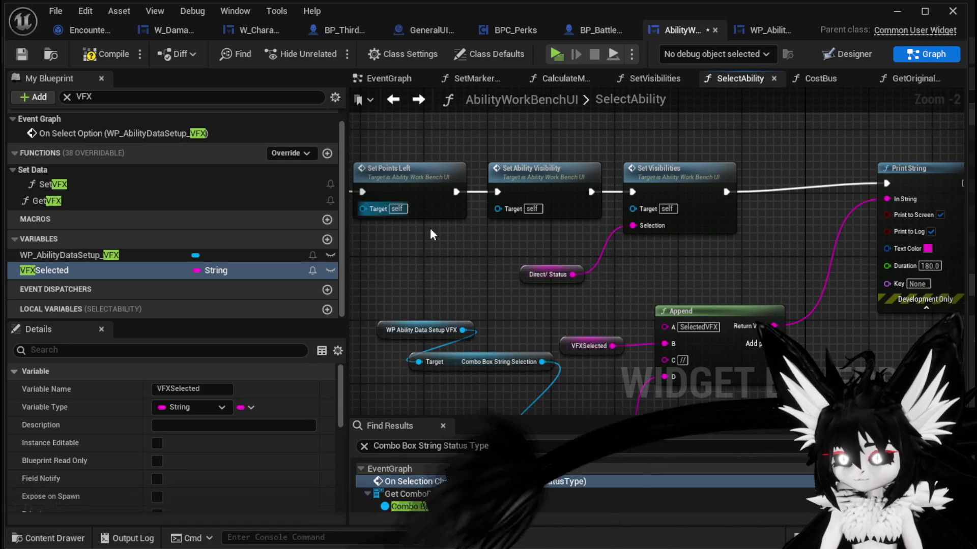
left_click(109, 54)
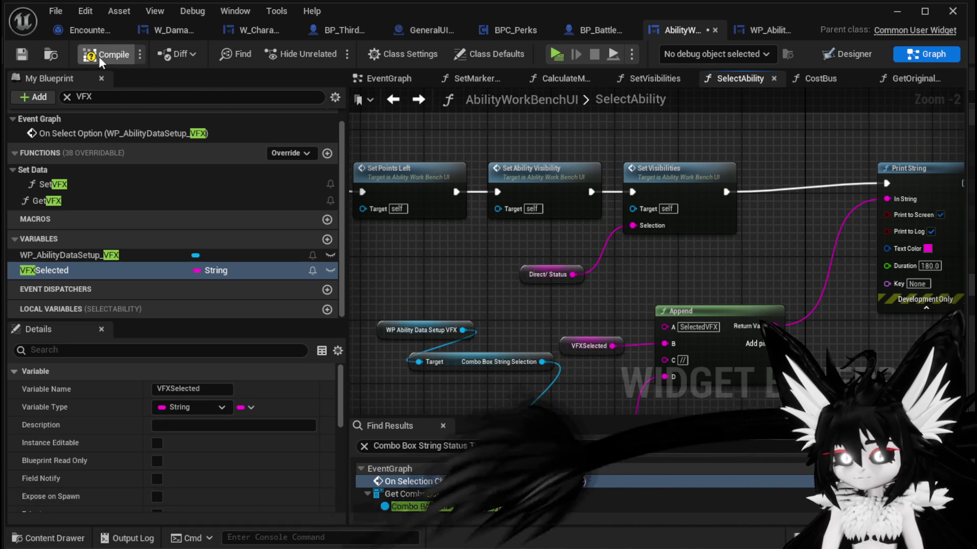
key("ctrl+s")
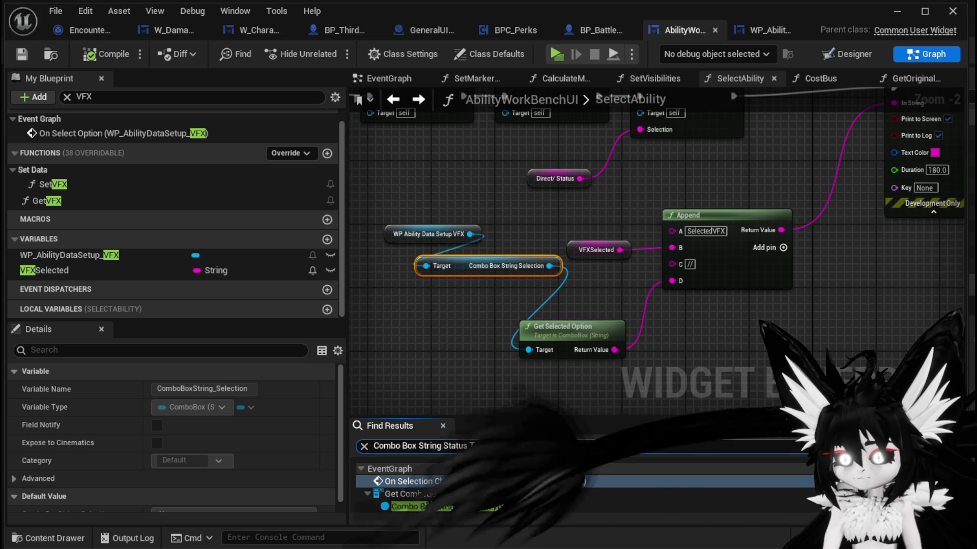
Search Find Results for 'Combo Box String Selection' and review the SET and Element nodes.
left_click(507, 445)
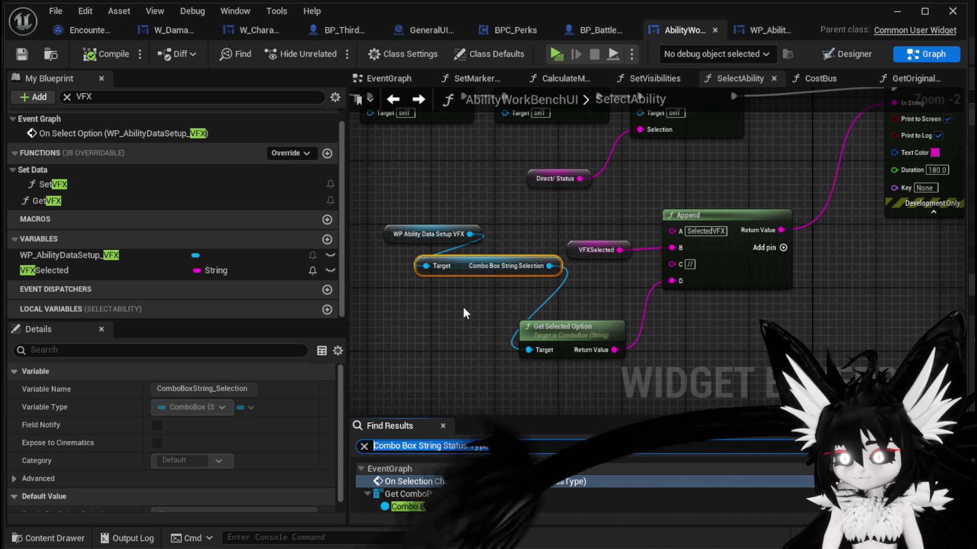
type("Combo Bo")
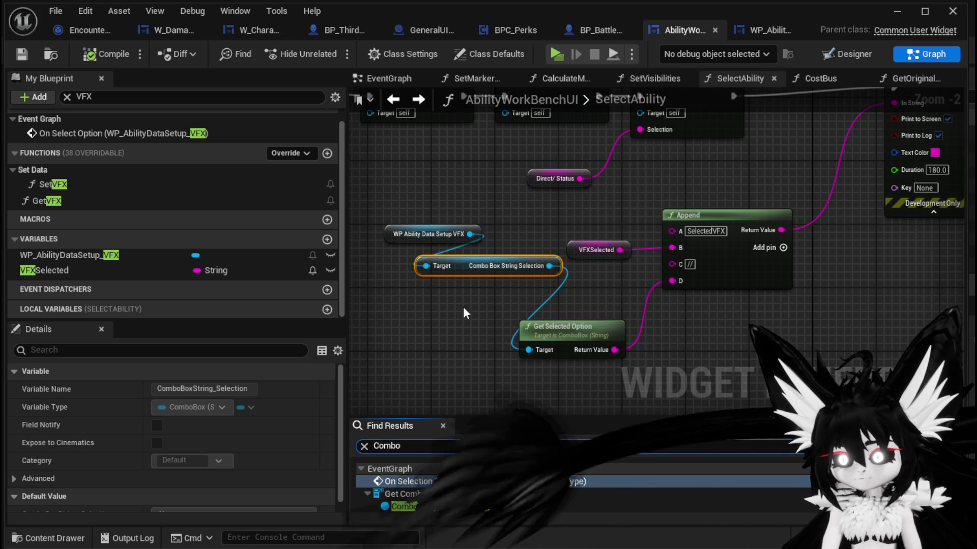
type("x")
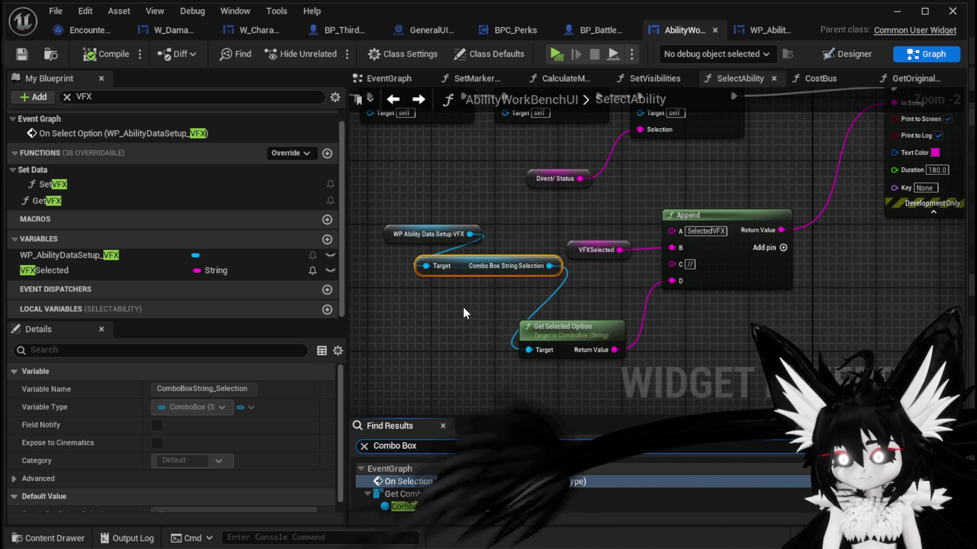
type(" String Se")
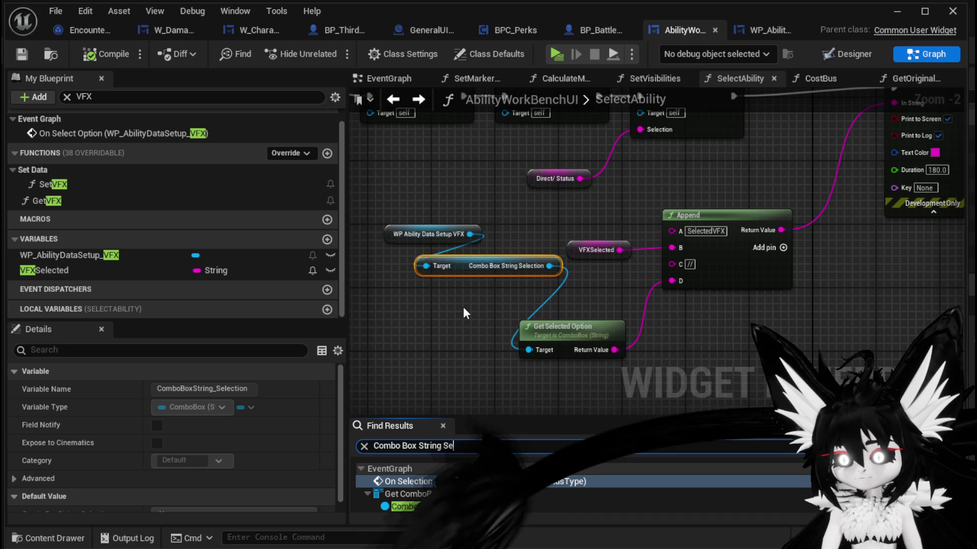
type("lection")
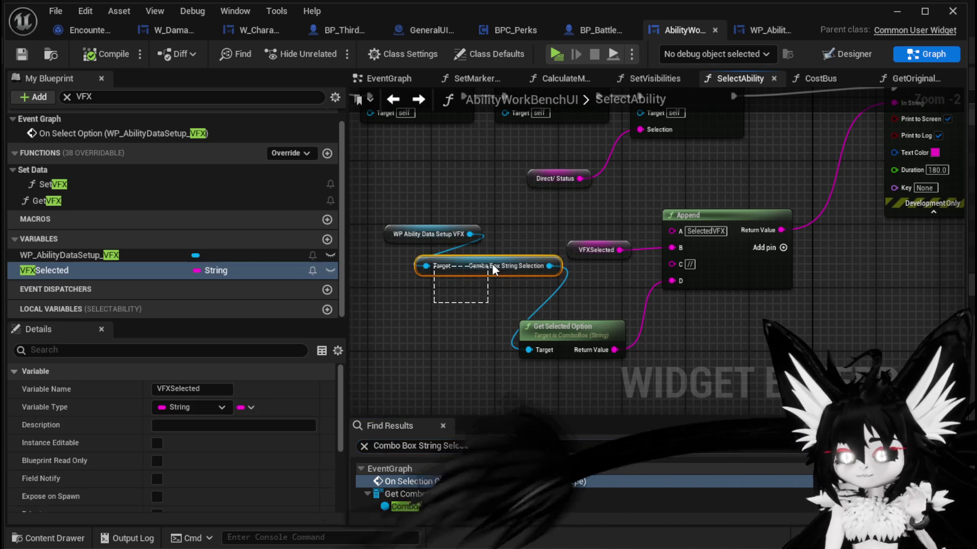
scroll(539, 212, "down", 1)
mouse_move(448, 280)
left_mouse_down()
mouse_move(442, 218)
mouse_move(534, 303)
mouse_move(594, 338)
mouse_move(660, 334)
mouse_move(681, 167)
mouse_move(678, 326)
mouse_move(667, 351)
left_mouse_up()
left_click_drag(433, 225, 525, 170)
mouse_move(711, 225)
left_mouse_down()
mouse_move(571, 334)
mouse_move(698, 273)
left_mouse_up()
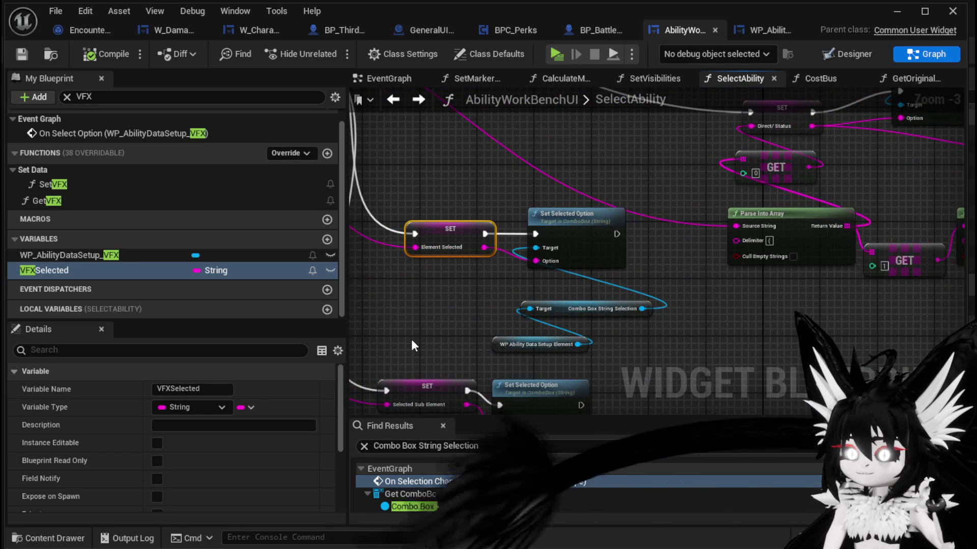
scroll(411, 339, "down", 1)
mouse_move(622, 191)
left_mouse_down()
mouse_move(574, 315)
mouse_move(617, 209)
mouse_move(645, 183)
left_mouse_up()
left_click_drag(580, 336, 580, 350)
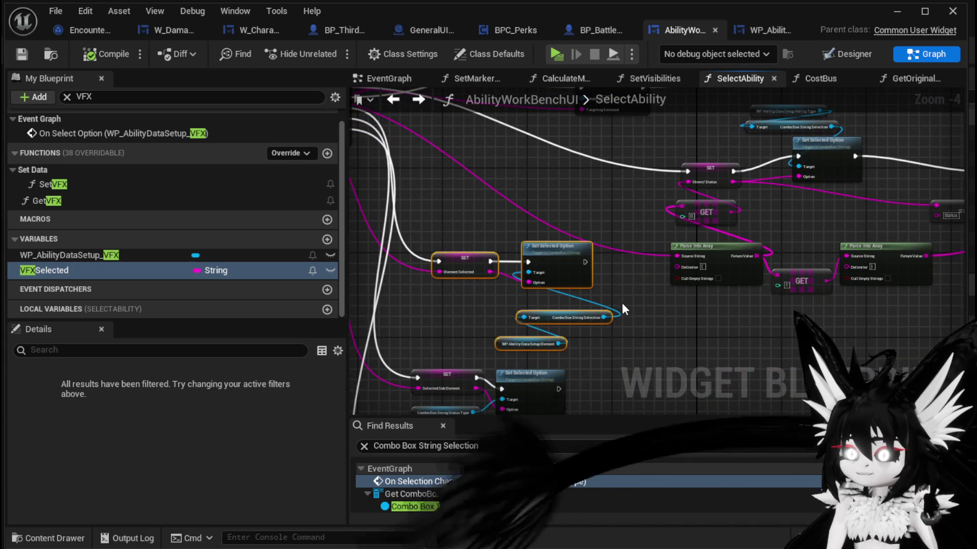
Move the Parse Into Array and GET node group right and down beneath Branch and Cost Bus.
scroll(621, 295, "up", 2)
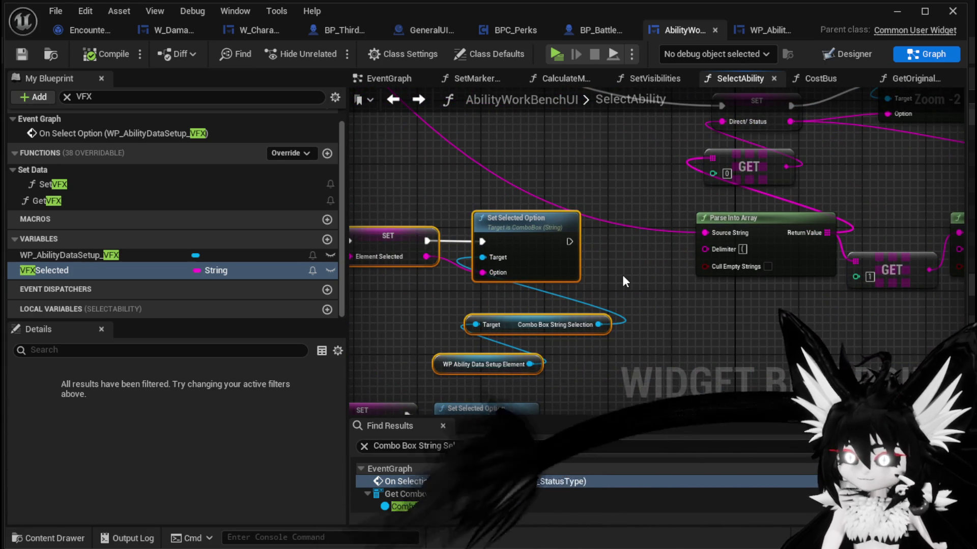
scroll(622, 277, "down", 2)
mouse_move(620, 264)
left_mouse_down()
mouse_move(607, 278)
mouse_move(591, 391)
mouse_move(563, 300)
left_mouse_up()
scroll(575, 269, "up", 2)
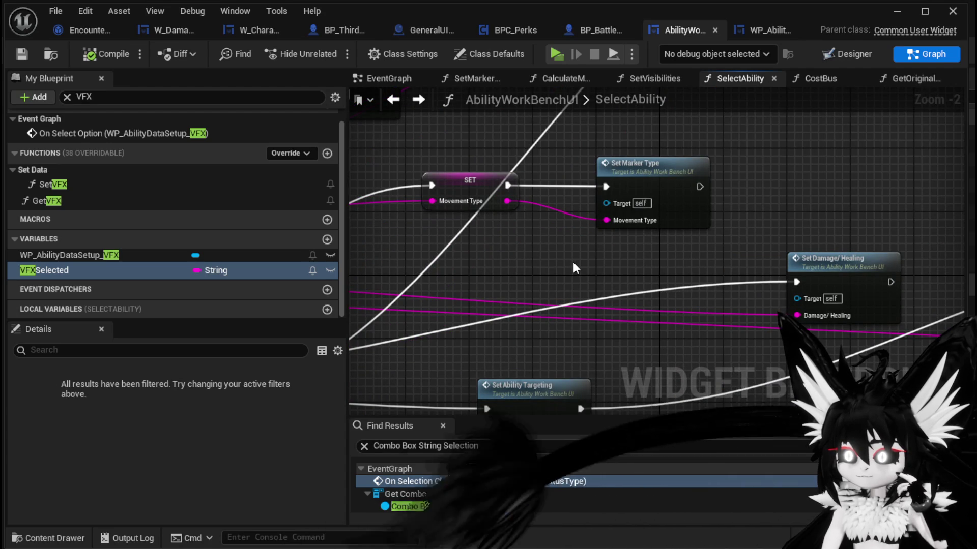
scroll(573, 261, "down", 2)
mouse_move(572, 261)
left_mouse_down()
mouse_move(438, 274)
mouse_move(434, 166)
mouse_move(373, 226)
left_mouse_up()
scroll(664, 187, "up", 1)
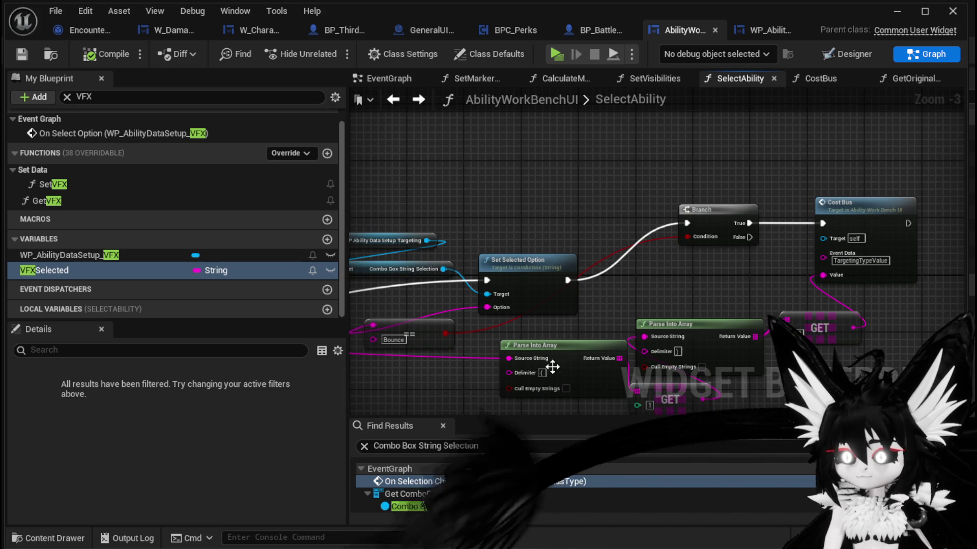
left_click_drag(664, 363, 594, 274)
left_click(745, 232, "ctrl")
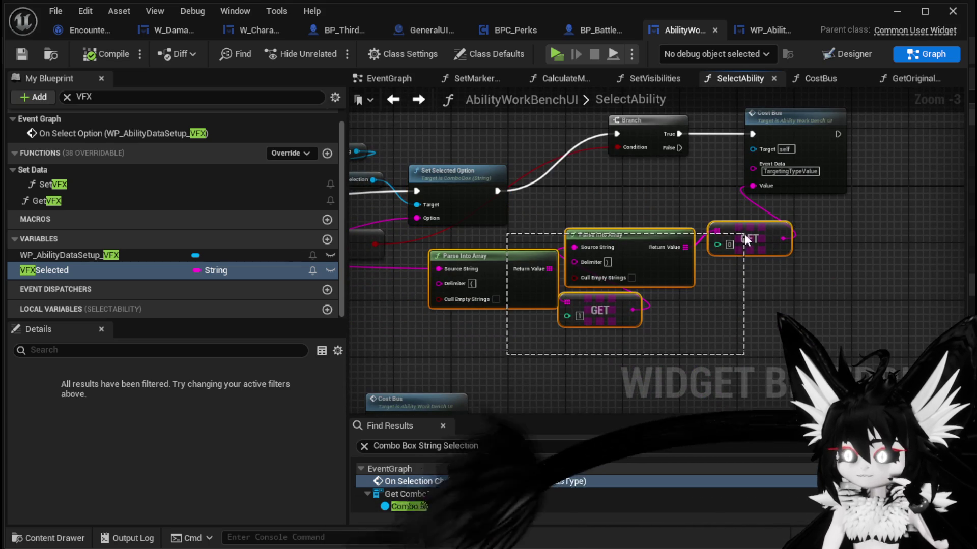
left_click_drag(747, 237, 803, 258)
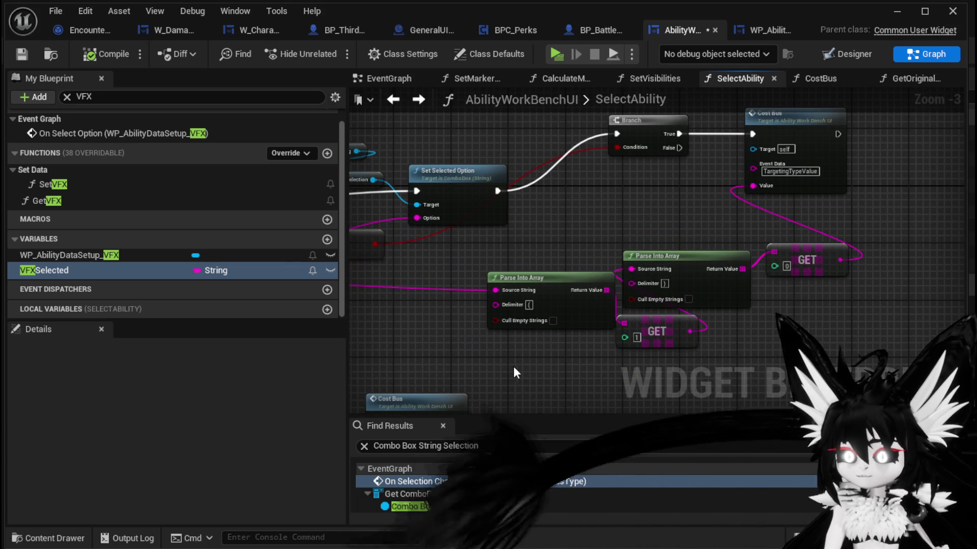
Pan left to the Get Original Ability and Sequence nodes.
left_click_drag(550, 295, 760, 269)
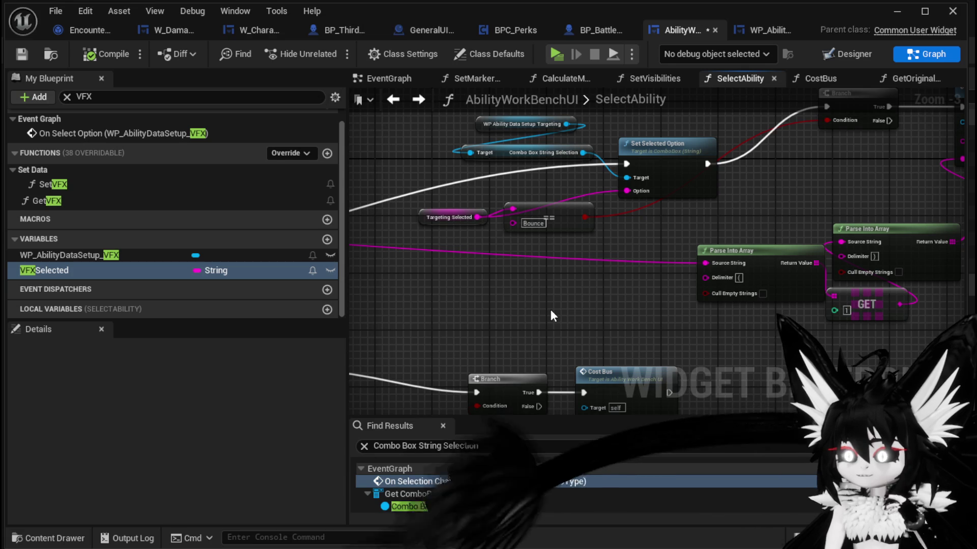
mouse_move(551, 312)
left_mouse_down()
mouse_move(514, 305)
mouse_move(534, 295)
mouse_move(509, 284)
mouse_move(548, 306)
left_mouse_up()
scroll(548, 303, "down", 3)
left_click_drag(460, 310, 554, 394)
scroll(530, 269, "up", 3)
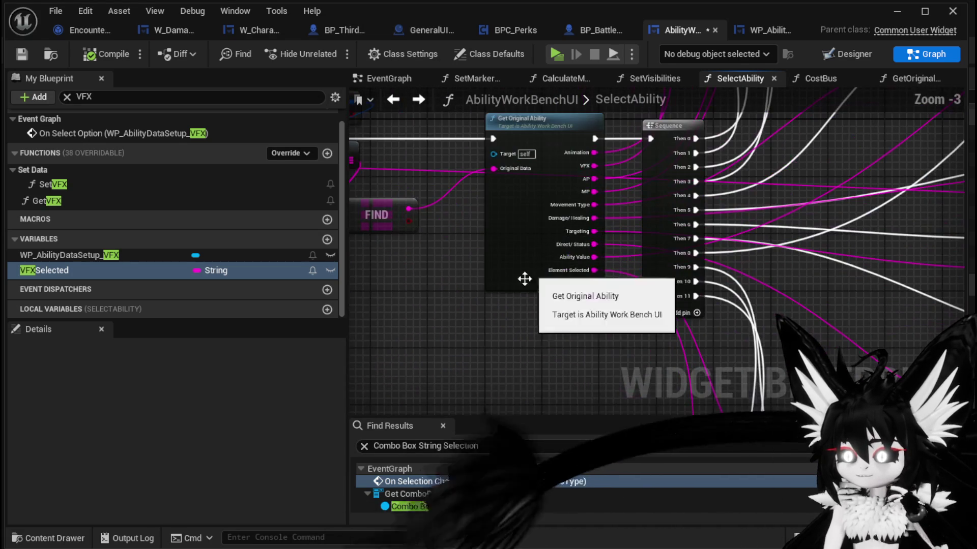
Open the GetOriginalAbility function graph, pan to its Return Node and compile.
double_click(502, 284)
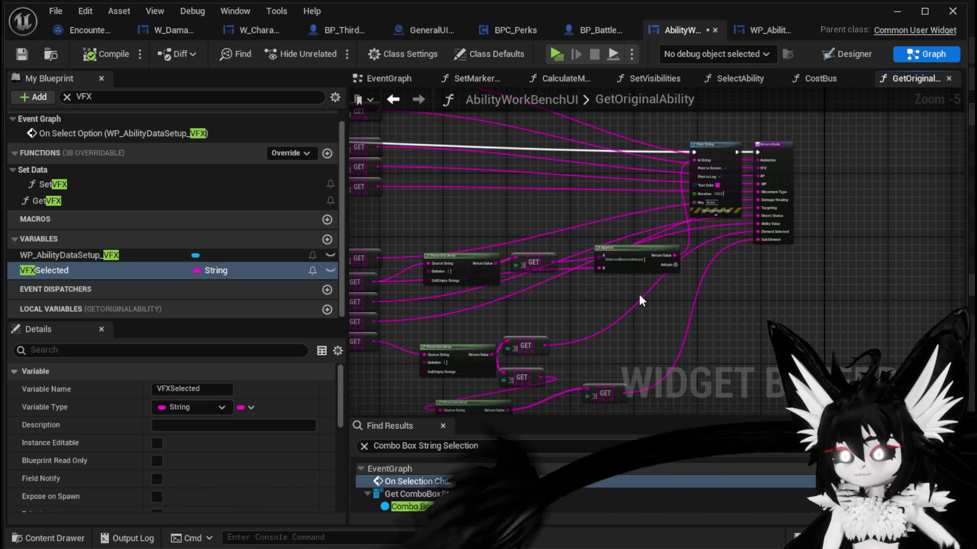
left_click_drag(559, 214, 758, 250)
mouse_move(372, 185)
left_mouse_down()
mouse_move(408, 200)
mouse_move(701, 225)
mouse_move(719, 212)
left_mouse_up()
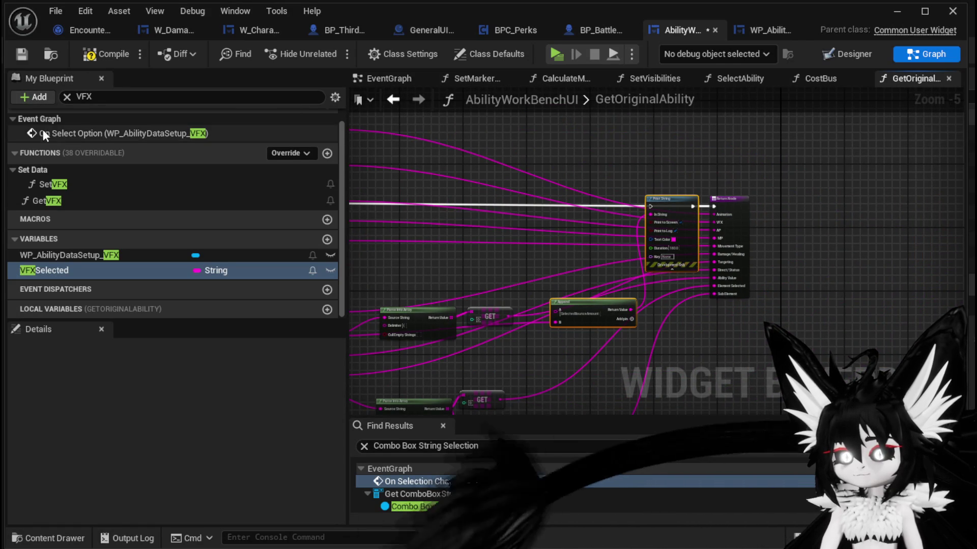
left_click(24, 55)
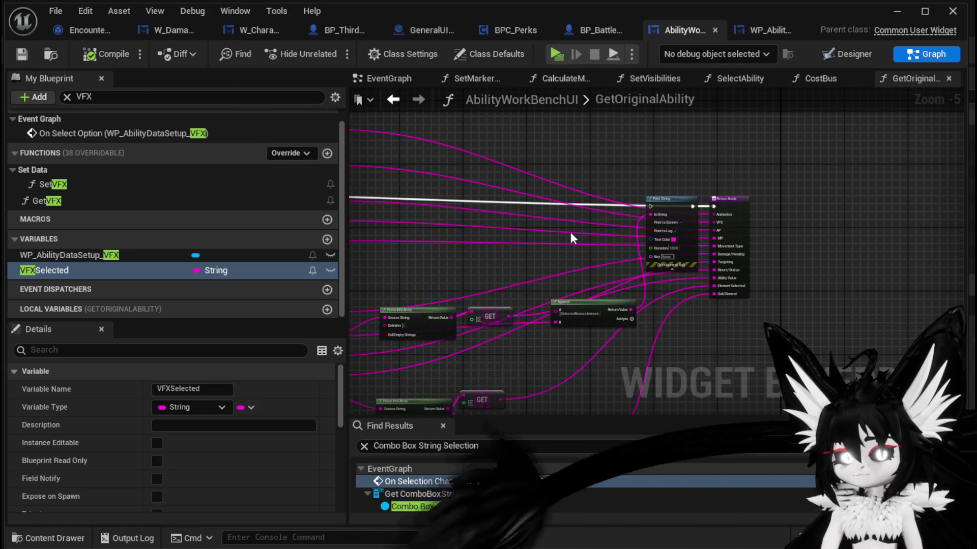
Remove the Print String and Append nodes, recompile, and return to SelectAbility.
left_click_drag(676, 301, 680, 325)
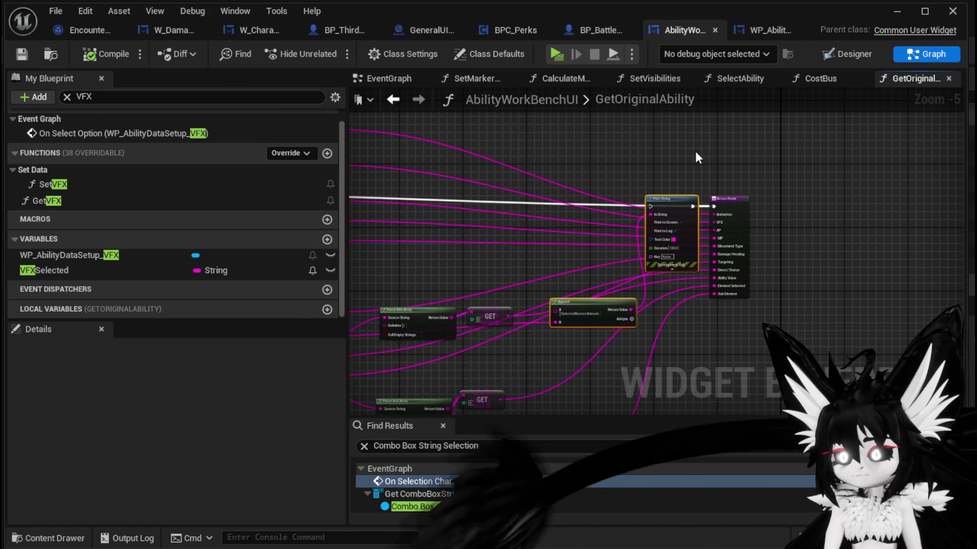
key("Delete")
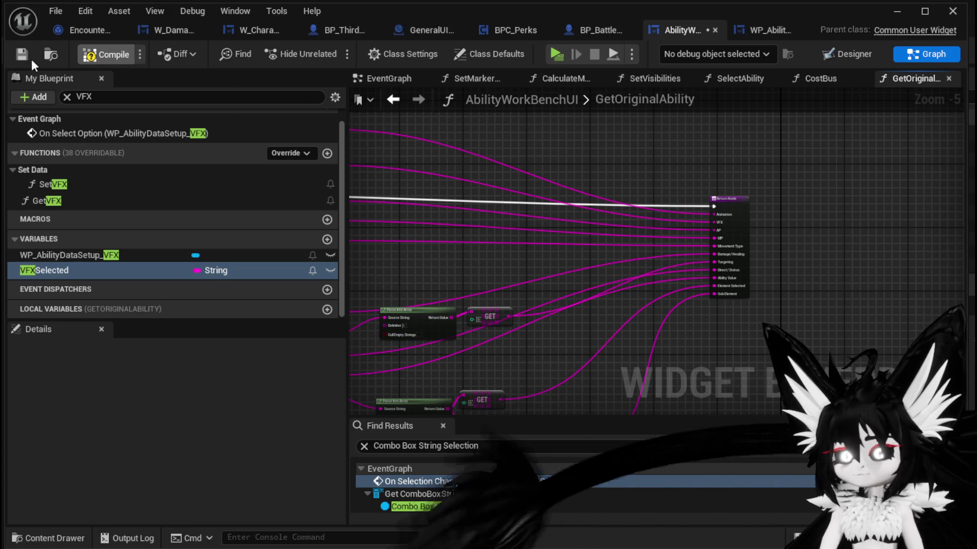
left_click(22, 57)
left_click(404, 105)
Shift the Branch, Cost Bus, Parse Into Array and GET nodes right to open a gap.
scroll(642, 208, "up", 1)
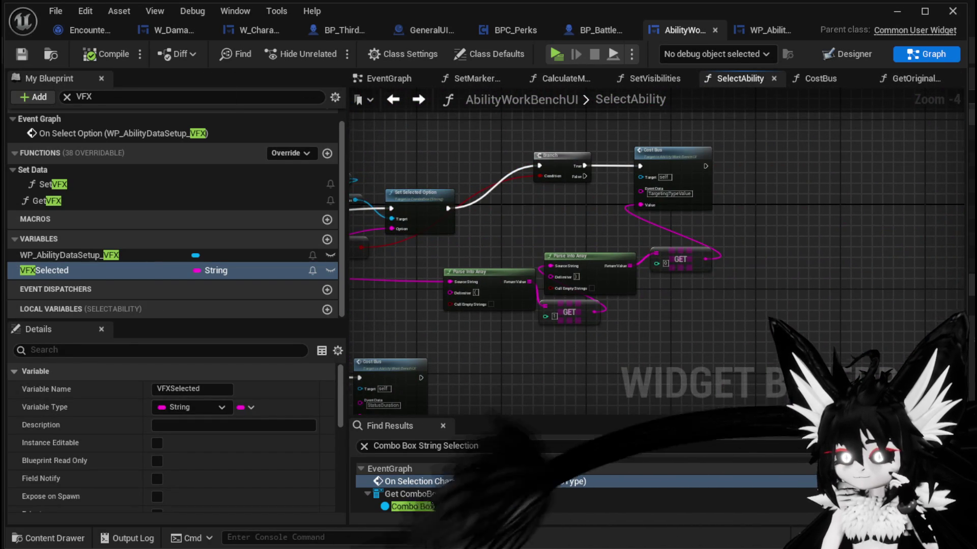
left_click_drag(658, 276, 664, 265)
left_click_drag(532, 324, 661, 142)
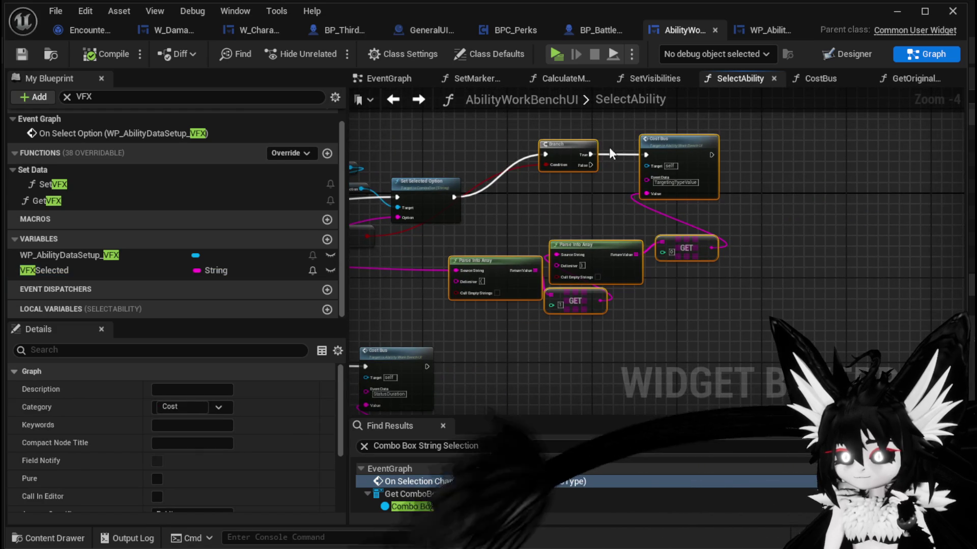
mouse_move(578, 152)
left_mouse_down()
mouse_move(791, 175)
mouse_move(833, 193)
left_mouse_up()
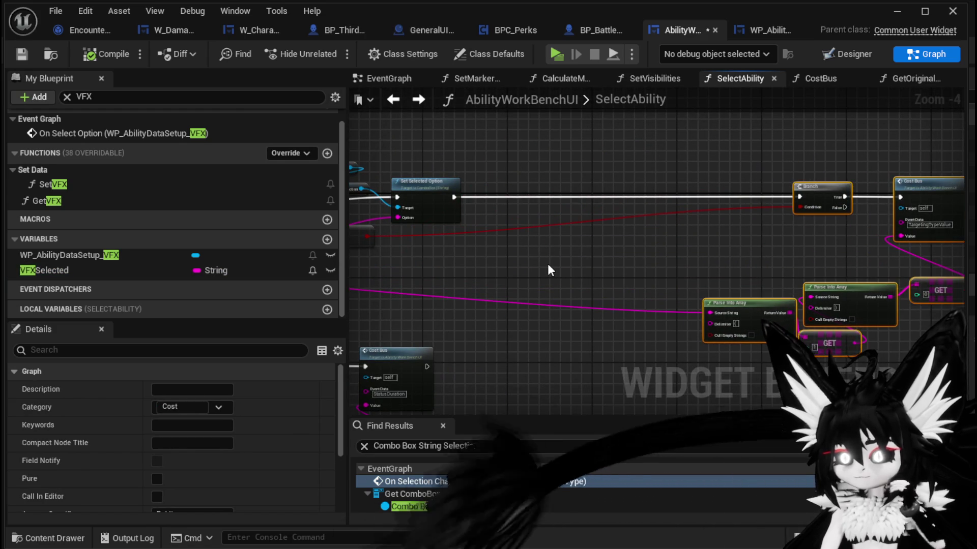
Paste Print String and Append, wiring Set Selected Option → Print String → Branch and the string into Append B.
key("ctrl+v")
left_click_drag(454, 198, 610, 198)
left_click_drag(632, 195, 805, 195)
left_click_drag(536, 344, 577, 251)
mouse_move(708, 310)
left_mouse_down()
mouse_move(533, 307)
mouse_move(521, 293)
left_mouse_up()
left_click(542, 235)
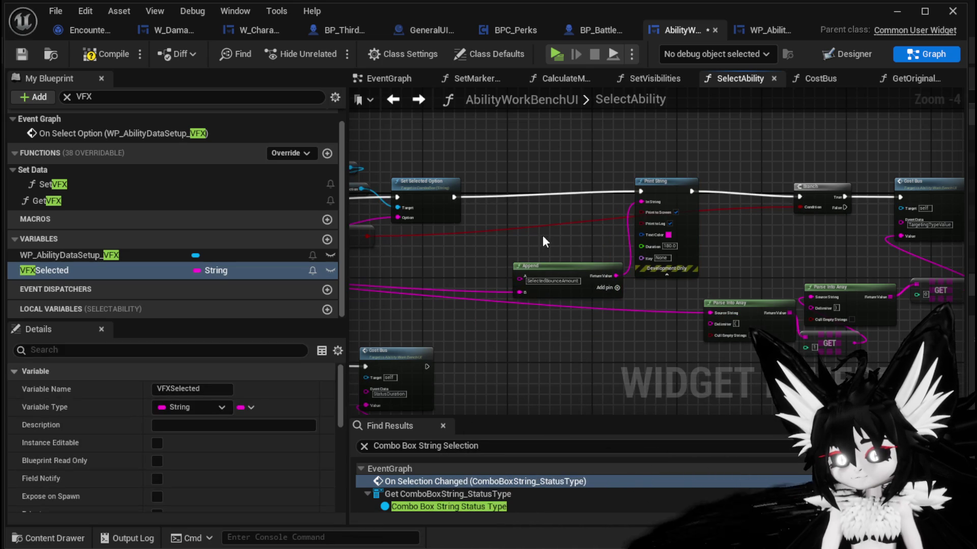
Save the blueprint and launch a play-in-editor preview.
left_click(22, 55)
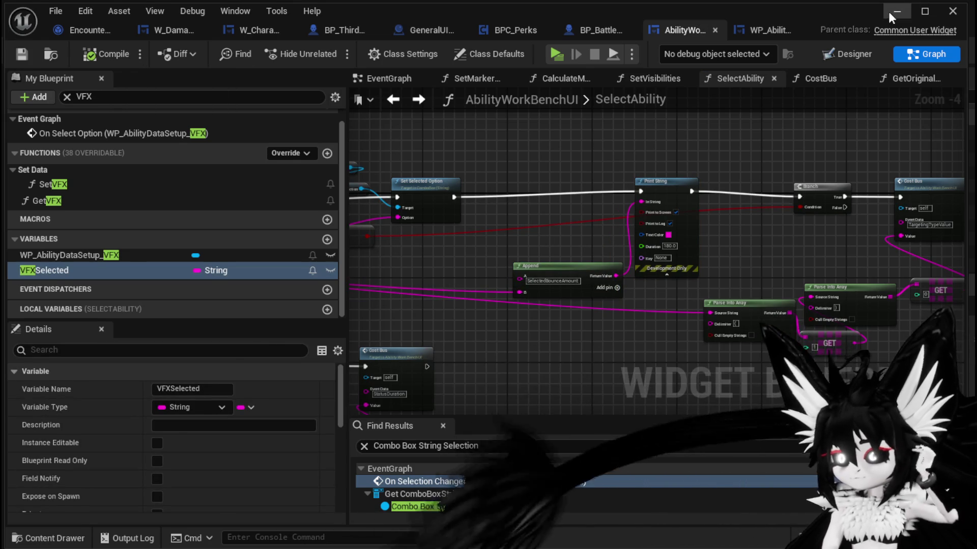
left_click(888, 11)
left_click(323, 48)
At the workbench, load Magic Ability003, then stop the preview and return to the blueprint editor.
key("w")
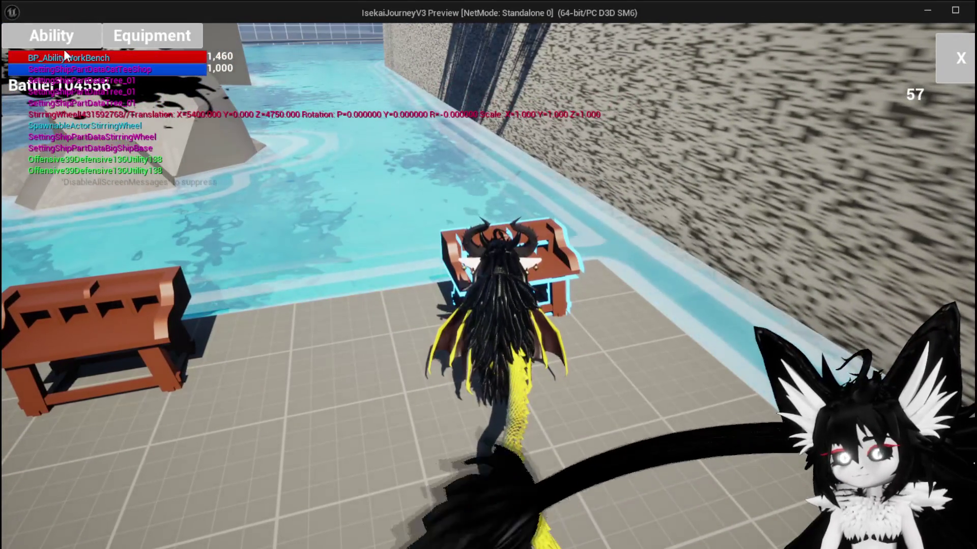
left_click(114, 102)
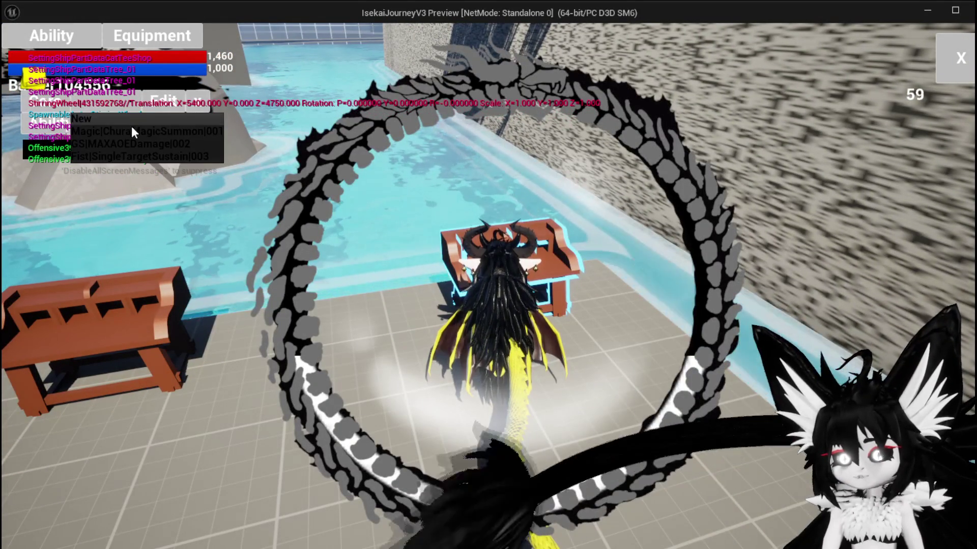
left_click(131, 131)
left_click(158, 127)
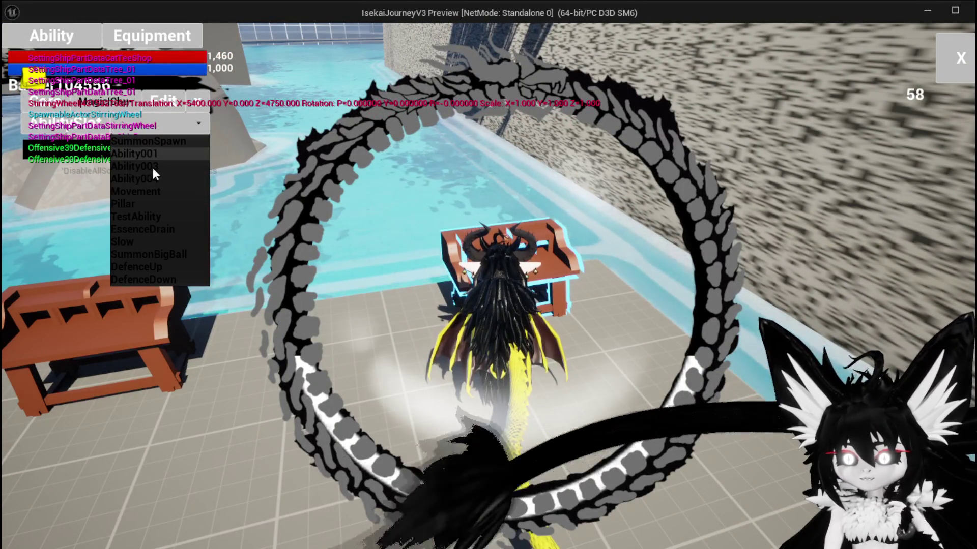
left_click(148, 167)
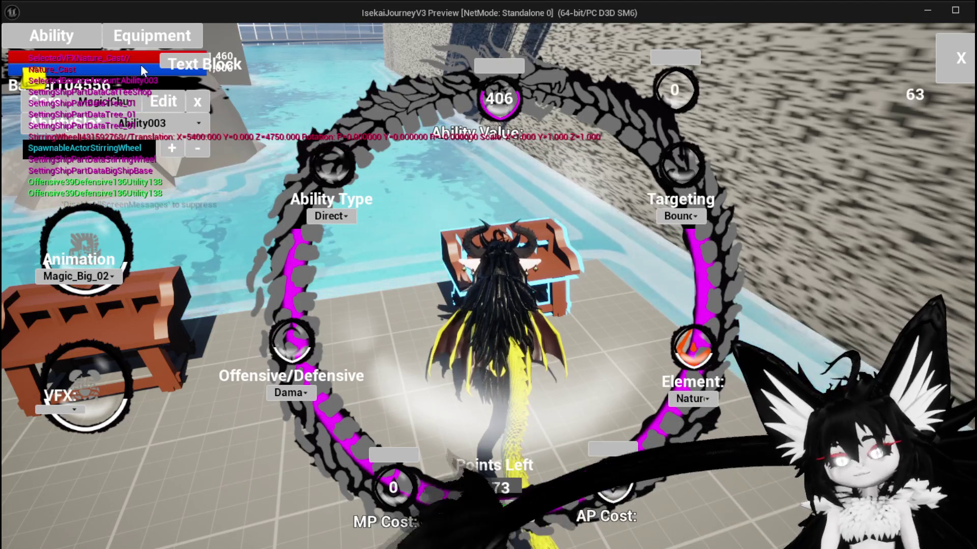
key("Escape")
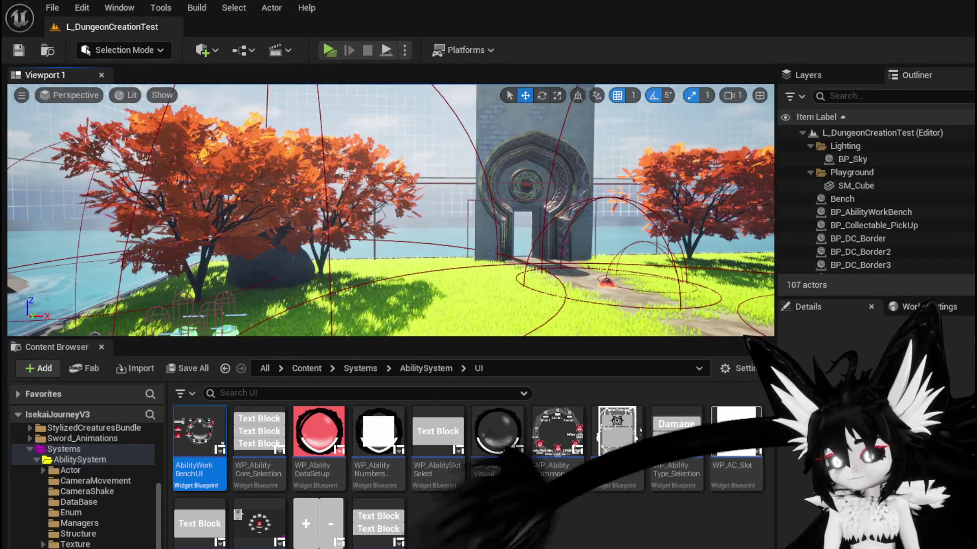
key("alt+Tab")
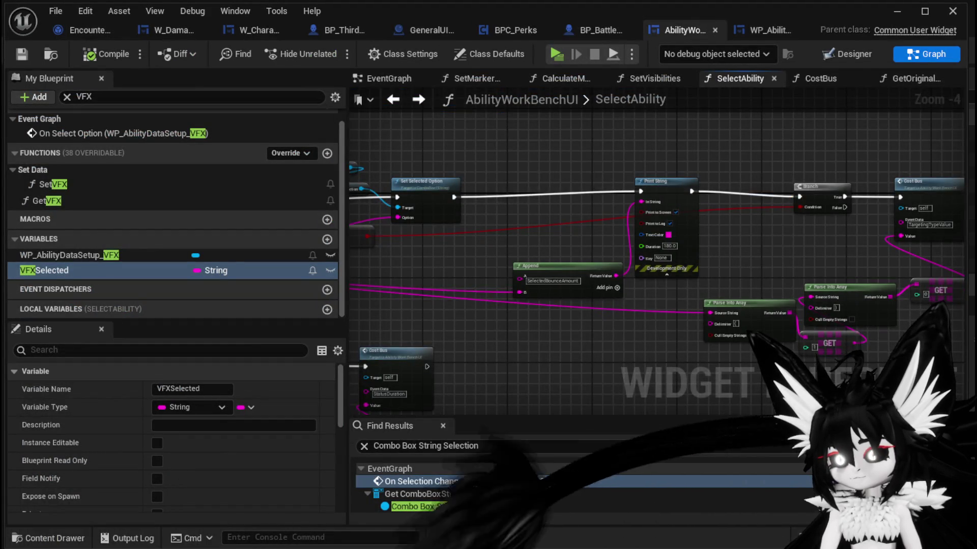
Add a Set Selected Option fed by VFXSelected into the exec chain before Print String.
scroll(610, 344, "down", 3)
scroll(648, 300, "up", 3)
scroll(648, 300, "up", 2)
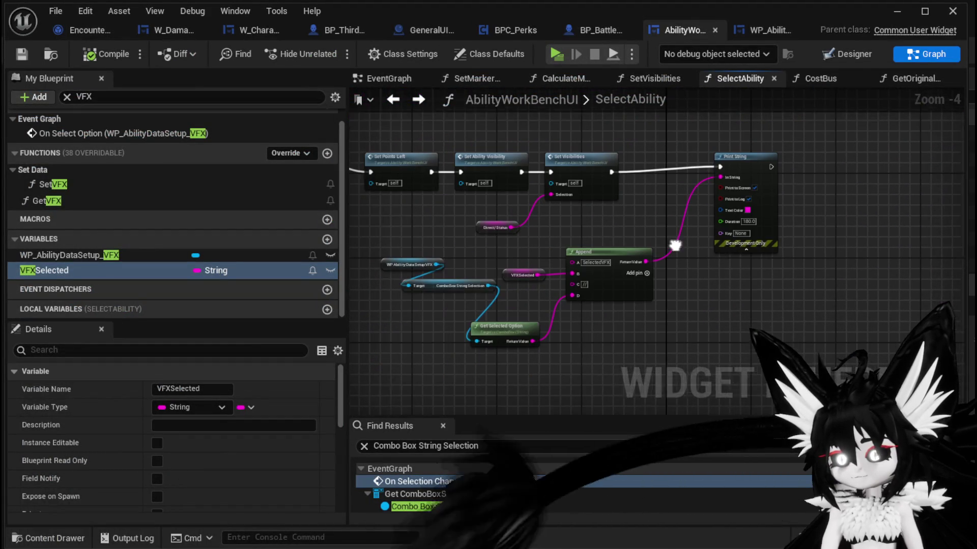
scroll(513, 270, "up", 2)
mouse_move(434, 324)
left_mouse_down()
mouse_move(437, 305)
mouse_move(453, 313)
left_mouse_up()
left_click_drag(563, 243, 531, 222)
scroll(531, 222, "down", 2)
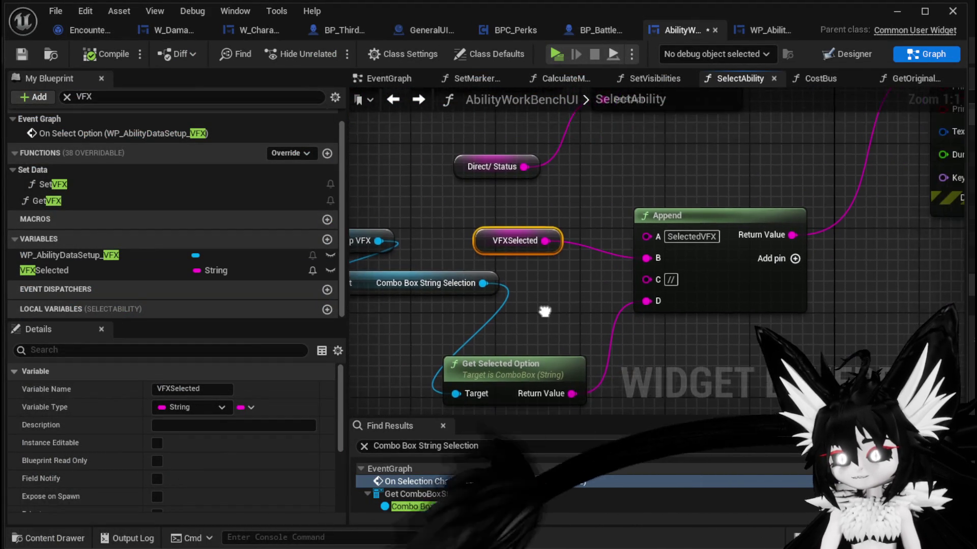
mouse_move(497, 295)
left_mouse_down()
mouse_move(573, 343)
mouse_move(788, 339)
left_mouse_up()
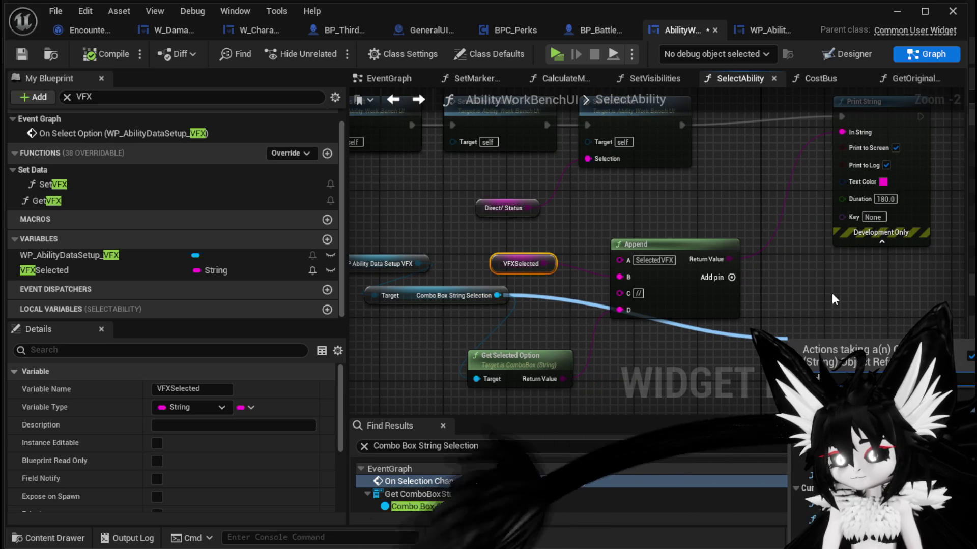
left_click(839, 386)
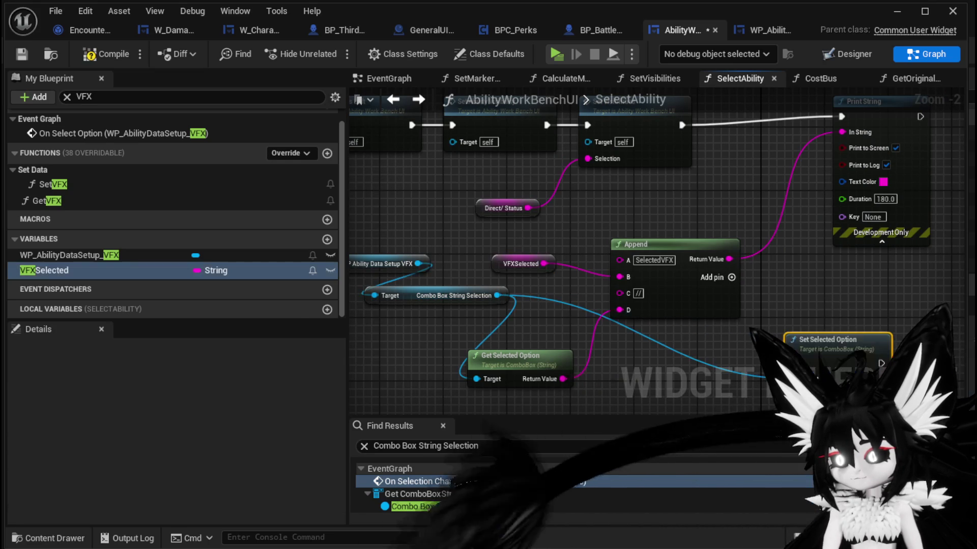
left_click_drag(544, 264, 793, 373)
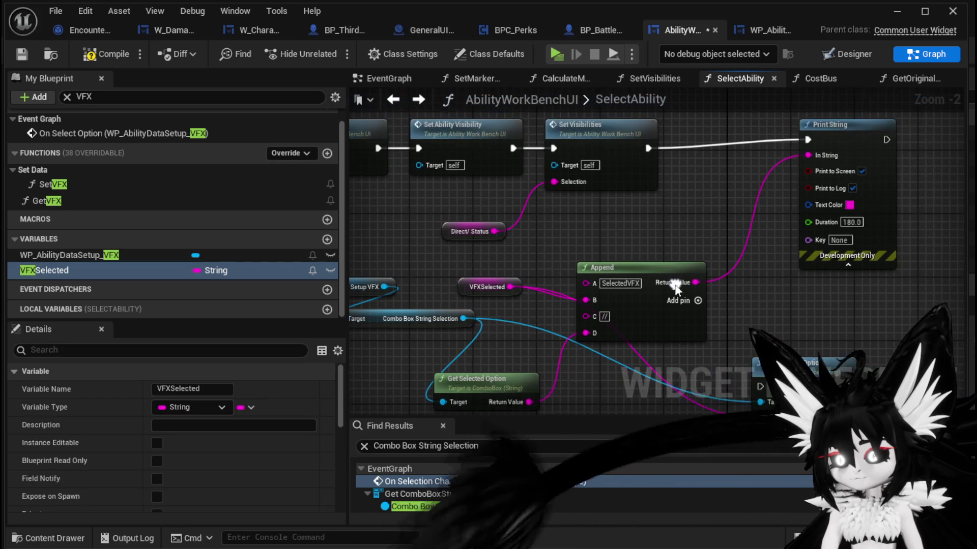
mouse_move(803, 324)
left_mouse_down()
mouse_move(712, 160)
mouse_move(731, 126)
mouse_move(720, 120)
left_mouse_up()
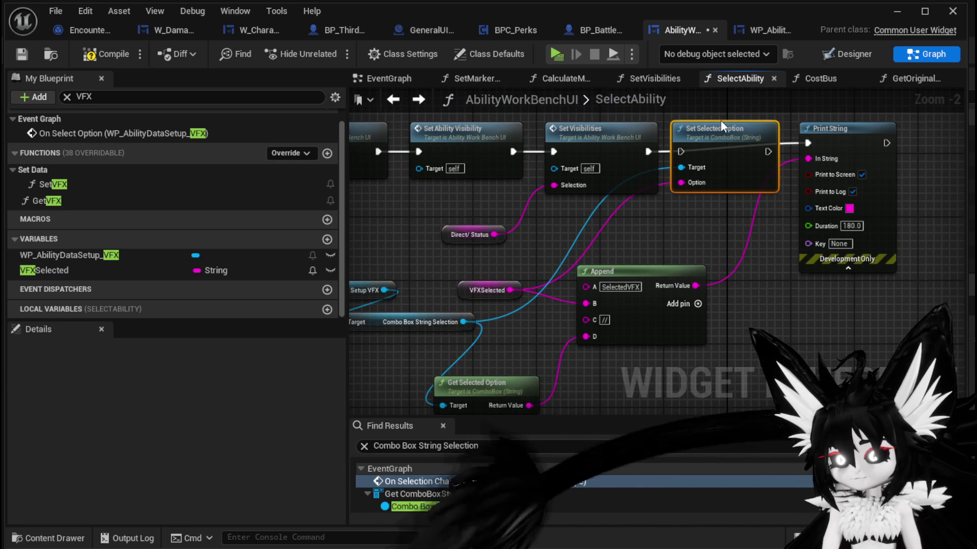
left_click_drag(813, 138, 813, 240)
Compile, then connect Get Original Ability's Targeting output to Parse Into Array's Source String.
left_click(130, 56)
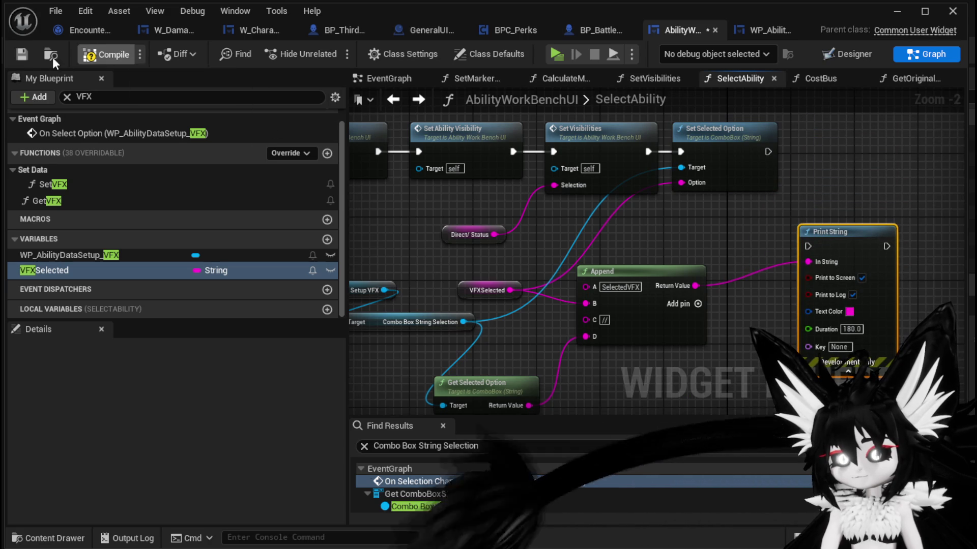
left_click(35, 57)
scroll(641, 390, "down", 3)
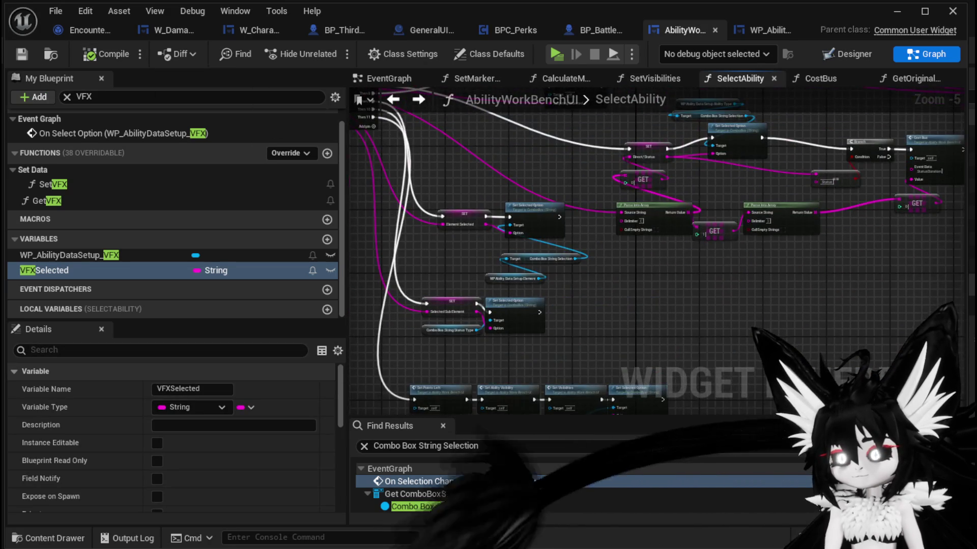
left_click_drag(727, 252, 501, 397)
scroll(683, 232, "up", 2)
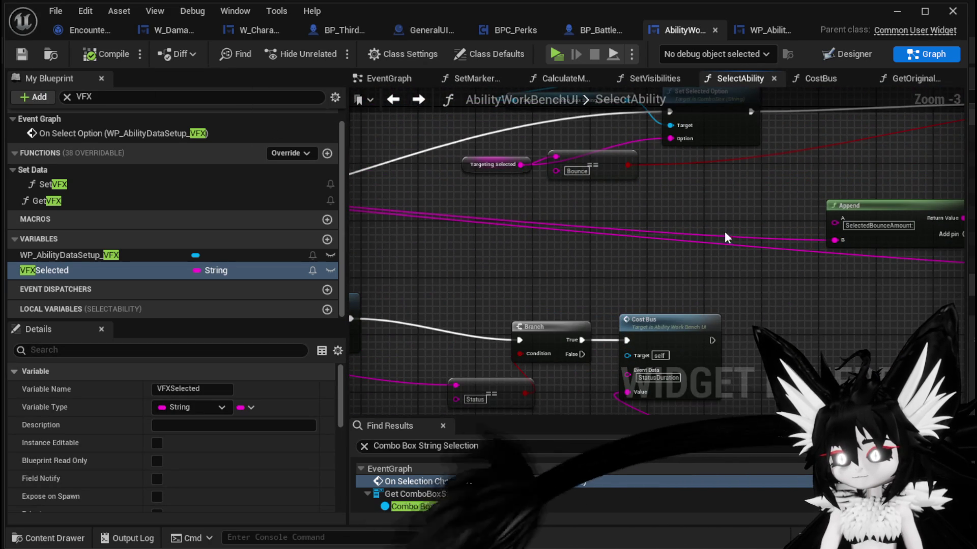
mouse_move(706, 226)
left_mouse_down()
mouse_move(606, 304)
mouse_move(470, 323)
left_mouse_up()
scroll(508, 289, "up", 2)
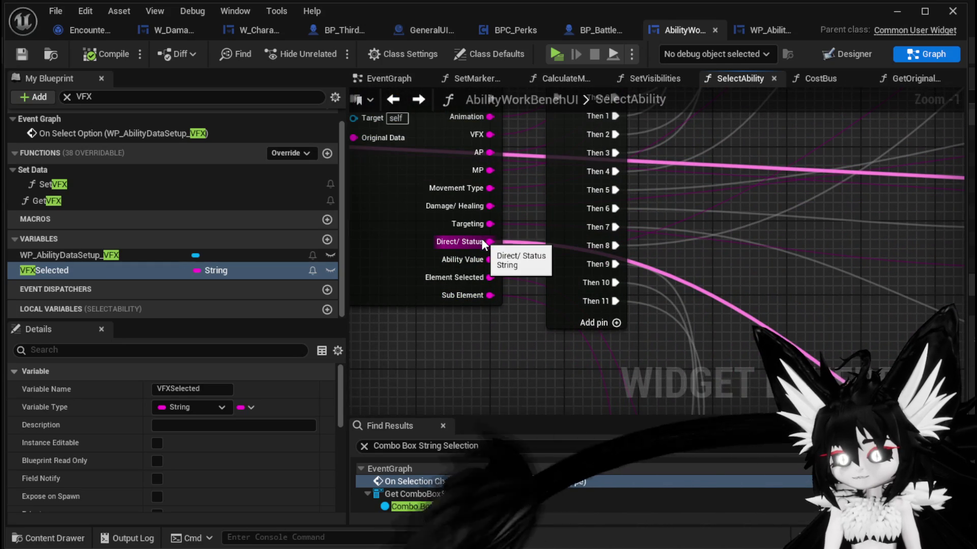
mouse_move(487, 225)
left_mouse_down()
mouse_move(926, 145)
mouse_move(717, 249)
mouse_move(536, 247)
mouse_move(553, 246)
mouse_move(722, 82)
mouse_move(576, 353)
mouse_move(593, 248)
left_mouse_up()
mouse_move(487, 257)
left_mouse_down()
mouse_move(558, 283)
mouse_move(813, 294)
left_mouse_up()
scroll(709, 347, "down", 1)
left_click_drag(709, 347, 654, 356)
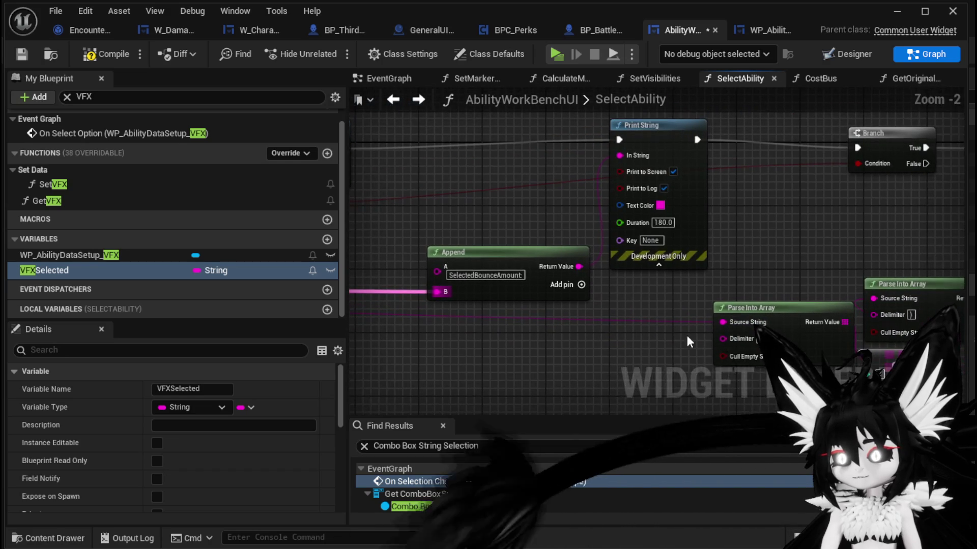
Save and compile the blueprint, then launch a standalone game preview.
left_click(22, 54)
left_click(890, 11)
left_click(304, 44)
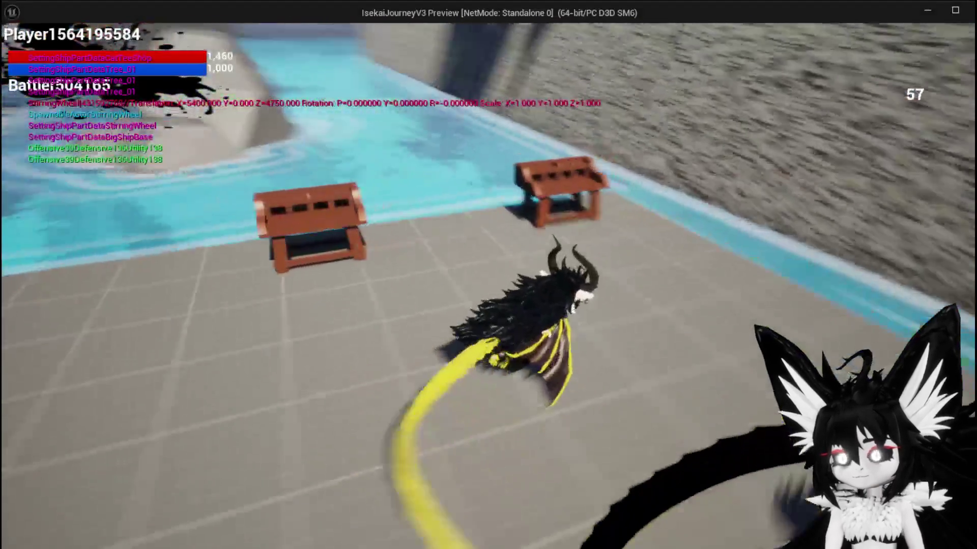
Load ChuraMagicSummon Ability003 at the workbench, check its Nature_Cast VFX, then stop the preview.
key("w")
key("e")
left_click(54, 35)
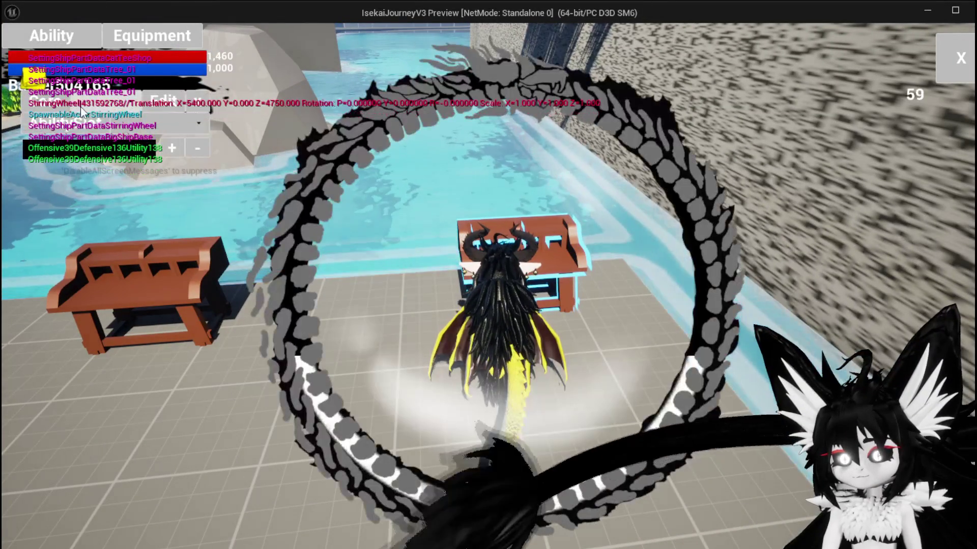
left_click(80, 107)
left_click(109, 132)
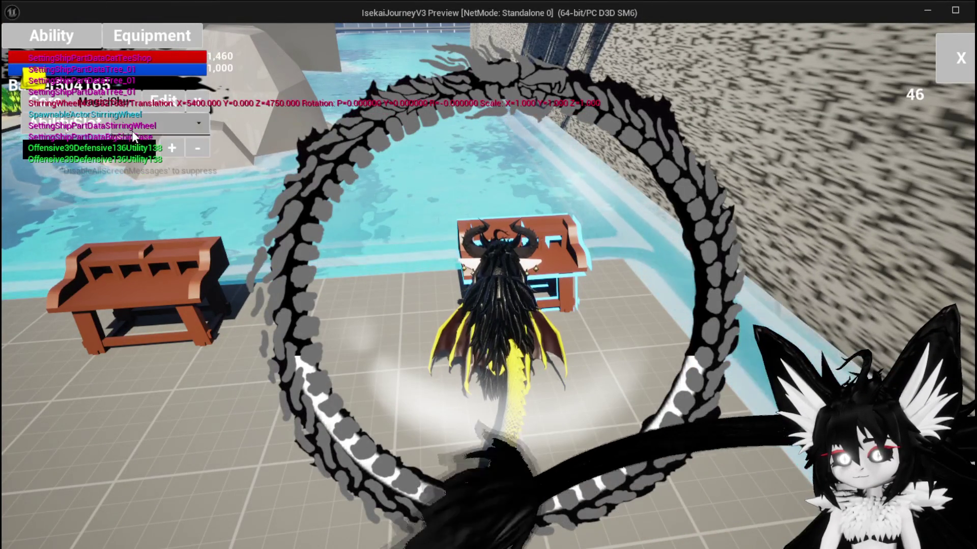
left_click(137, 124)
left_click(150, 170)
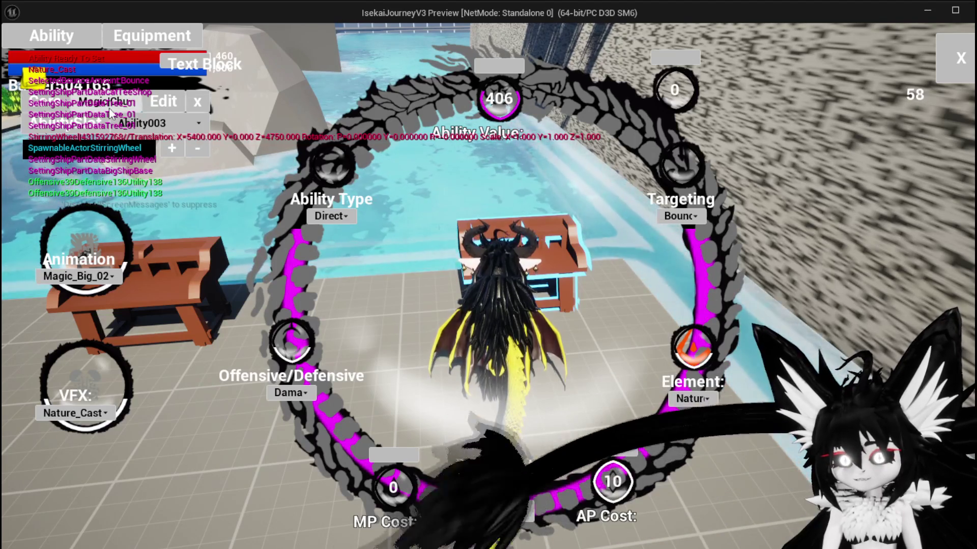
key("Escape")
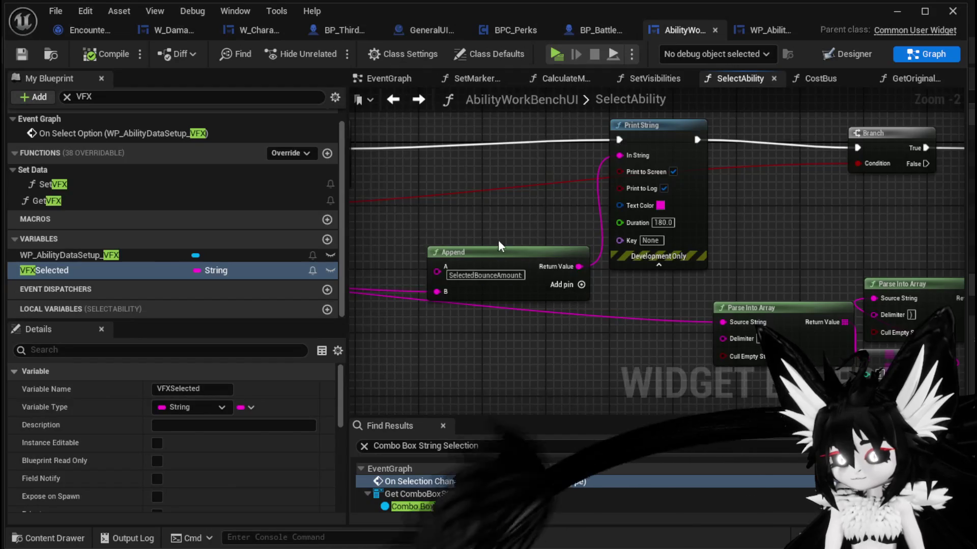
Delete the VFX getter, Combo Box, Set Selected Option, Append and Print String nodes.
scroll(492, 240, "down", 3)
scroll(530, 301, "up", 4)
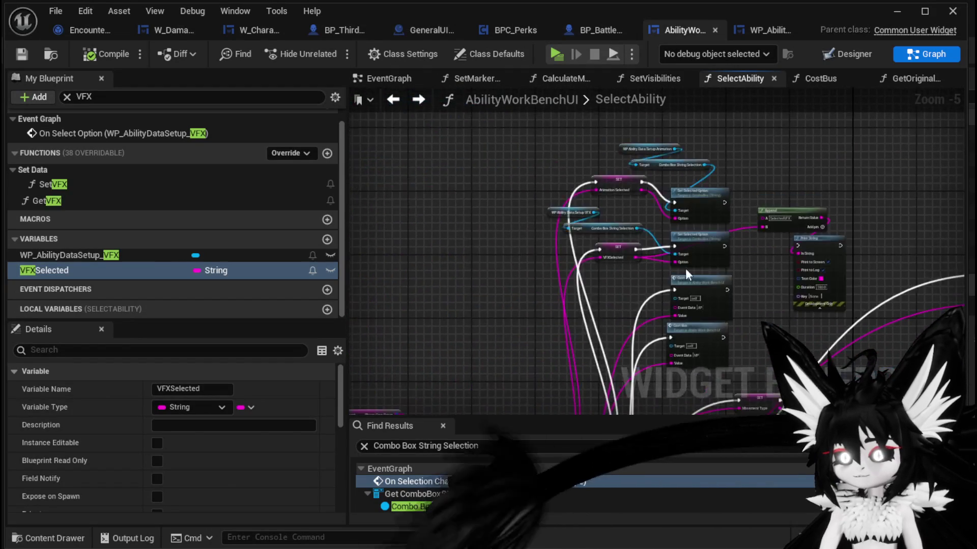
mouse_move(525, 288)
left_mouse_down()
mouse_move(463, 317)
mouse_move(464, 342)
left_mouse_up()
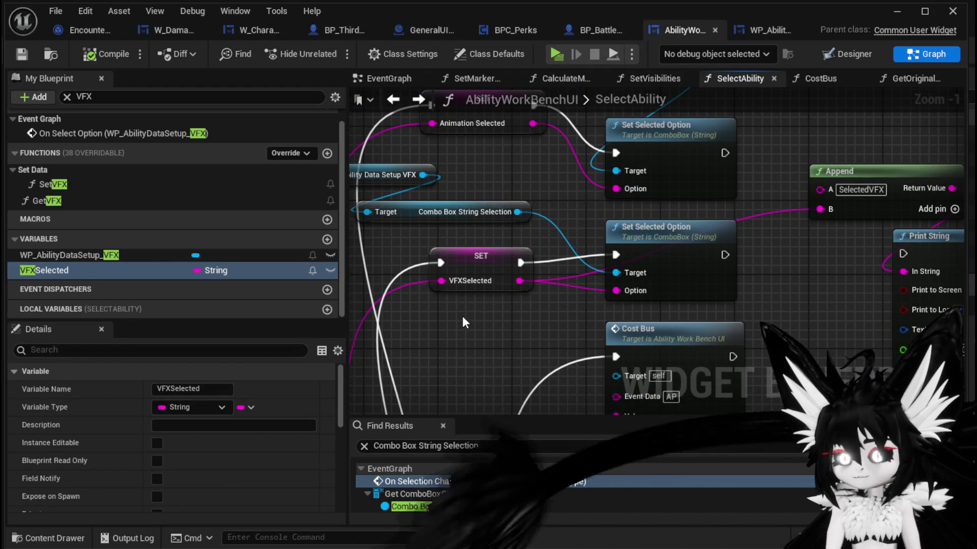
scroll(462, 314, "down", 1)
left_click_drag(380, 241, 451, 188)
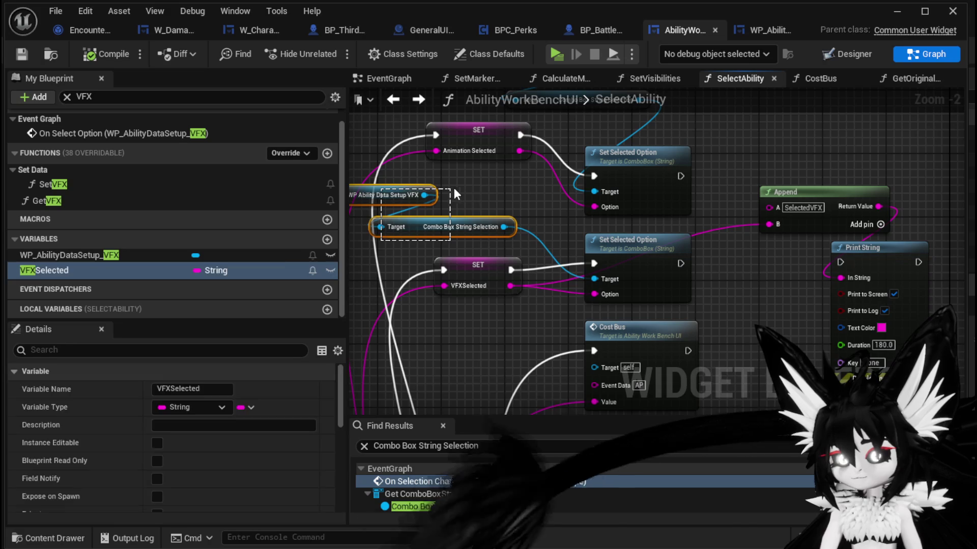
mouse_move(698, 274)
left_mouse_down()
mouse_move(683, 238)
mouse_move(848, 155)
left_mouse_up()
key("Delete")
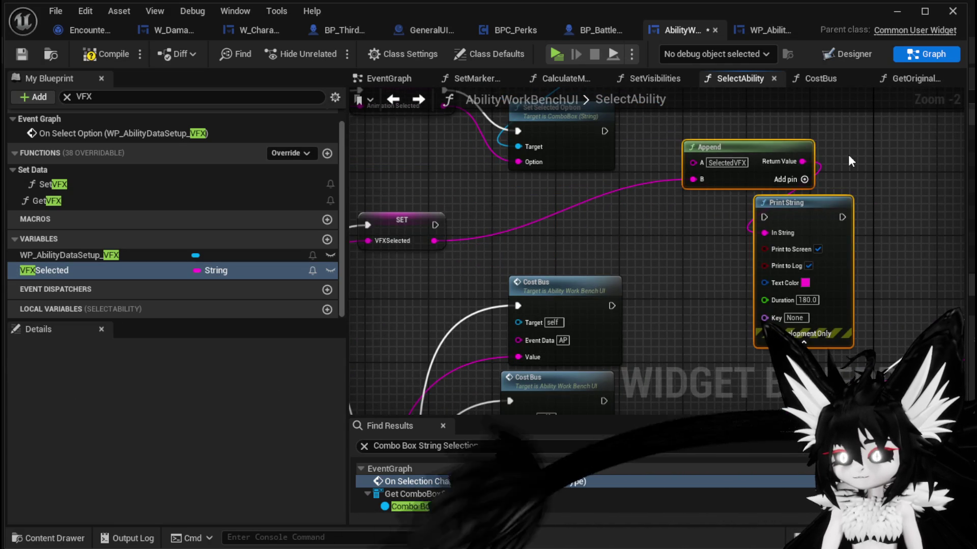
key("Delete")
Save the blueprint and open the GetOriginalAbility function graph.
scroll(635, 284, "down", 2)
left_click_drag(453, 323, 493, 307)
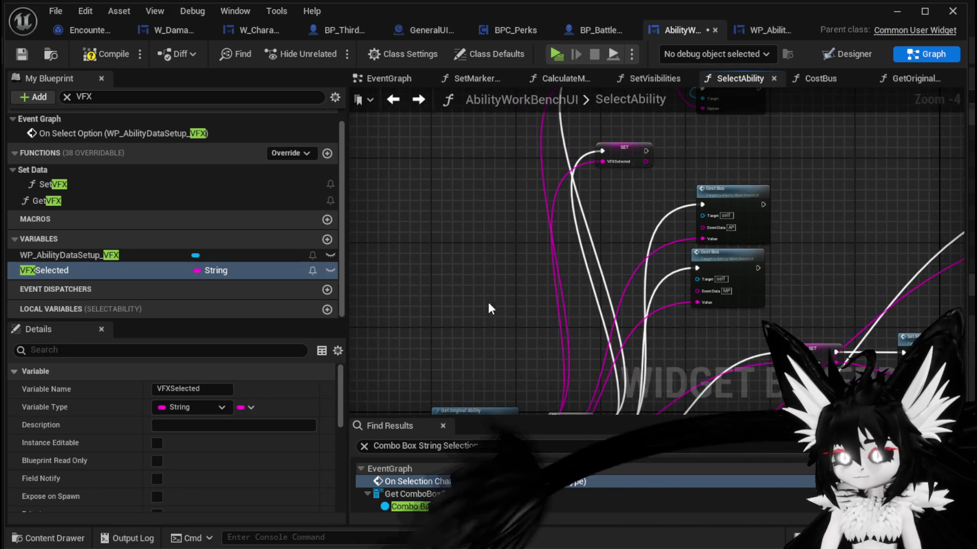
key("ctrl+s")
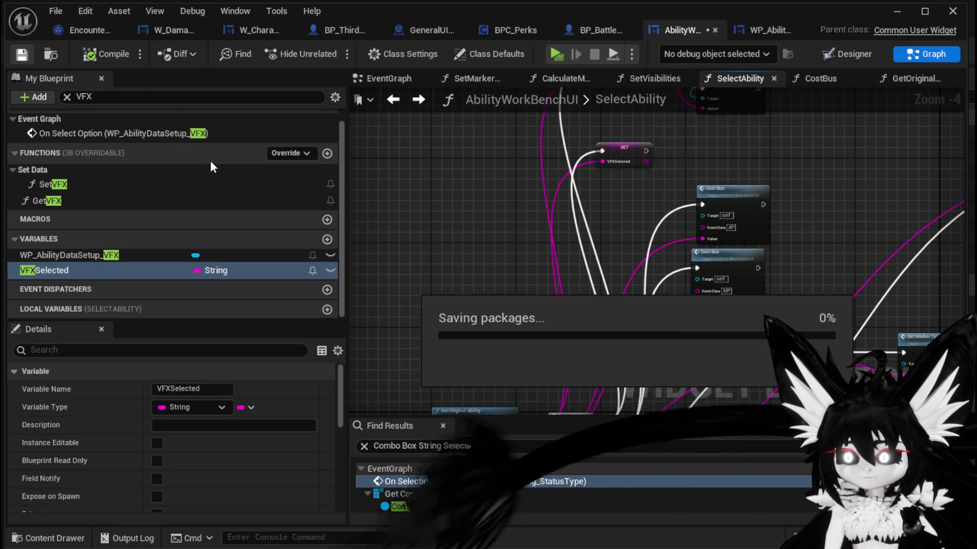
left_click_drag(465, 337, 532, 264)
double_click(491, 295)
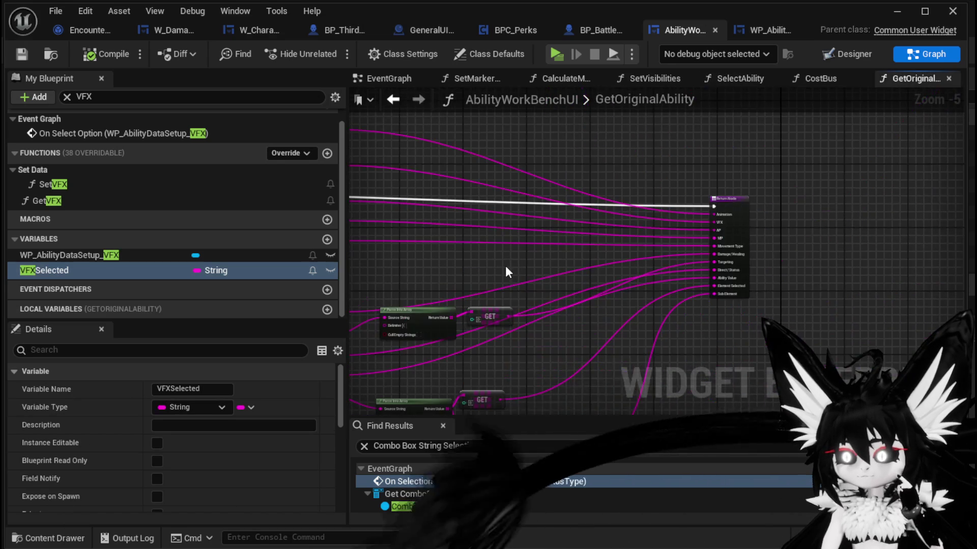
Position the Parse Into Array and GET nodes next to GetOriginalAbility's Return Node.
scroll(557, 288, "up", 1)
scroll(490, 260, "down", 1)
mouse_move(489, 260)
left_mouse_down()
mouse_move(454, 302)
mouse_move(371, 317)
mouse_move(387, 318)
left_mouse_up()
mouse_move(459, 325)
left_mouse_down()
mouse_move(562, 280)
mouse_move(665, 272)
mouse_move(631, 224)
mouse_move(595, 214)
left_mouse_up()
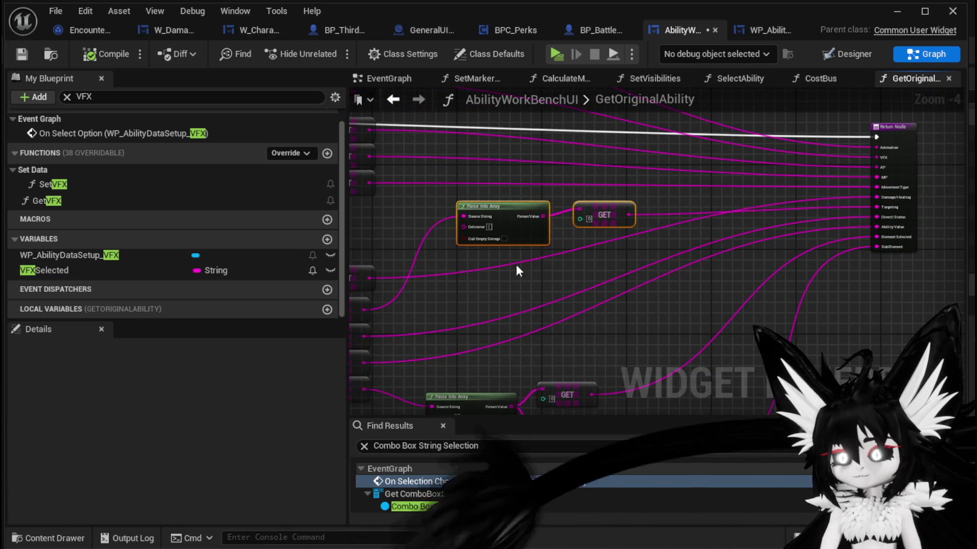
left_click_drag(479, 291, 575, 290)
Connect GET's output to the Return Node's Targeting pin, then compile and save.
mouse_move(462, 310)
left_mouse_down()
mouse_move(779, 257)
mouse_move(709, 259)
mouse_move(861, 197)
mouse_move(787, 215)
left_mouse_up()
scroll(710, 259, "up", 3)
scroll(786, 215, "down", 2)
left_click_drag(604, 249, 917, 215)
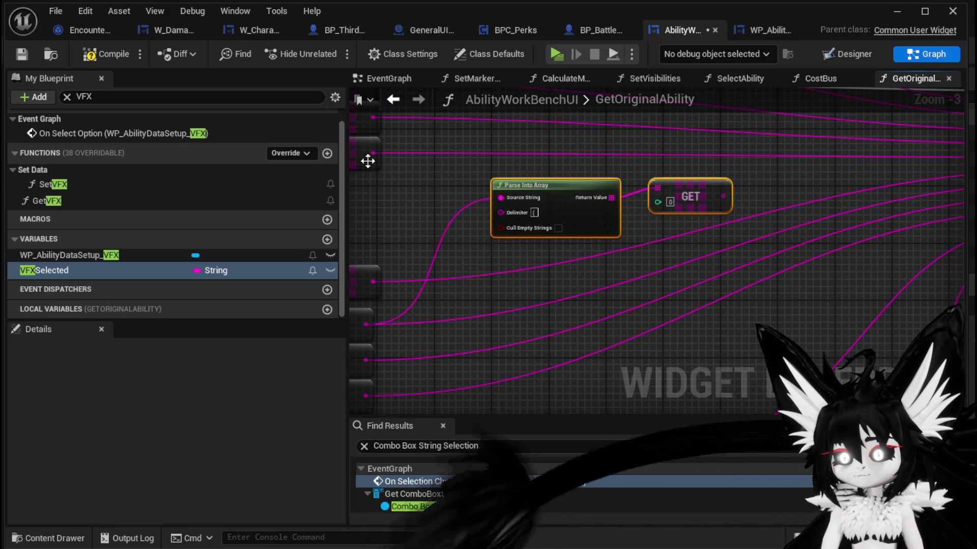
left_click(23, 55)
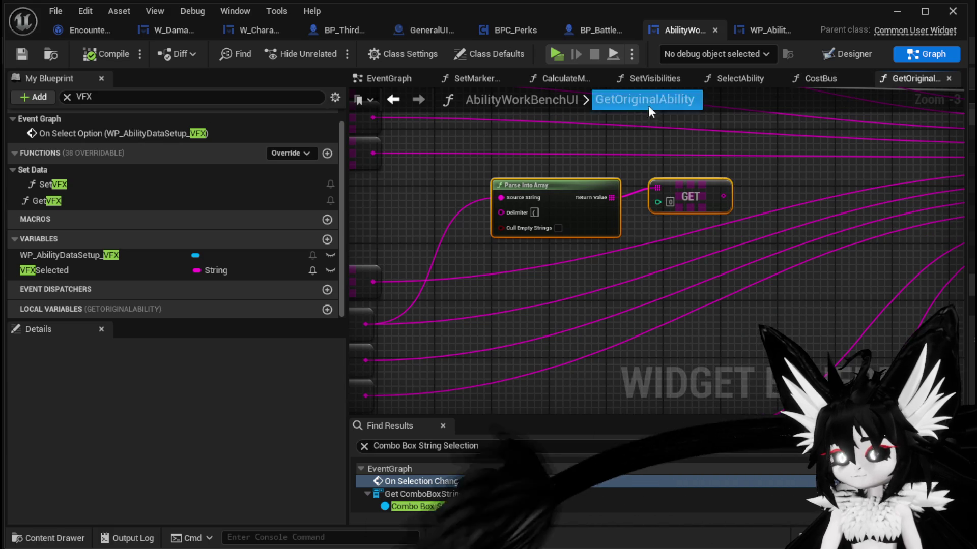
left_click(399, 103)
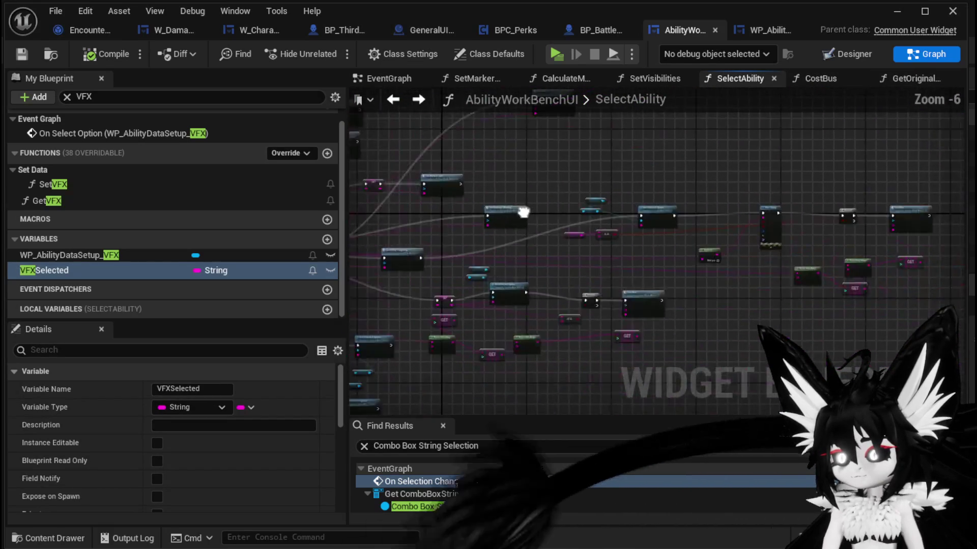
Paste Parse Into Array and GET, feeding Targeting Selected in and GET to the Bounce == and Option.
key("ctrl+v")
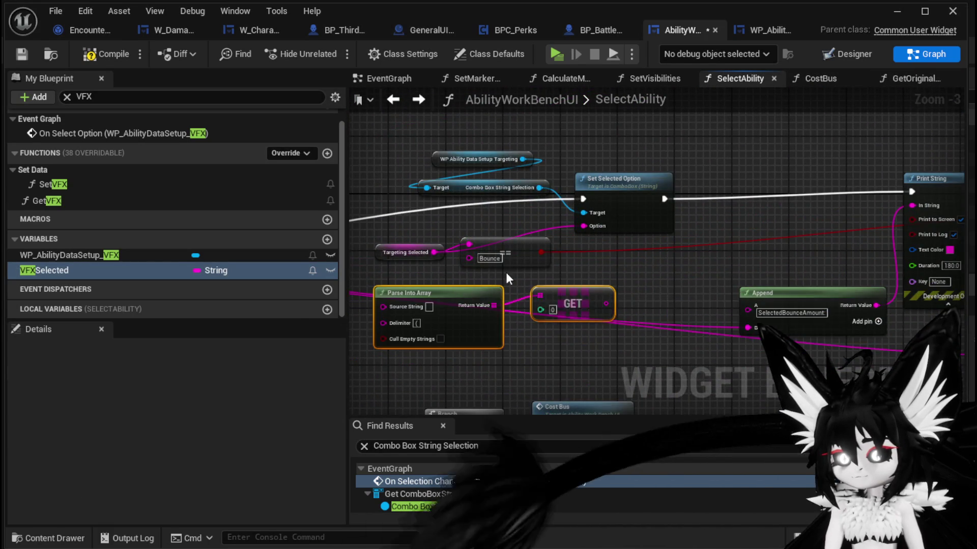
scroll(470, 229, "up", 3)
mouse_move(470, 220)
left_mouse_down()
mouse_move(396, 219)
mouse_move(366, 198)
left_mouse_up()
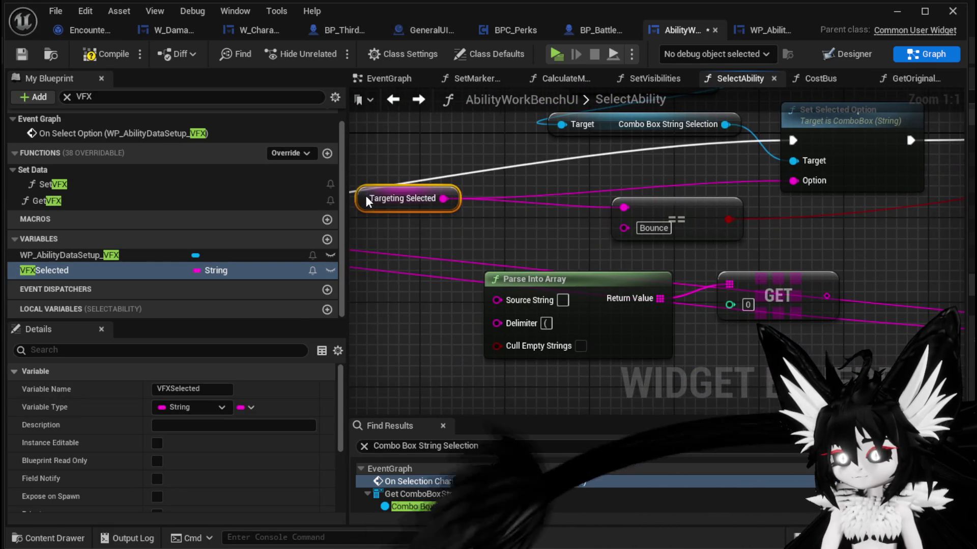
left_click_drag(441, 202, 499, 299)
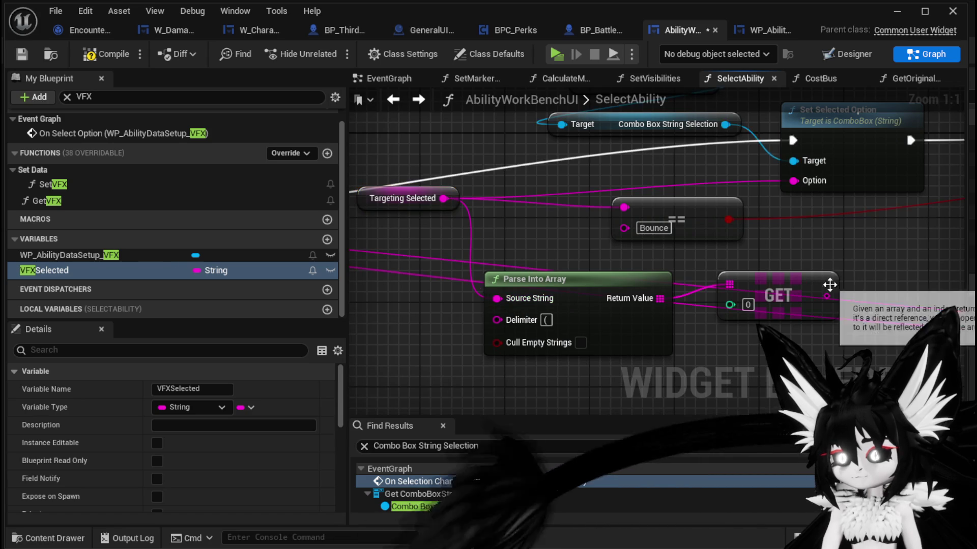
left_click_drag(826, 296, 659, 248)
left_click_drag(628, 209, 624, 208)
mouse_move(827, 296)
left_mouse_down()
mouse_move(771, 209)
mouse_move(794, 181)
left_mouse_up()
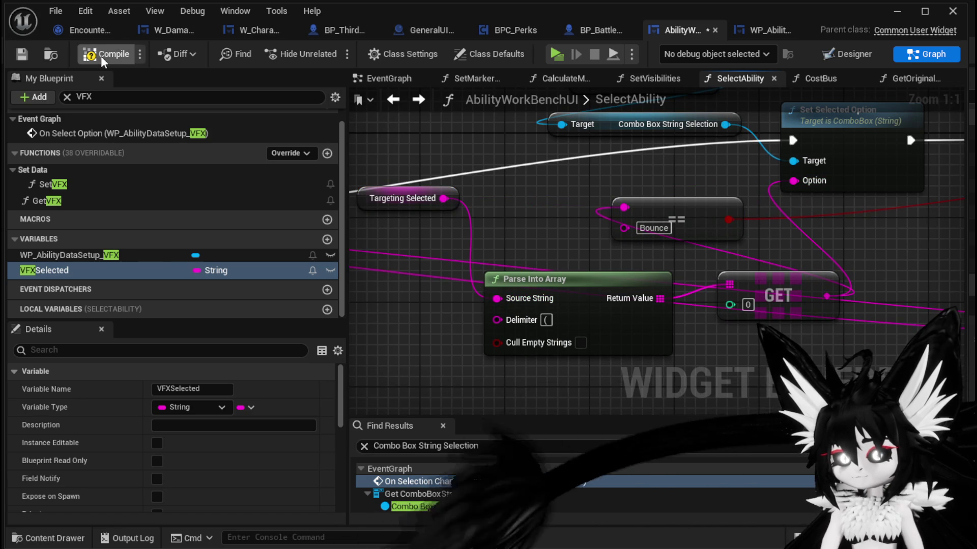
Compile the blueprint and launch the IsekaiJourneyV3 standalone preview.
left_click(19, 55)
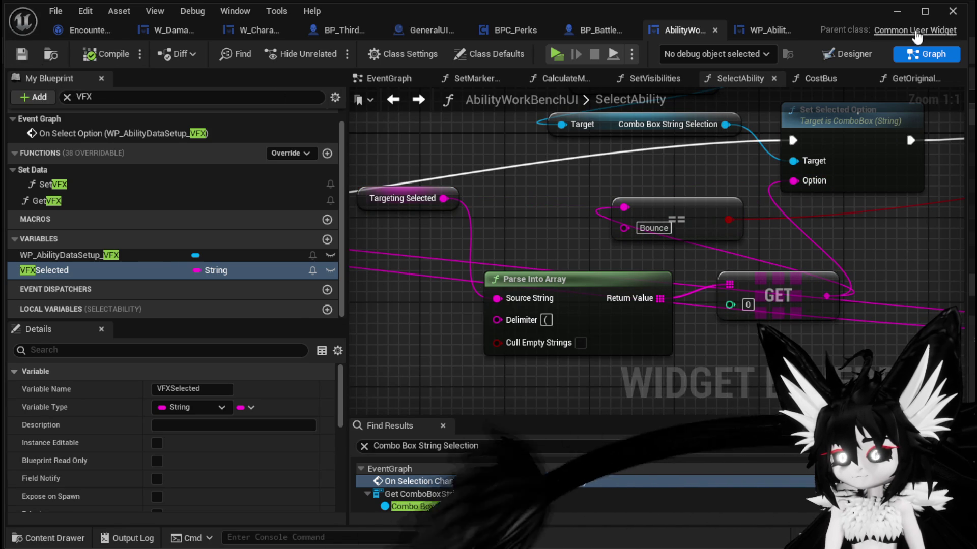
left_click(894, 15)
left_click(325, 51)
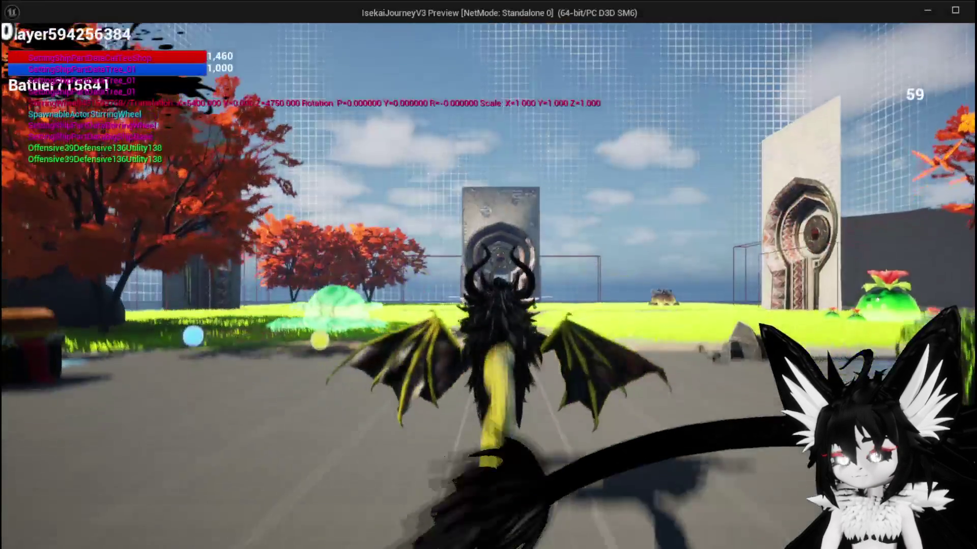
At the workbench, load Ability003 from the ChuraMagicSummon set, then set the slot to SummonSpawn.
key("w")
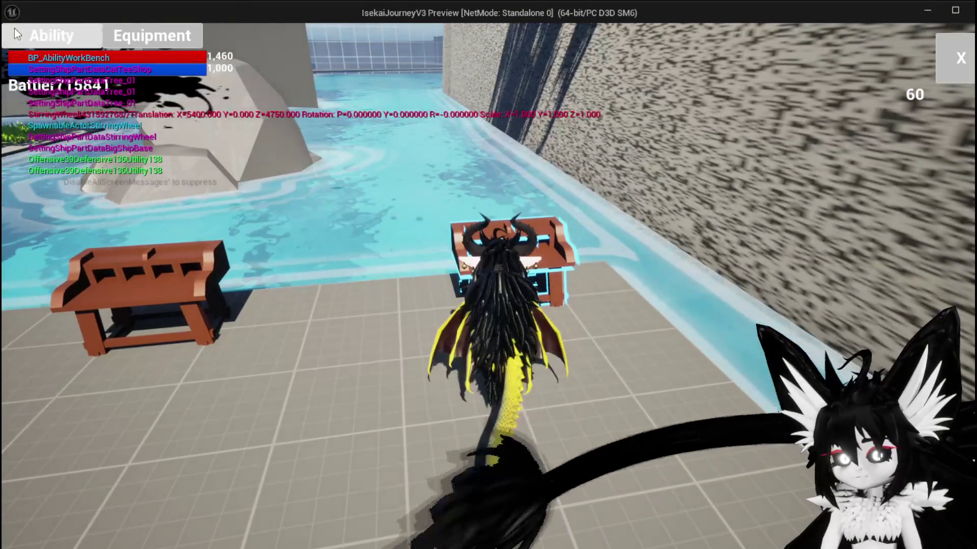
left_click(20, 34)
left_click(101, 103)
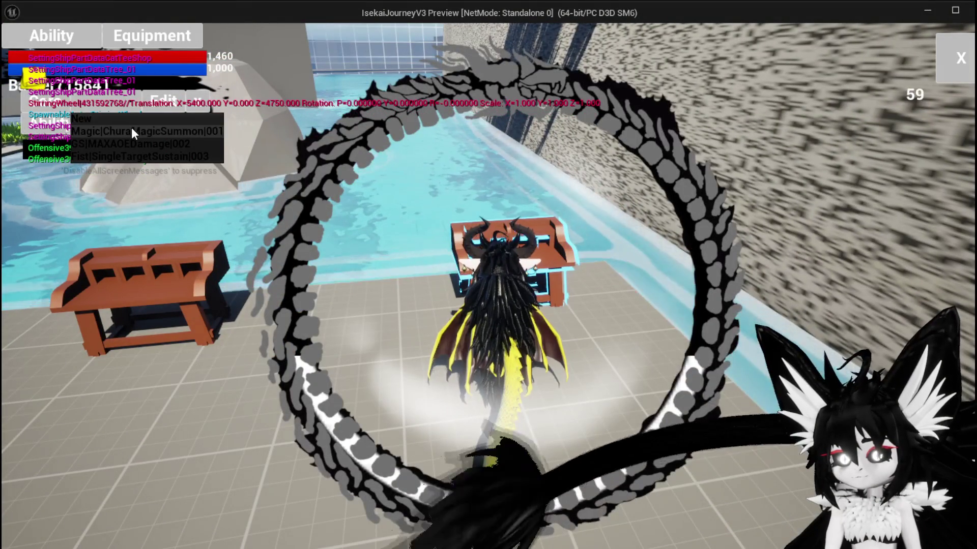
left_click(132, 129)
left_click(133, 126)
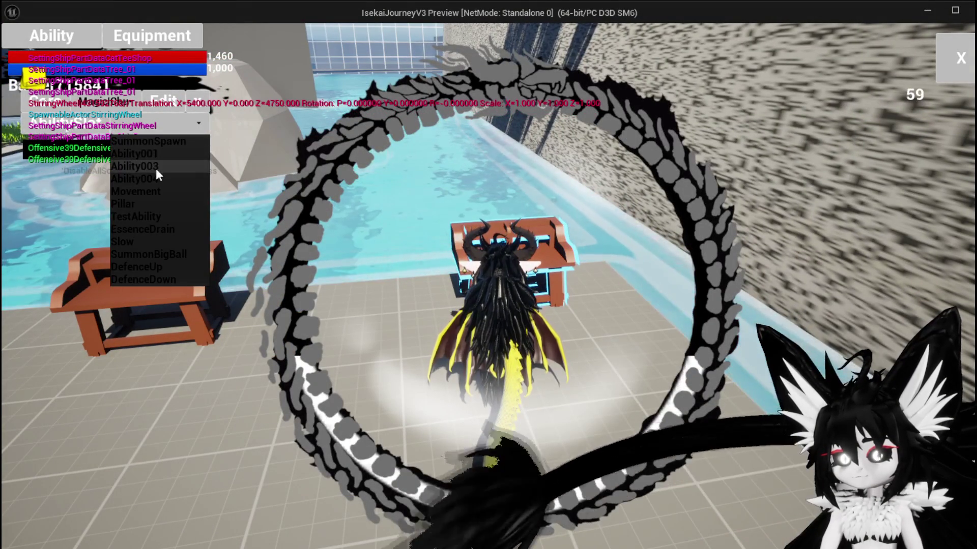
left_click(156, 169)
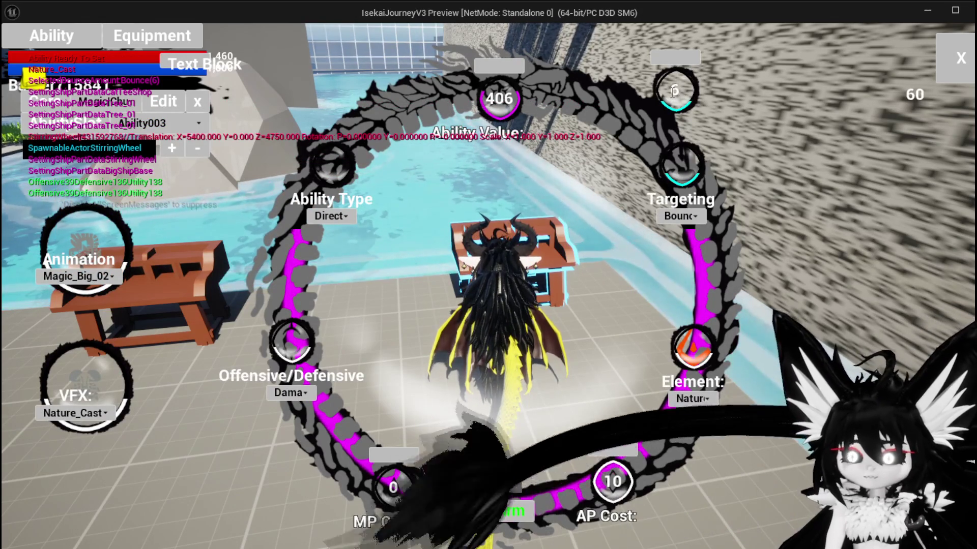
left_click(187, 125)
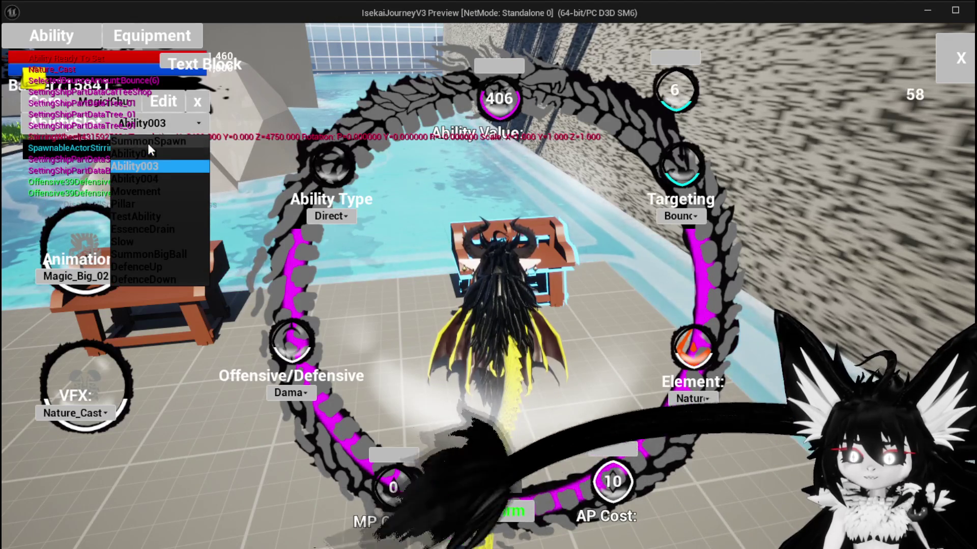
left_click(148, 143)
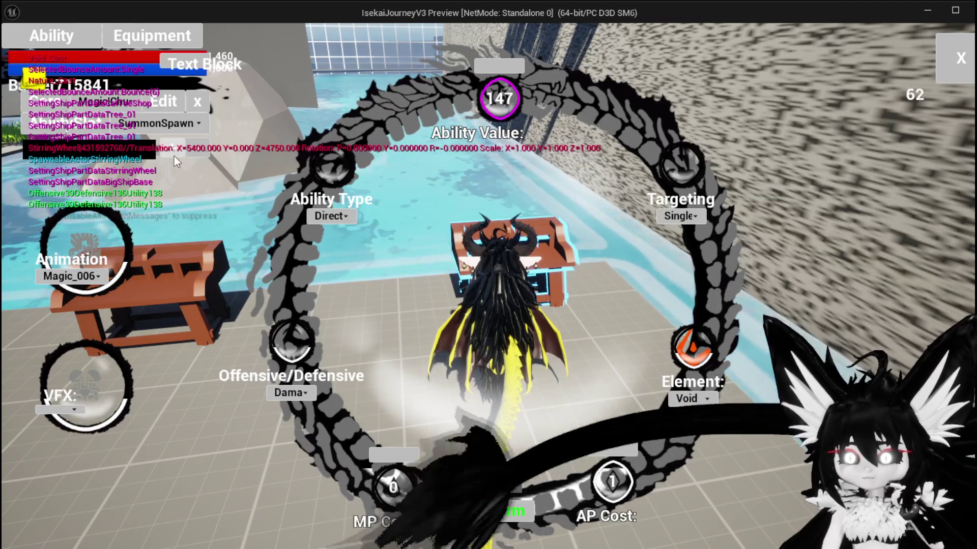
Switch the slot through Ability001, SummonSpawn, Ability001 and Ability003, checking each VFX setting.
left_click(175, 127)
left_click(172, 142)
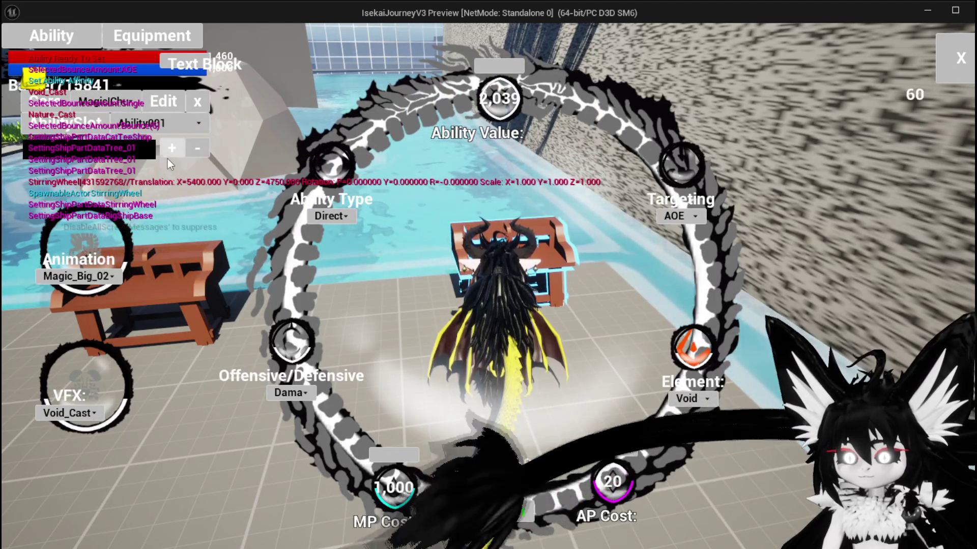
left_click(179, 121)
left_click(161, 143)
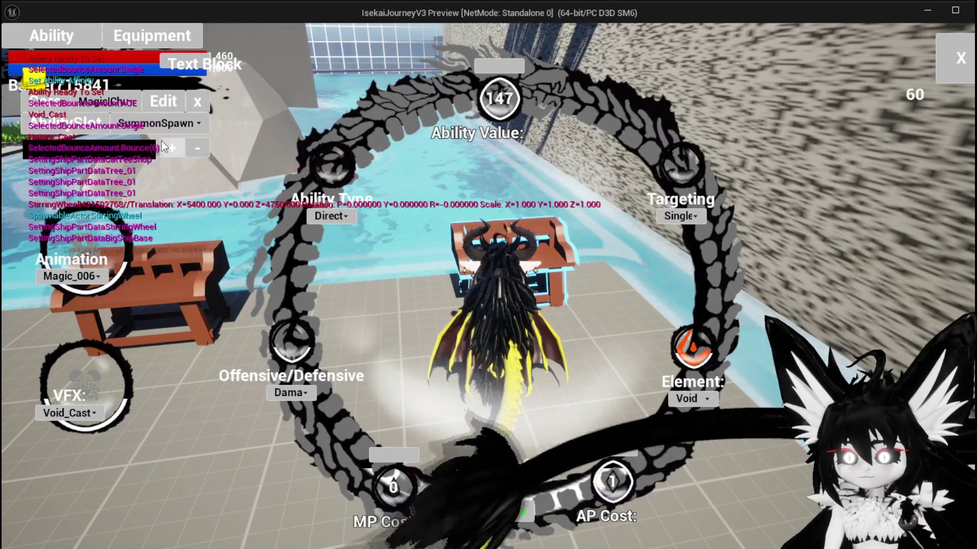
left_click(166, 130)
left_click(157, 153)
left_click(162, 133)
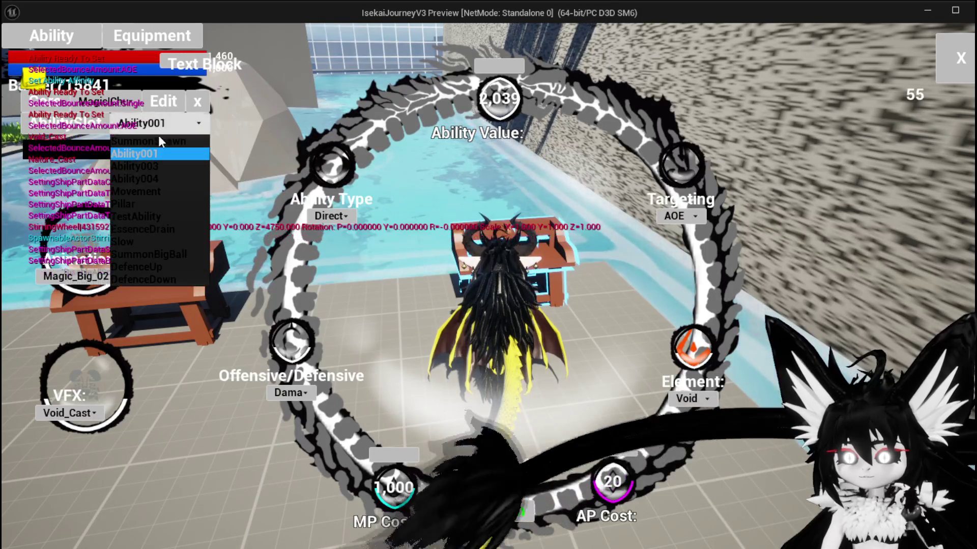
left_click(142, 166)
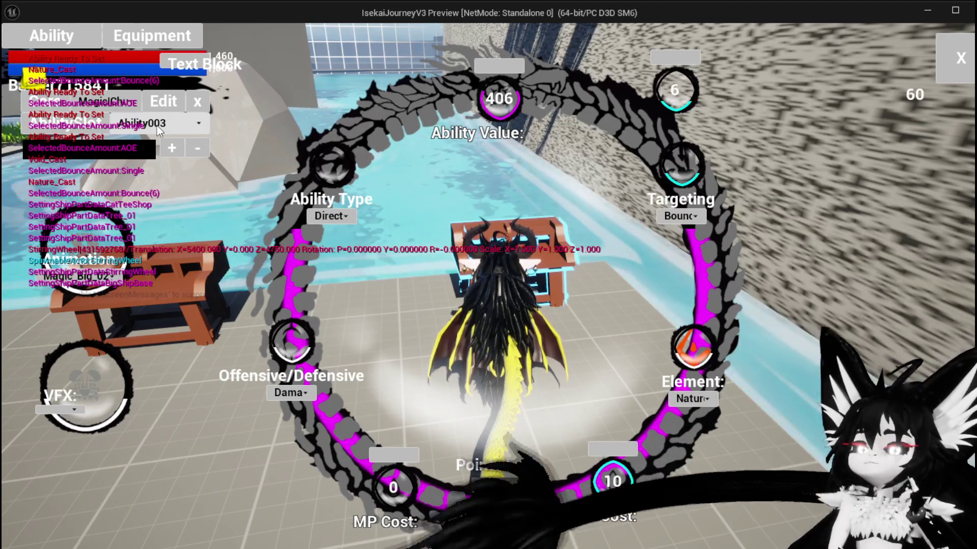
Switch the slot through Ability004, Ability003, Ability001 and SummonSpawn, comparing their VFX values.
left_click(157, 126)
left_click(145, 177)
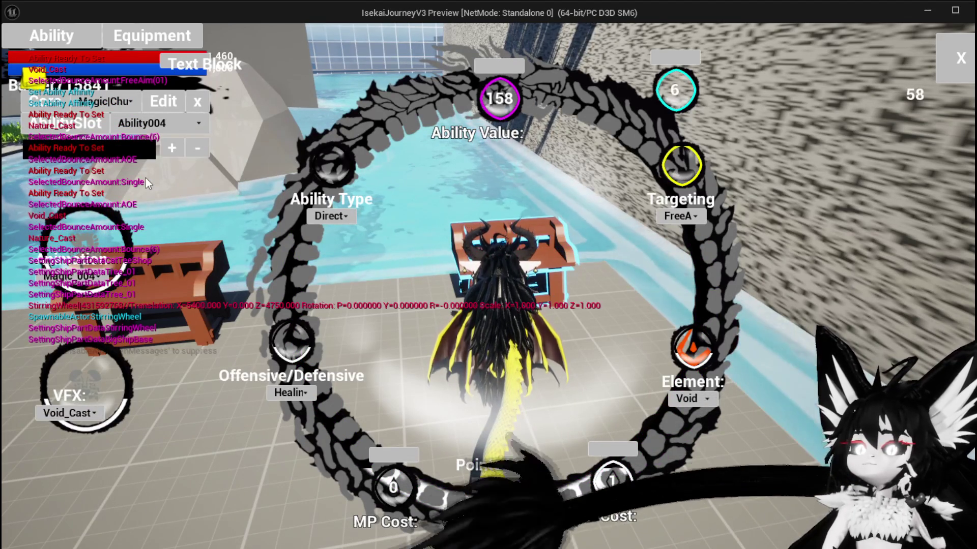
left_click(150, 131)
left_click(149, 166)
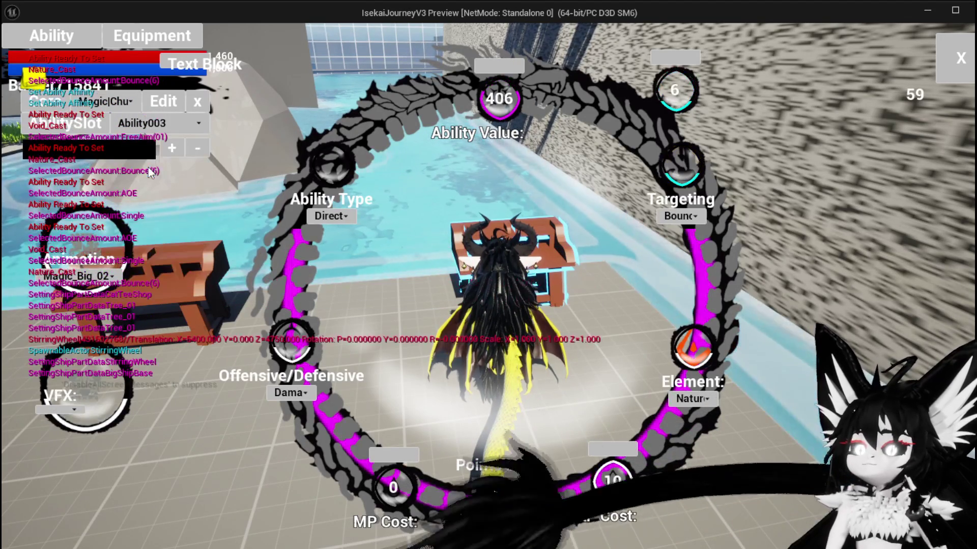
left_click(149, 129)
left_click(151, 153)
left_click(151, 128)
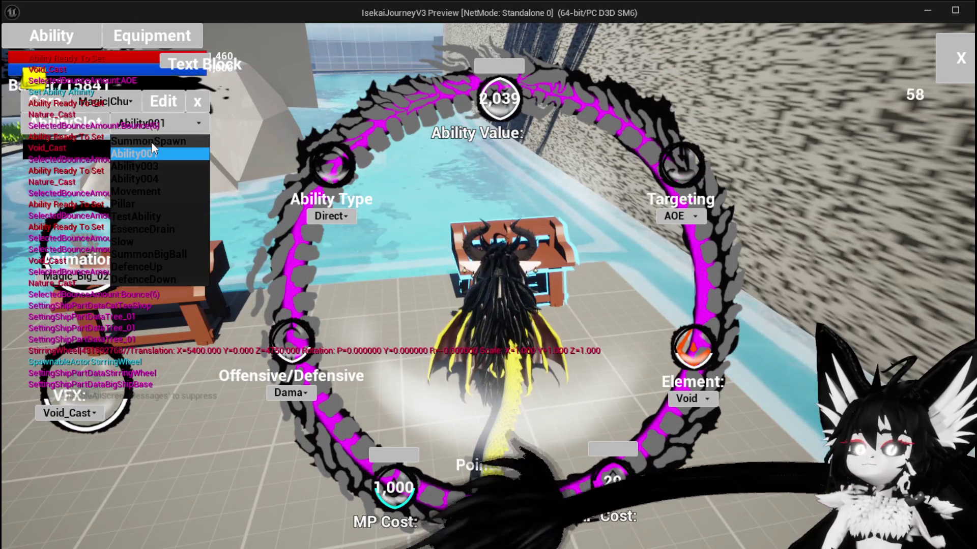
left_click(151, 142)
Cycle the slot through Ability001, Ability003, Ability002 and back to Ability003.
left_click(156, 127)
left_click(151, 154)
left_click(152, 125)
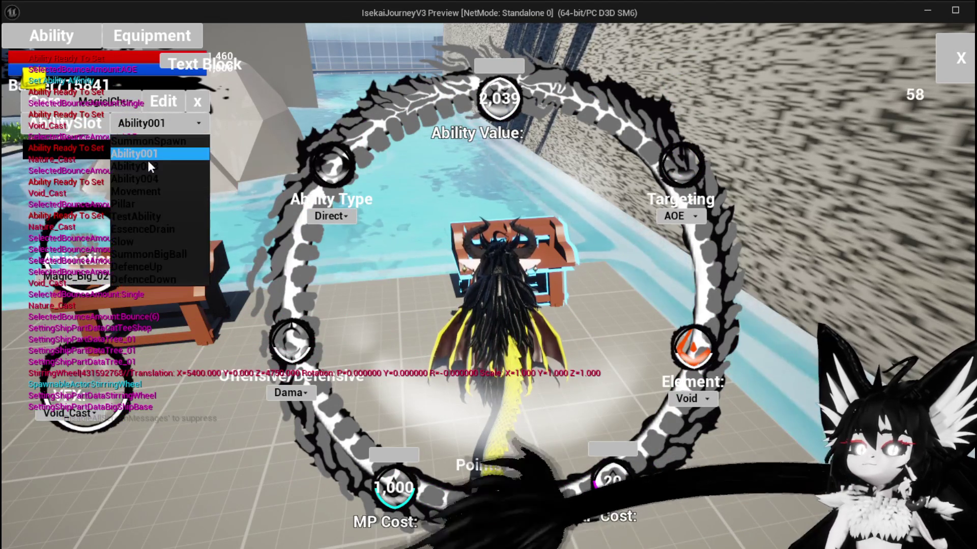
left_click(148, 163)
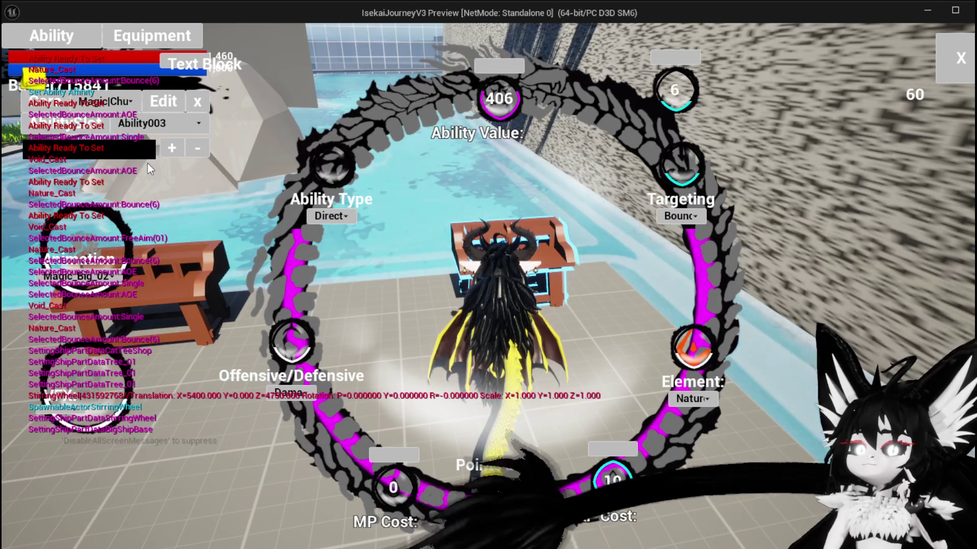
left_click(151, 125)
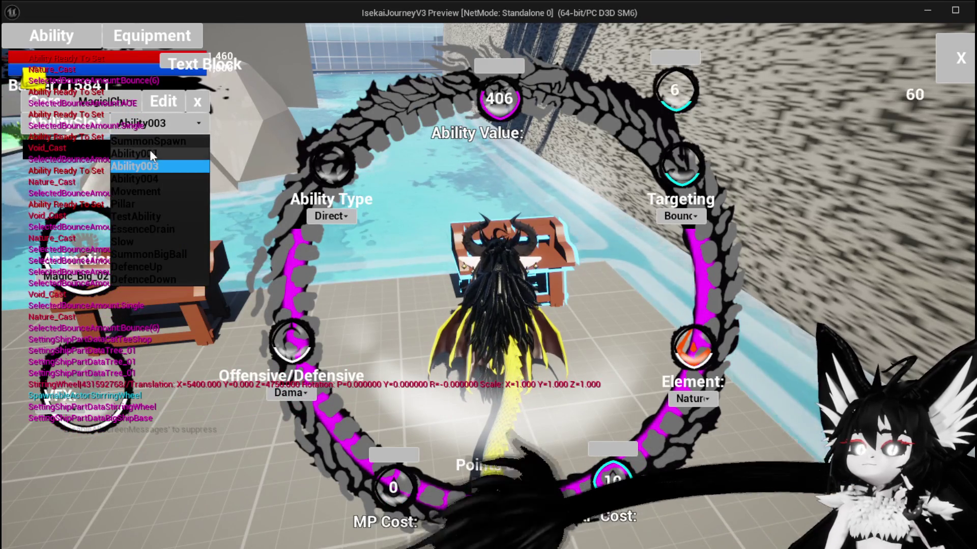
left_click(151, 154)
left_click(153, 128)
left_click(149, 166)
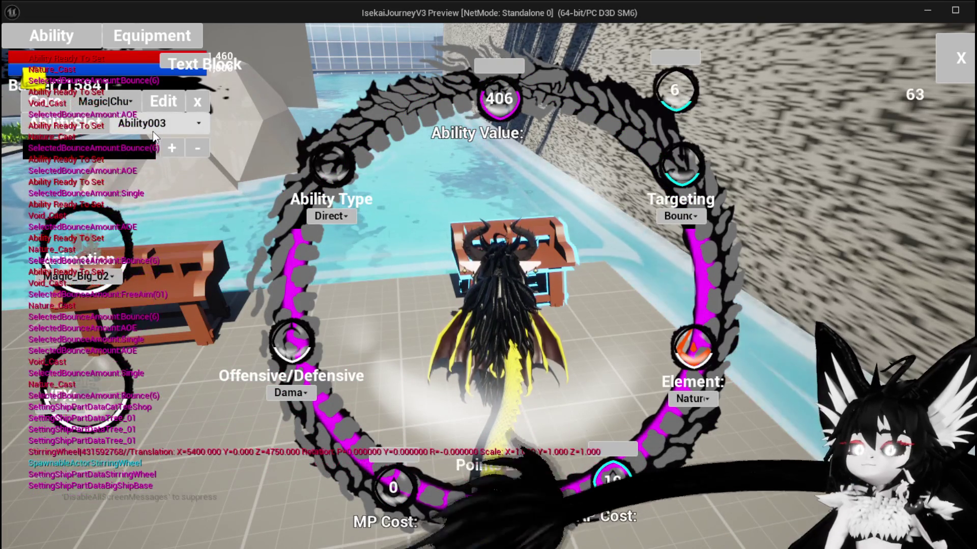
Try Ability004, Ability003 and Movement in the slot, returning to Ability003 each time.
left_click(153, 131)
left_click(141, 170)
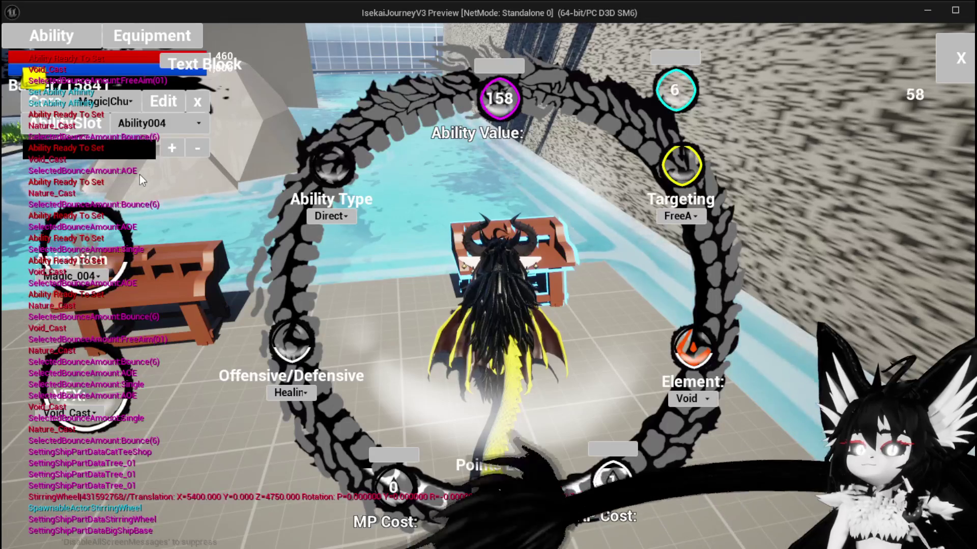
left_click(145, 129)
left_click(145, 163)
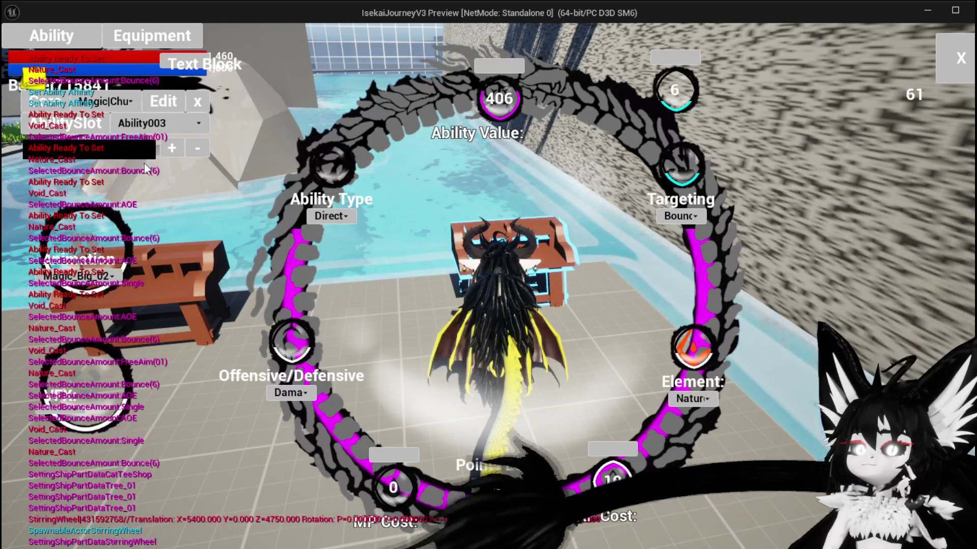
left_click(145, 124)
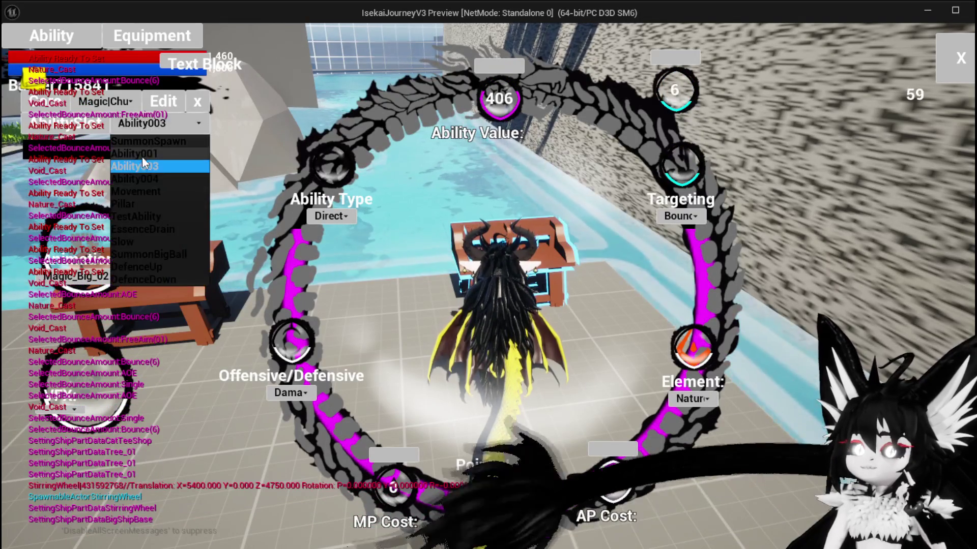
left_click(139, 166)
left_click(148, 124)
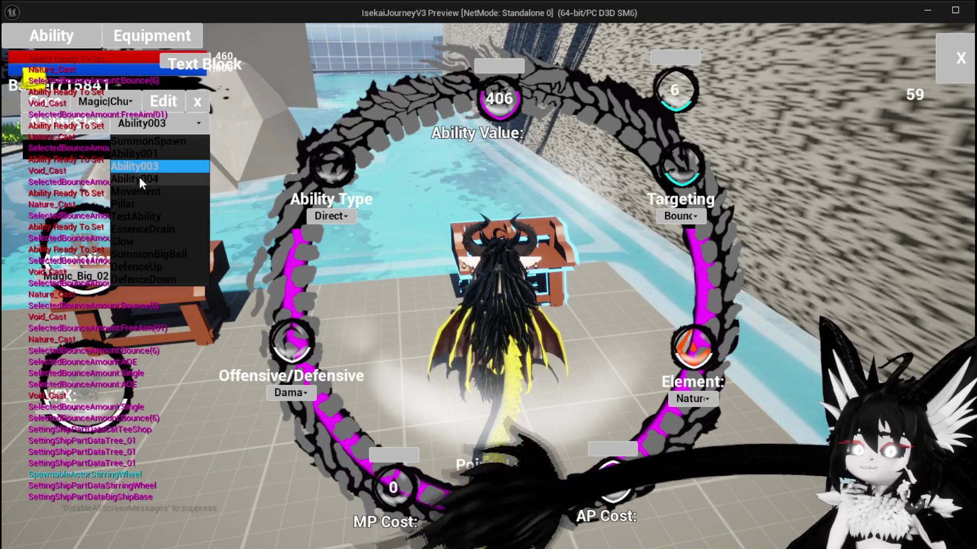
left_click(139, 190)
left_click(146, 130)
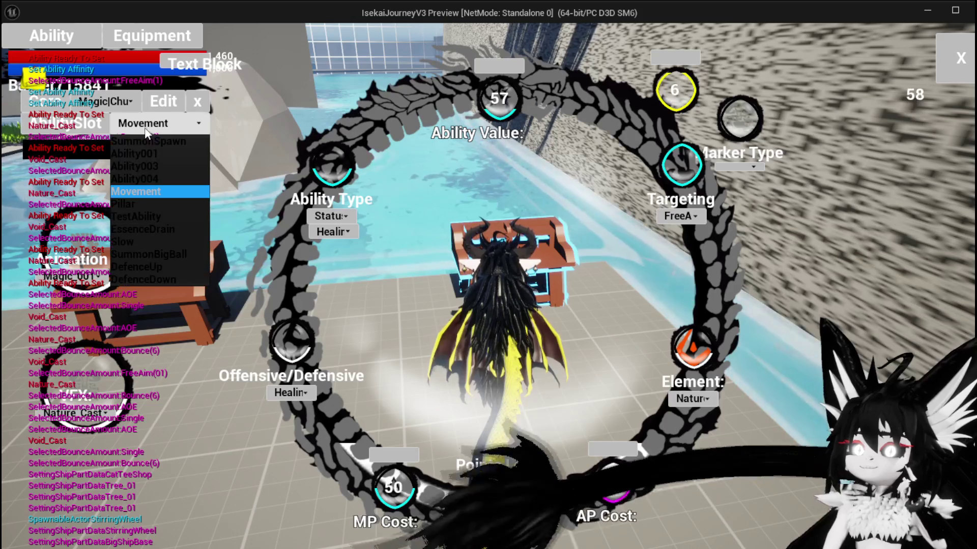
left_click(140, 167)
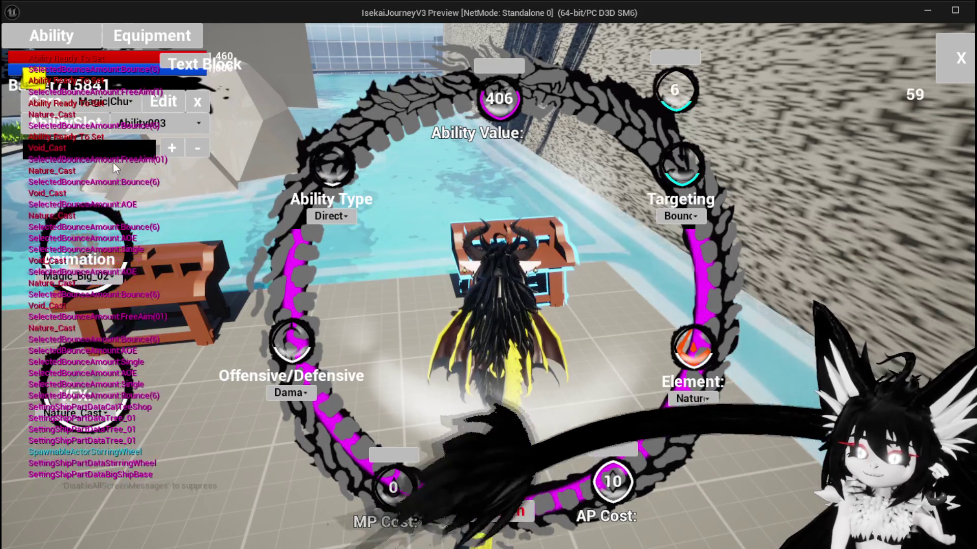
Switch the slot to Pillar, then finish on EssenceDrain (value 115, Magic_004 VFX).
left_click(147, 125)
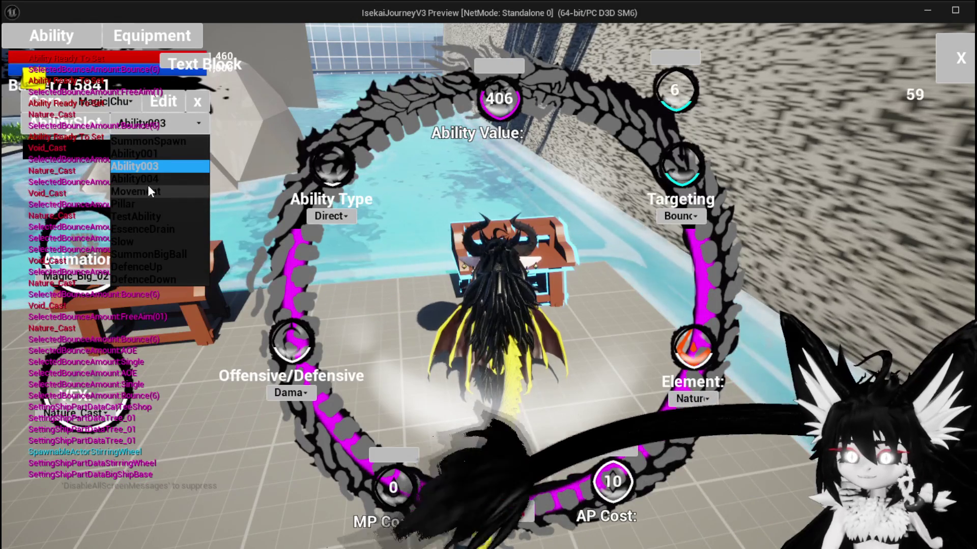
left_click(151, 208)
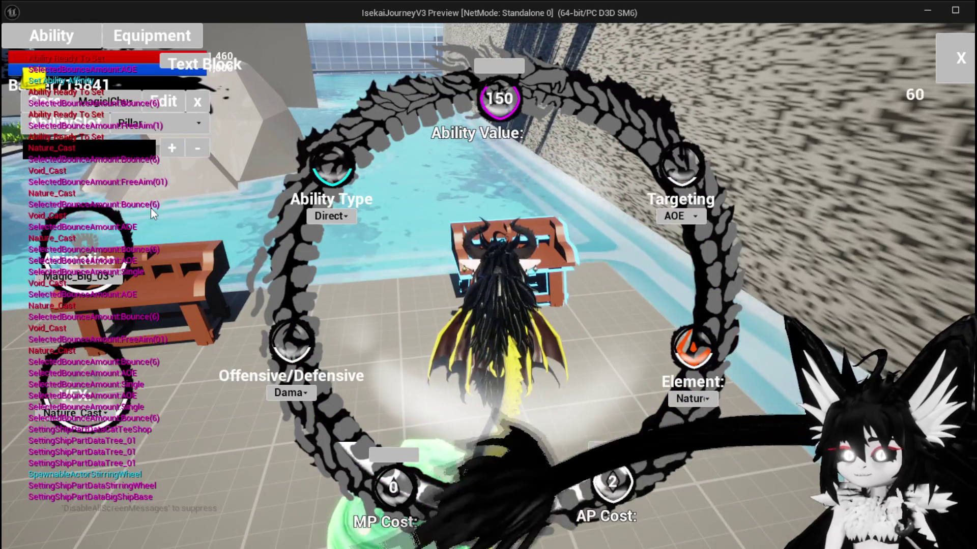
left_click(153, 123)
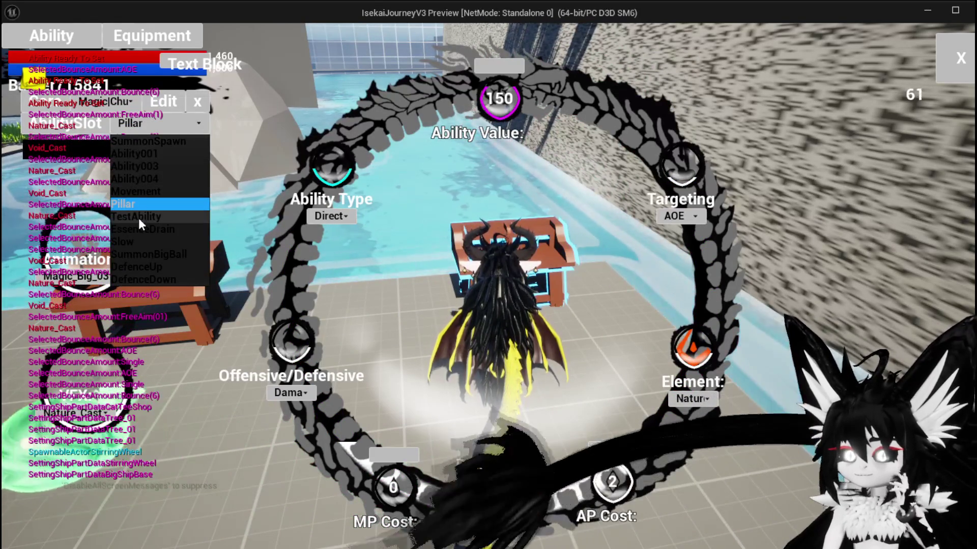
left_click(140, 227)
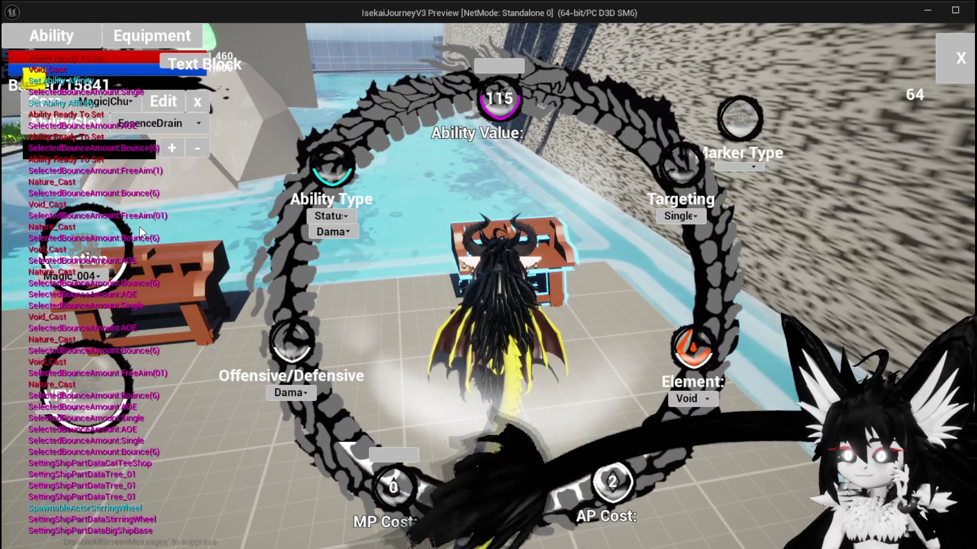
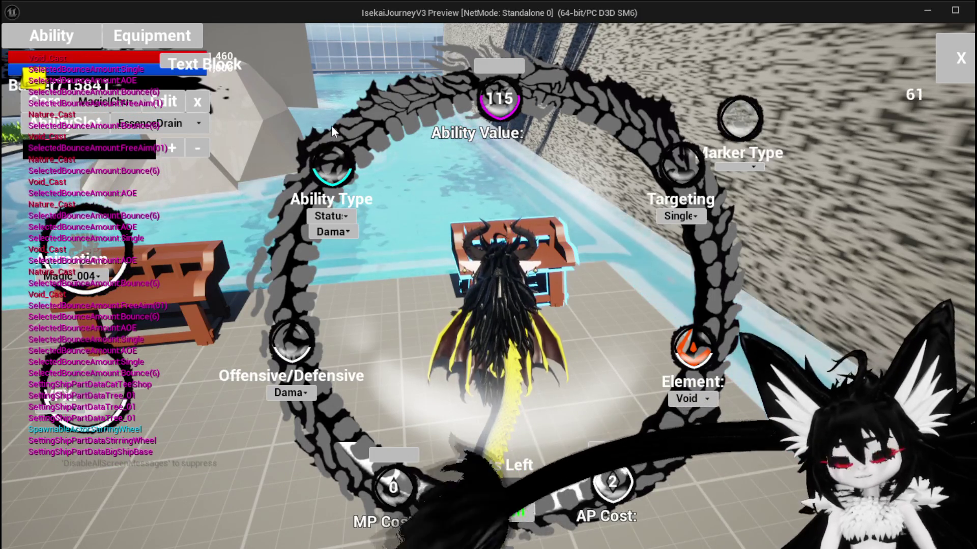
Leave the play test and open AbilityWorkBenchUI's SetVisibilities function graph.
key("alt+Tab")
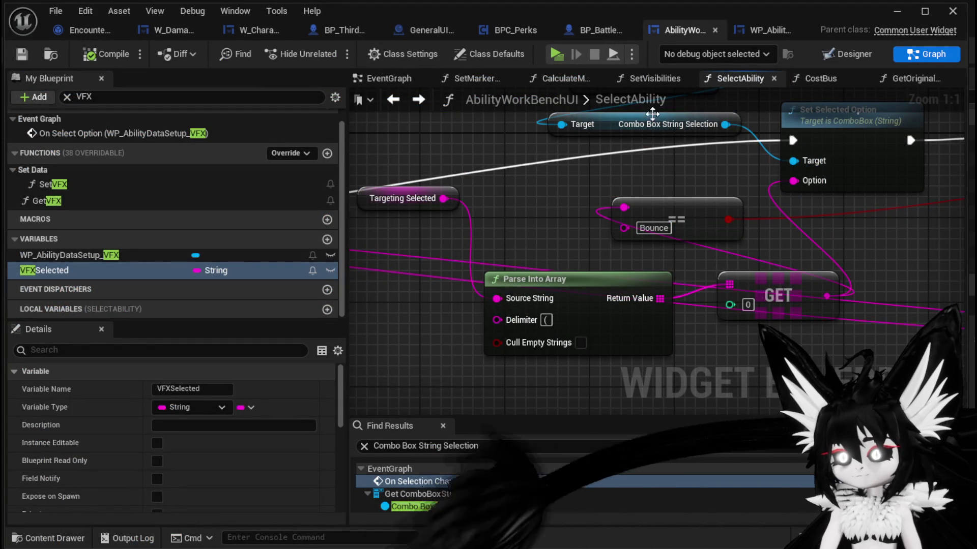
left_click(655, 78)
Delete the Marker Type getter feeding the Status branch's Set Visibility, then search members for 'Stat'.
scroll(524, 249, "up", 3)
left_click_drag(491, 287, 486, 127)
mouse_move(549, 292)
left_mouse_down()
mouse_move(528, 210)
mouse_move(579, 208)
left_mouse_up()
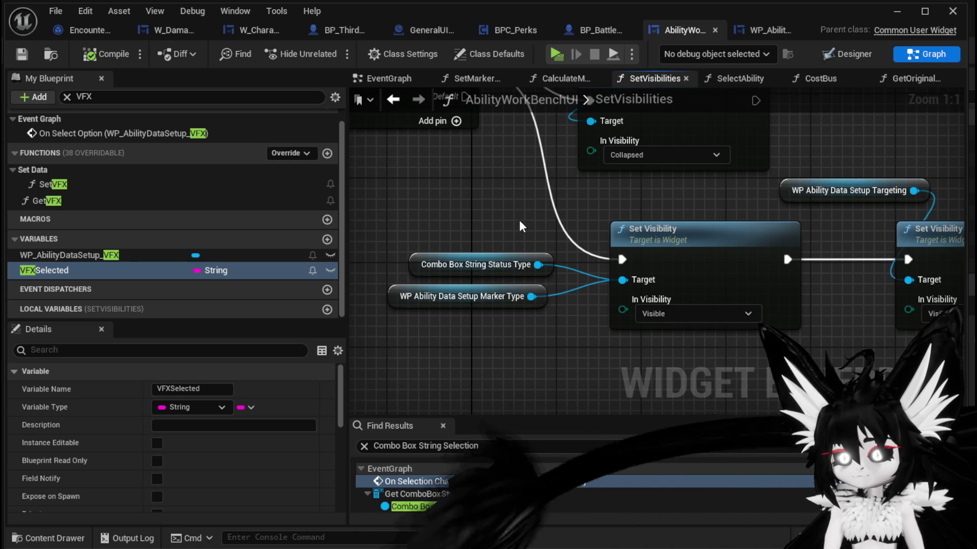
left_click_drag(471, 303, 430, 335)
left_click_drag(551, 317, 606, 288)
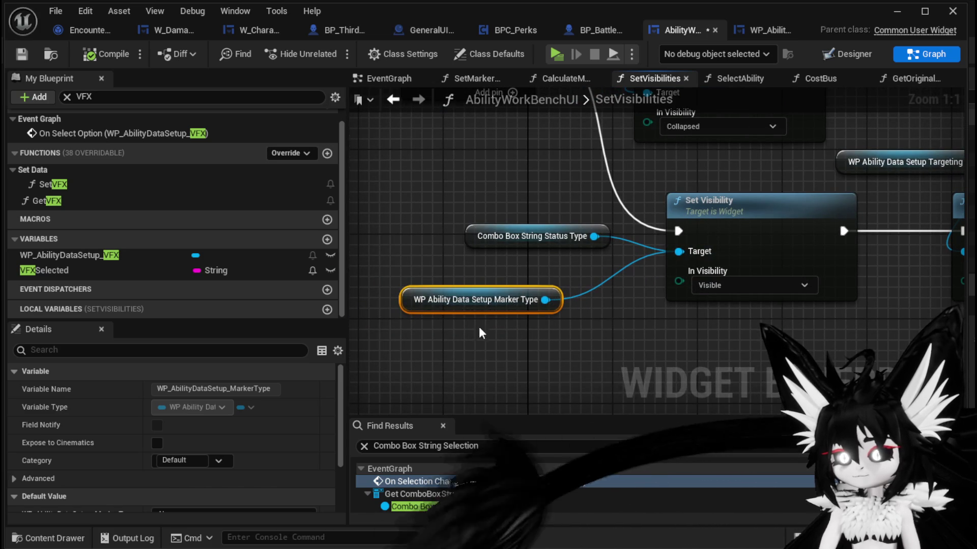
key("Delete")
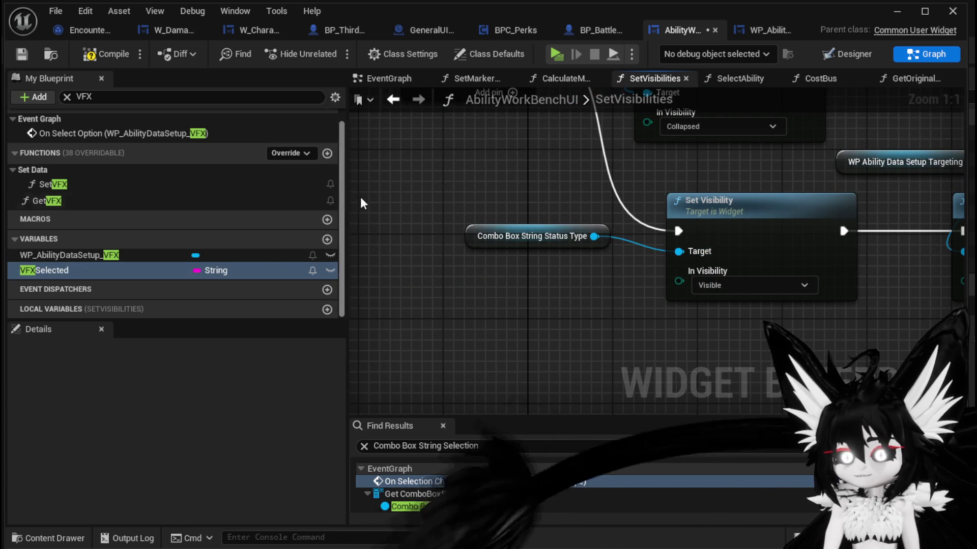
left_click(135, 97)
type("Stat")
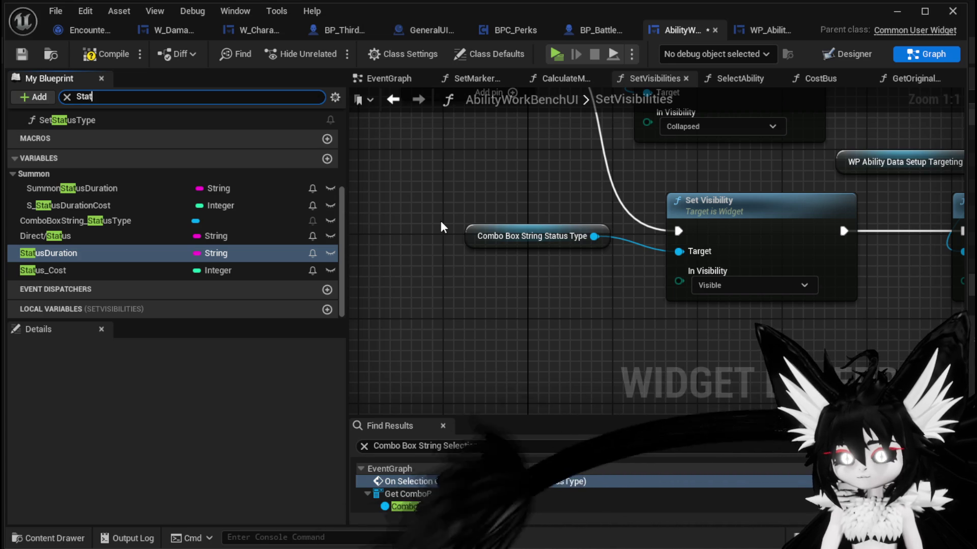
Add an AbilityValue widget getter and wire it into the Set Visibility node's Target.
key("ctrl+a")
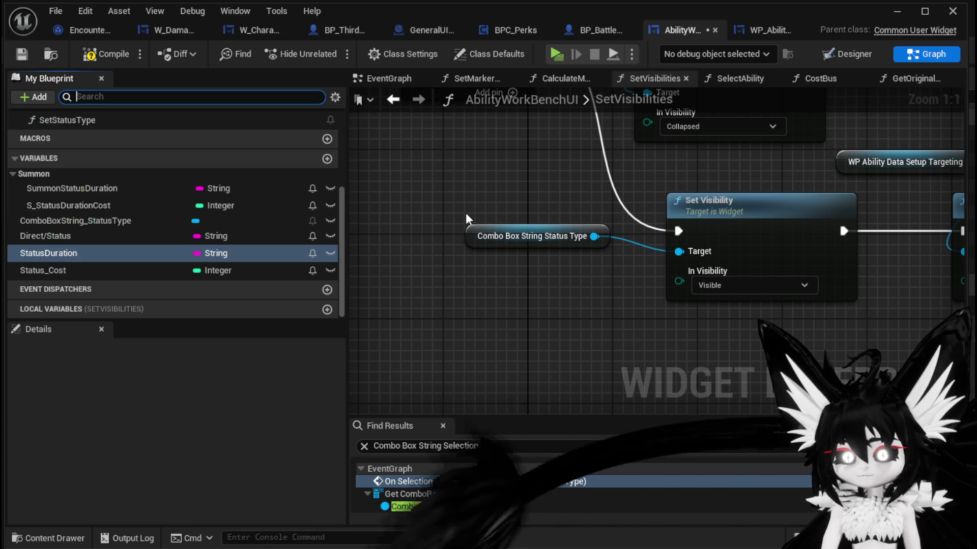
key("BackSpace")
type("AbilityVal")
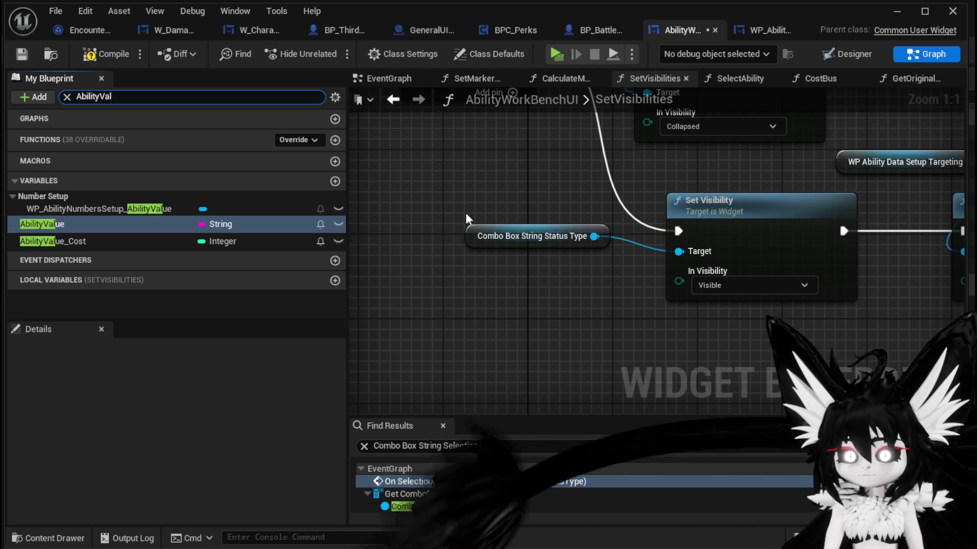
left_click_drag(162, 209, 491, 269)
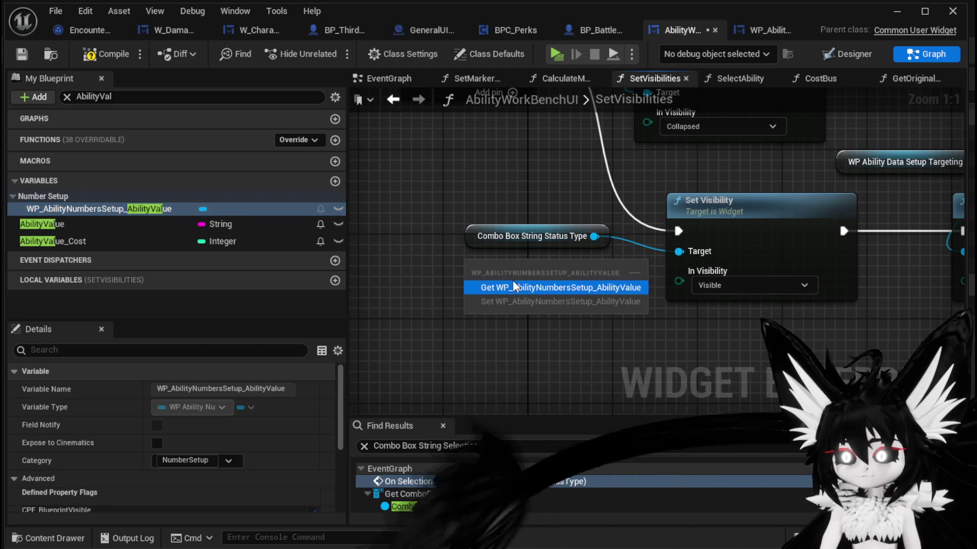
left_click(503, 279)
left_click_drag(614, 268, 678, 251)
Compile and save the AbilityWorkBenchUI blueprint.
scroll(458, 318, "down", 2)
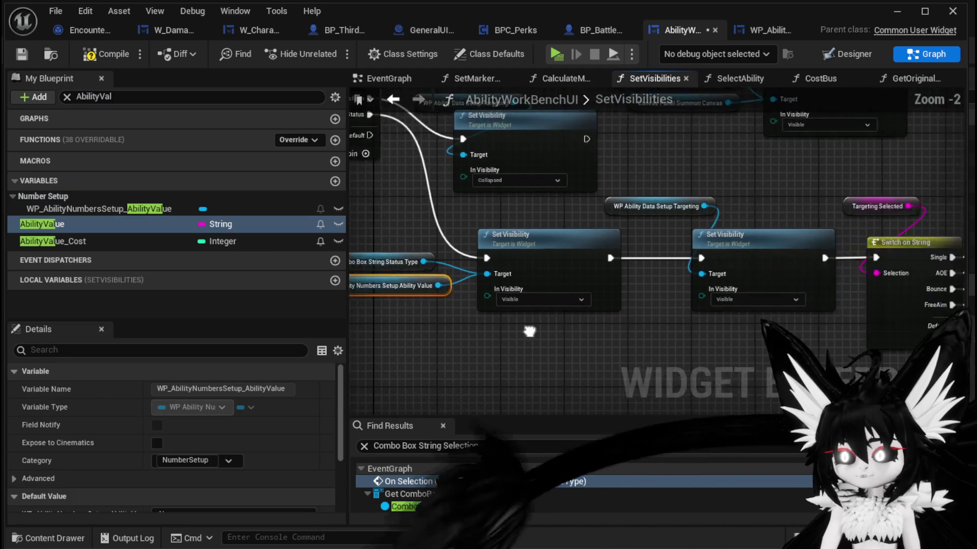
mouse_move(558, 331)
left_mouse_down()
mouse_move(311, 317)
mouse_move(668, 309)
left_mouse_up()
left_click(97, 54)
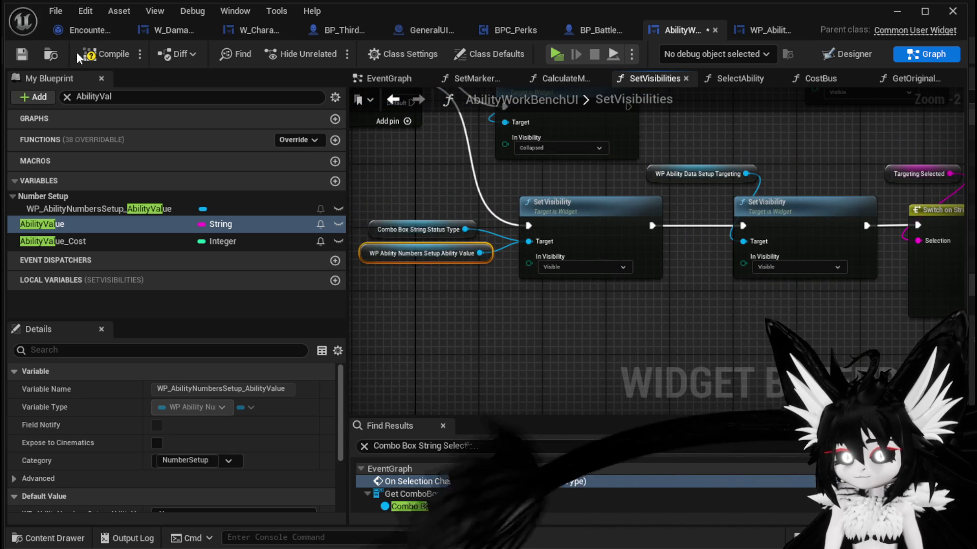
left_click(21, 54)
Review the Switch on String's Set Visibility branches, then start a play test of the level.
left_click_drag(435, 179, 161, 347)
mouse_move(661, 397)
left_mouse_down()
mouse_move(433, 310)
mouse_move(556, 249)
left_mouse_up()
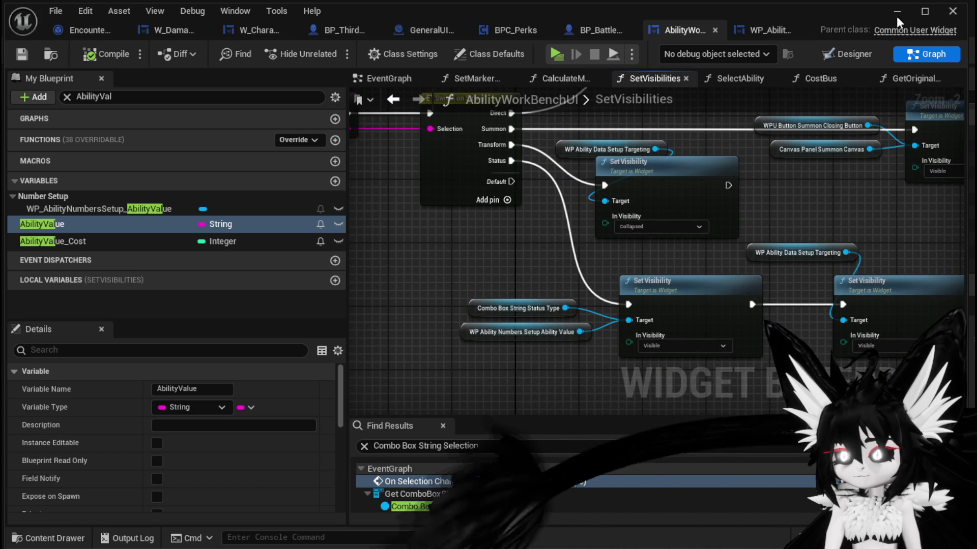
mouse_move(557, 207)
left_mouse_down()
mouse_move(559, 187)
mouse_move(499, 246)
mouse_move(507, 256)
left_mouse_up()
mouse_move(593, 164)
left_mouse_down()
mouse_move(488, 390)
mouse_move(661, 209)
mouse_move(714, 116)
left_mouse_up()
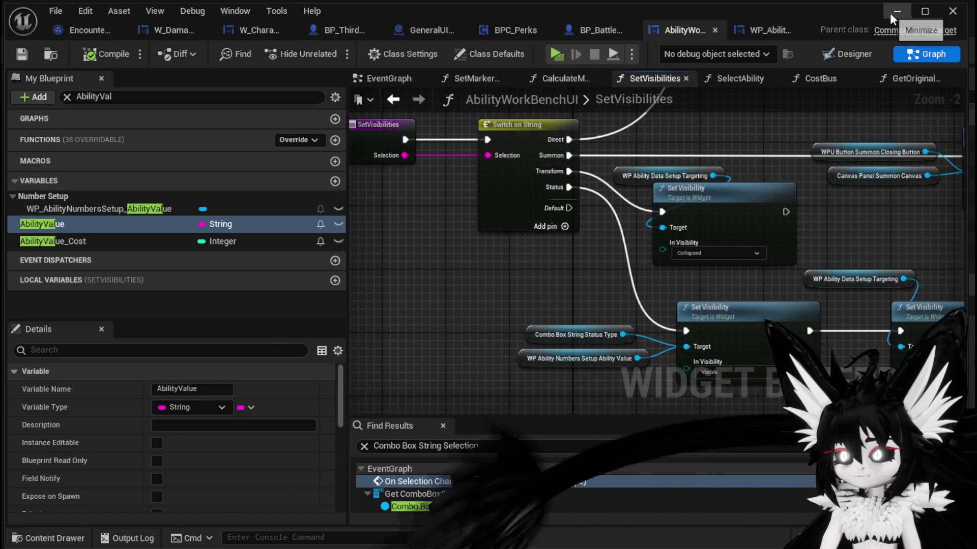
left_click(895, 12)
left_click(332, 51)
At the workbench's Ability section, choose the magic summon set and EssenceDrain, then stop and save the level.
key("w")
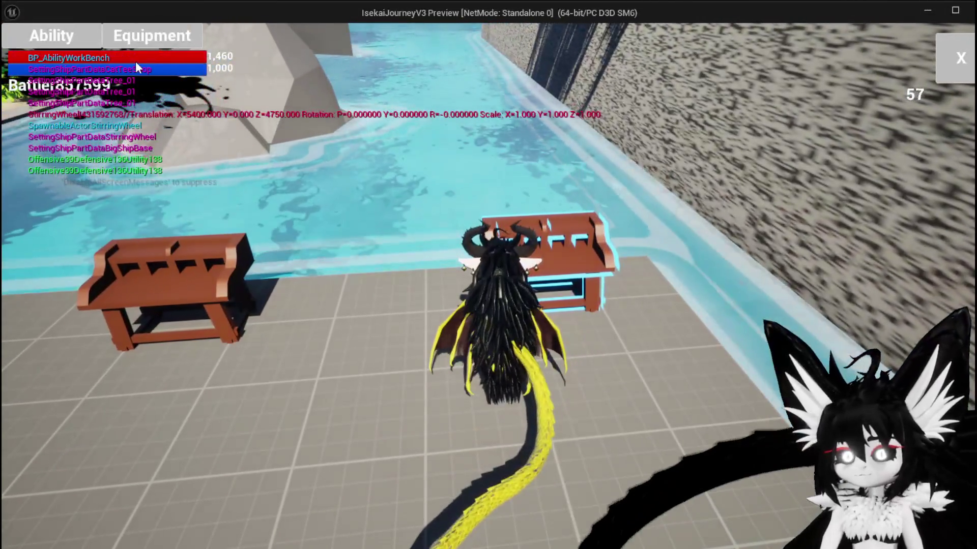
left_click(136, 67)
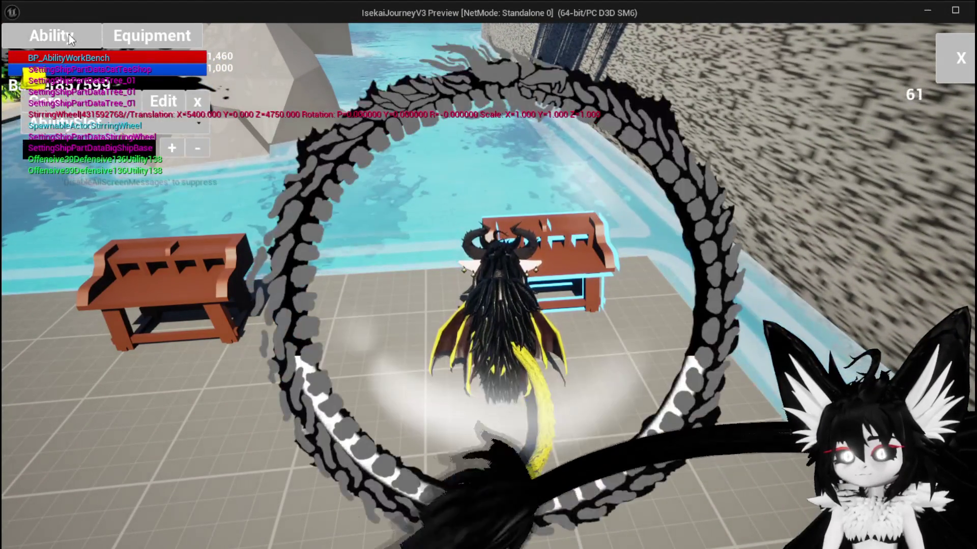
left_click(143, 101)
left_click(138, 130)
left_click(151, 126)
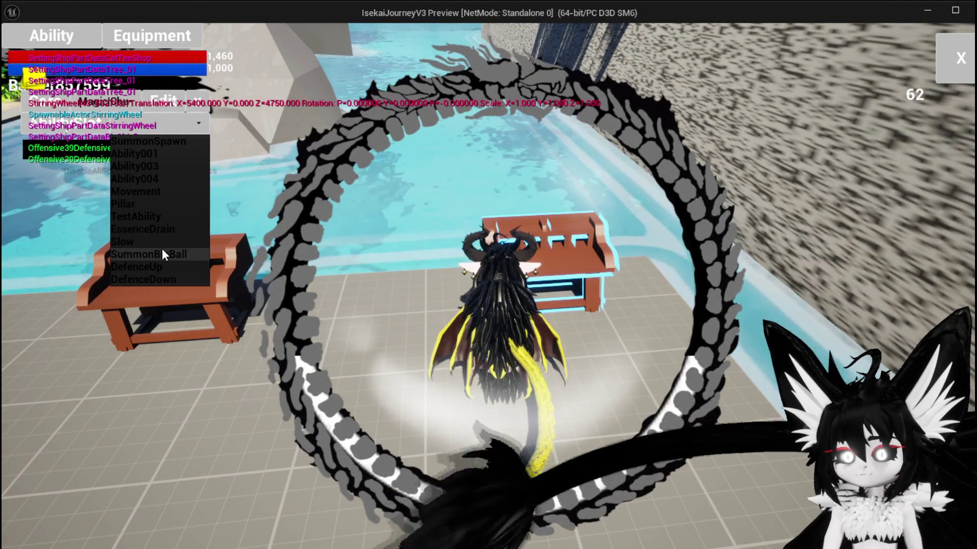
left_click(153, 229)
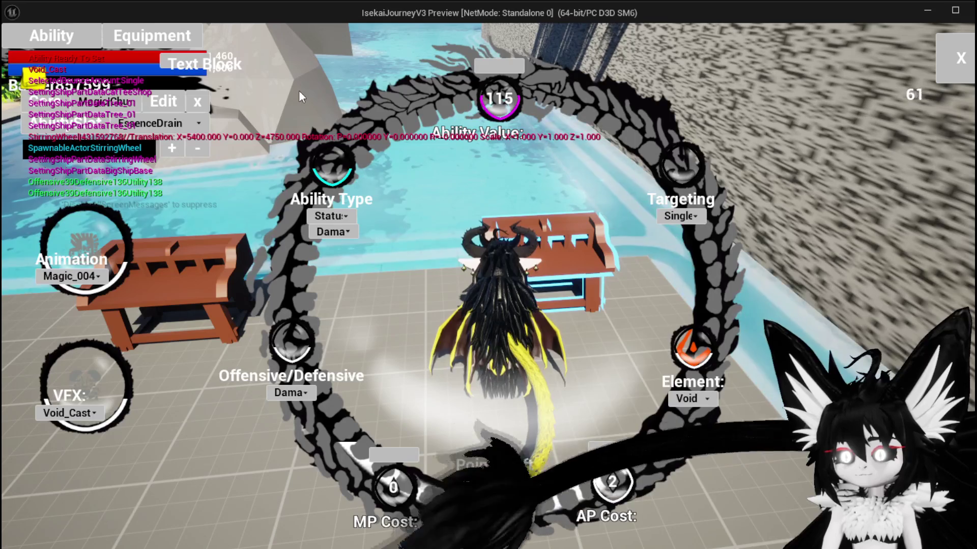
key("Escape")
left_click(18, 50)
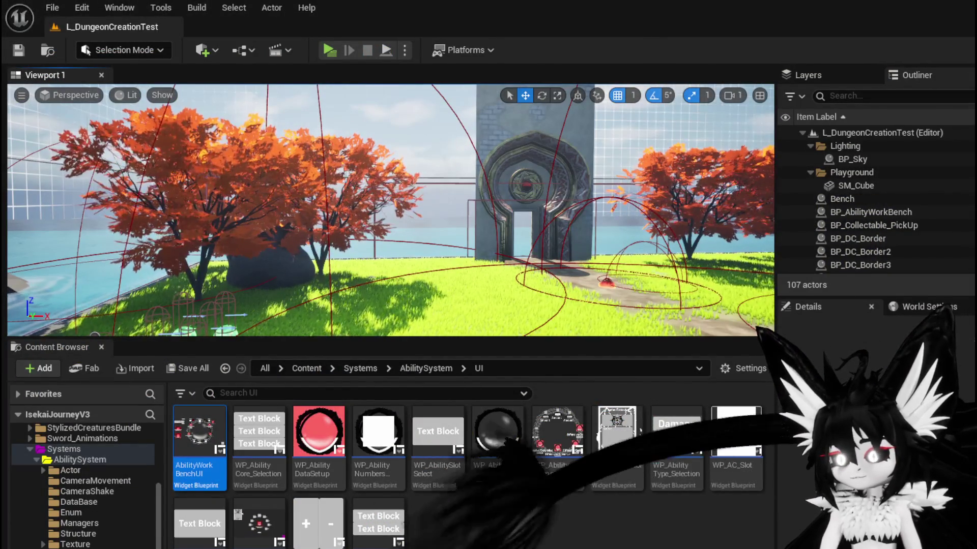
Return to the blueprint graph and locate the Status branch's Set Visibility and Switch nodes.
key("alt+Tab")
scroll(458, 337, "up", 3)
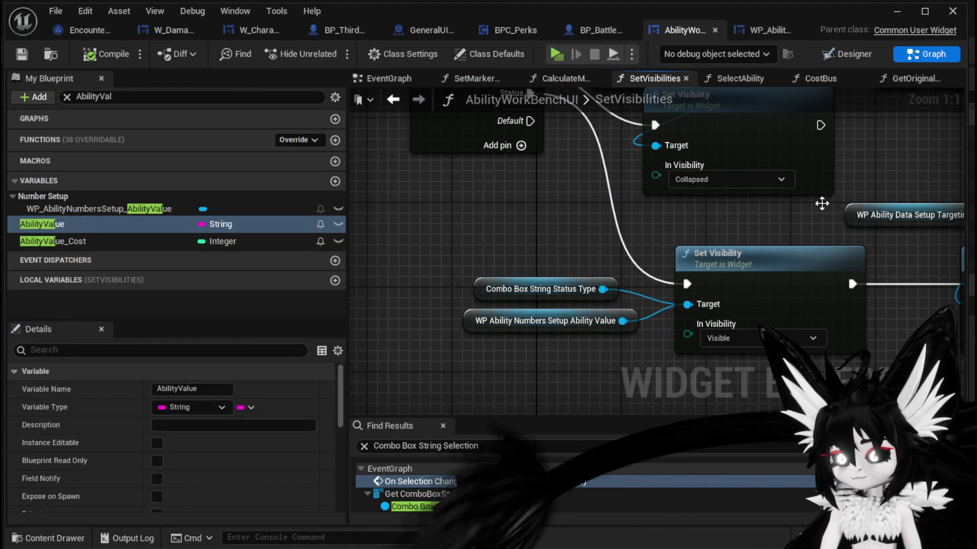
scroll(853, 230, "down", 1)
left_click_drag(596, 226, 481, 216)
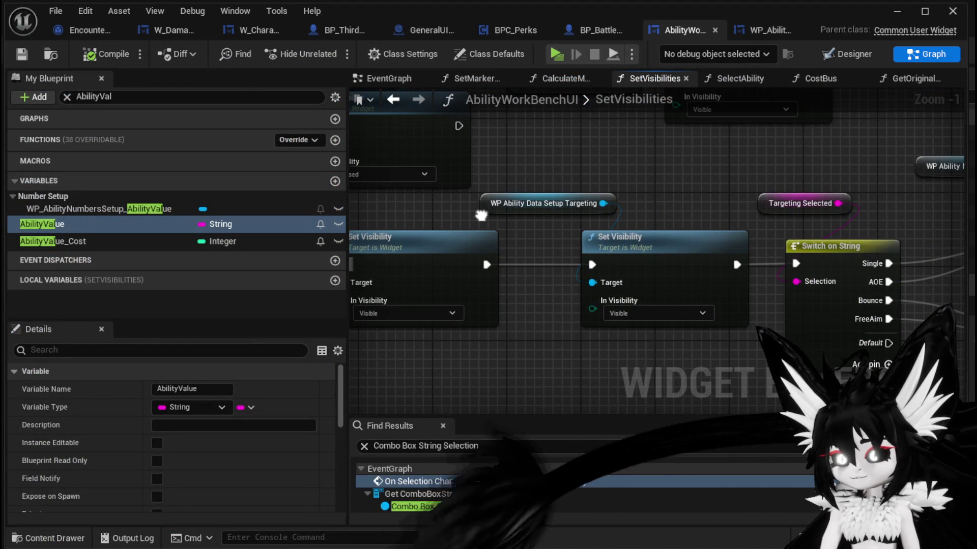
left_click_drag(723, 218, 415, 230)
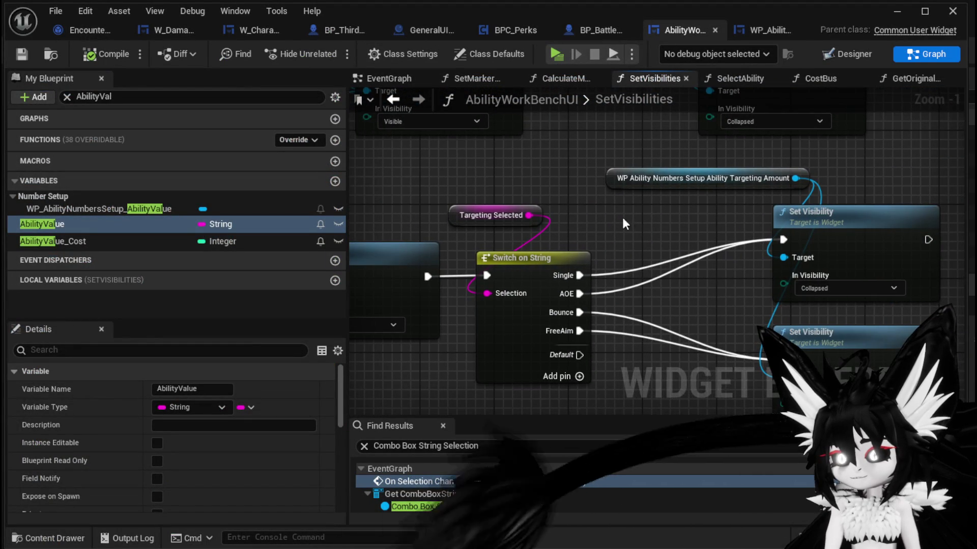
scroll(659, 219, "down", 1)
mouse_move(657, 224)
left_mouse_down()
mouse_move(676, 166)
mouse_move(816, 174)
mouse_move(886, 282)
mouse_move(901, 239)
mouse_move(889, 168)
left_mouse_up()
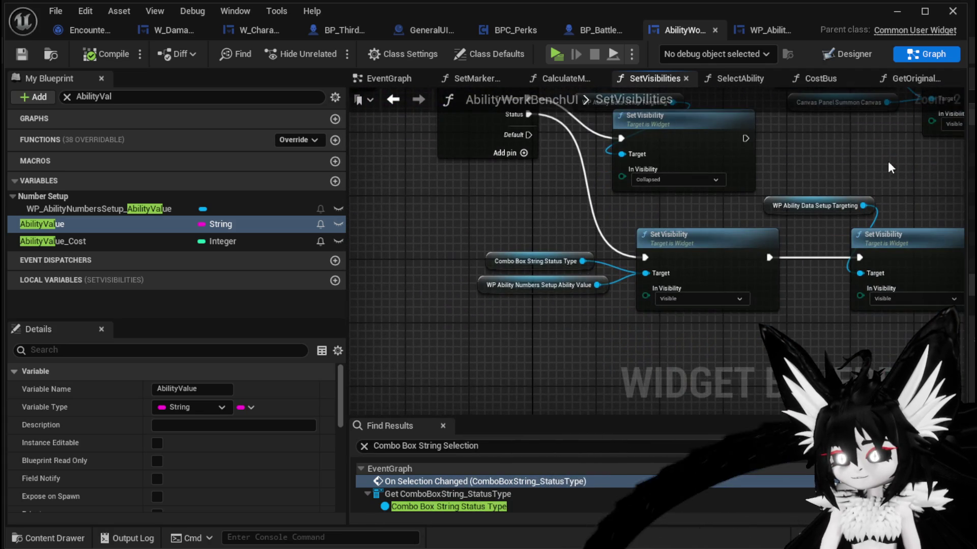
Check in the Designer which widget is Ability Type Amount, then go back to the Graph.
left_click(833, 60)
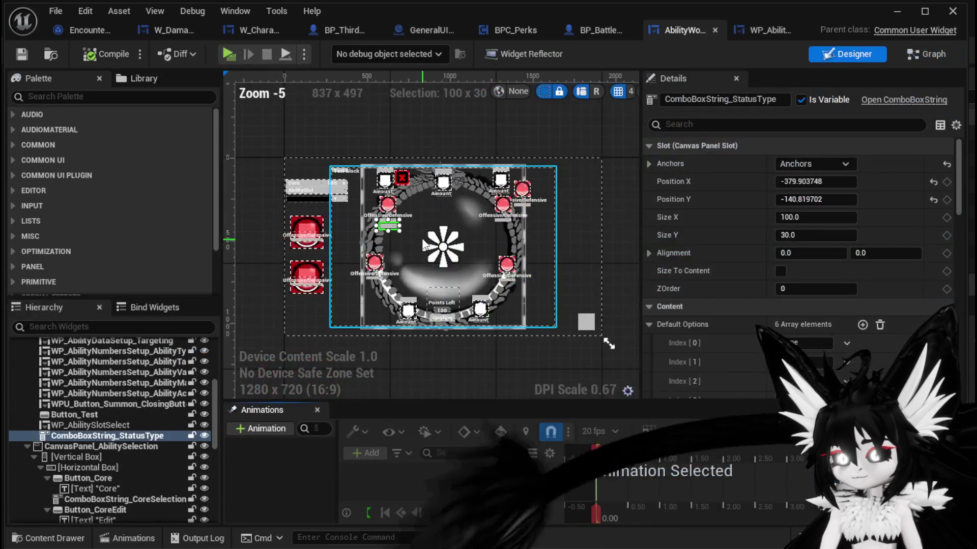
left_click(383, 119)
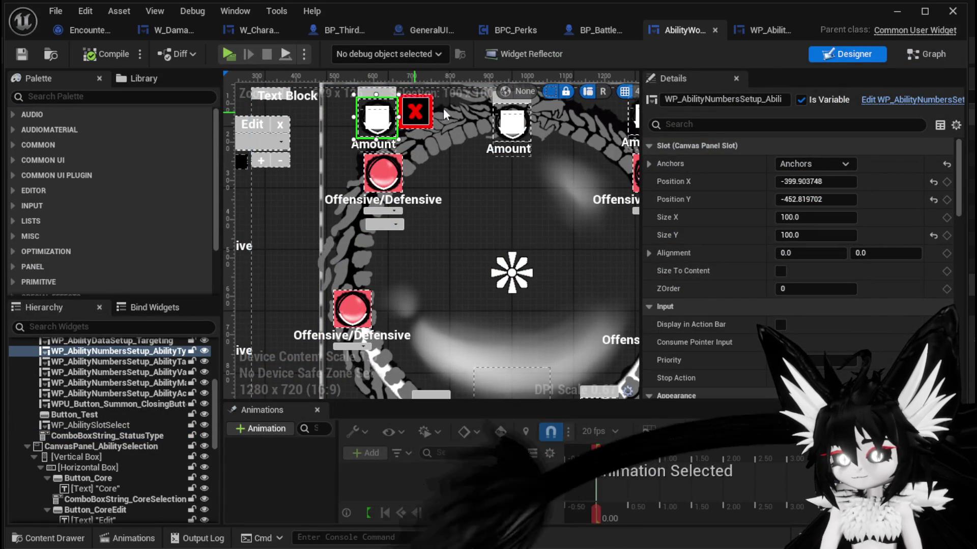
left_click(915, 60)
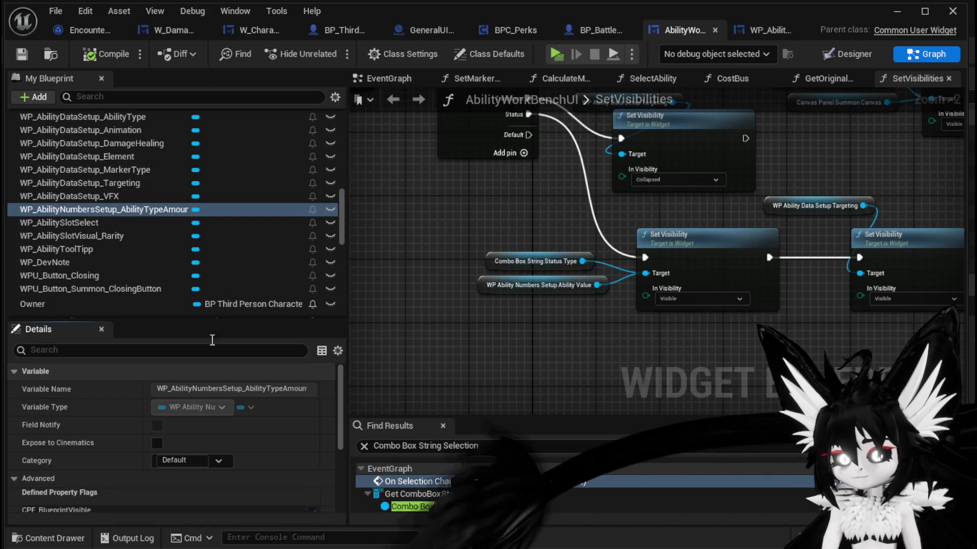
Wire an AbilityTypeAmount getter into Set Visibility's Target, delete the Ability Value getter, and save.
mouse_move(141, 210)
left_mouse_down()
mouse_move(481, 335)
mouse_move(509, 313)
left_mouse_up()
left_click(526, 323)
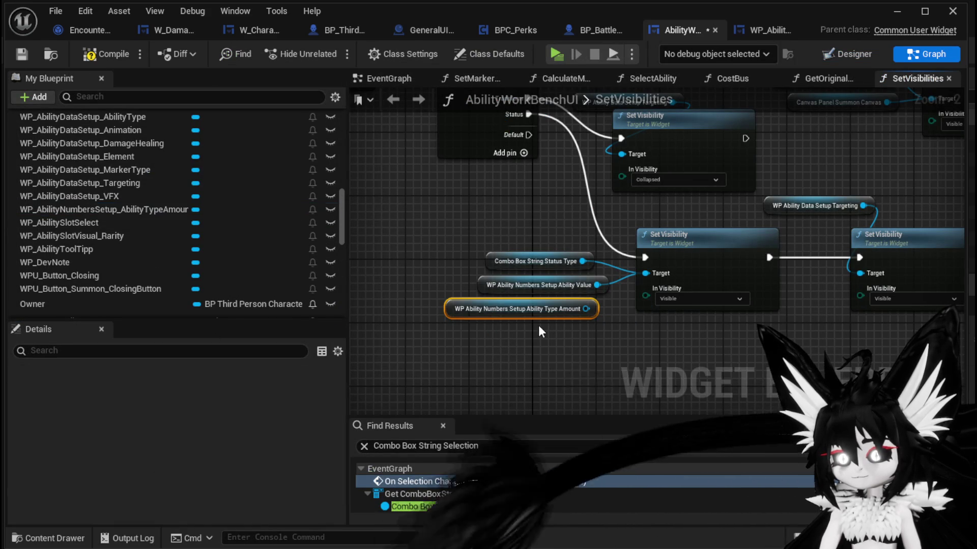
scroll(552, 330, "up", 2)
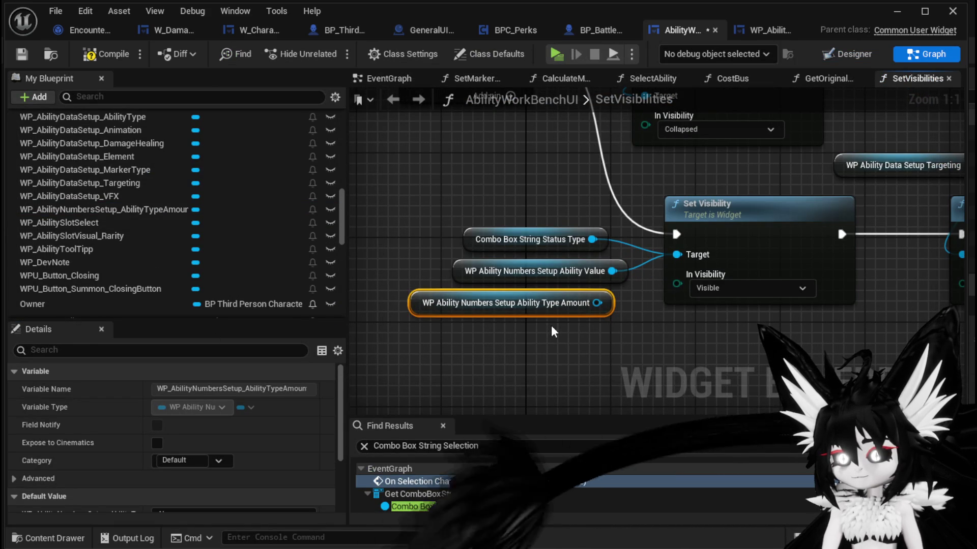
left_click_drag(597, 303, 677, 255)
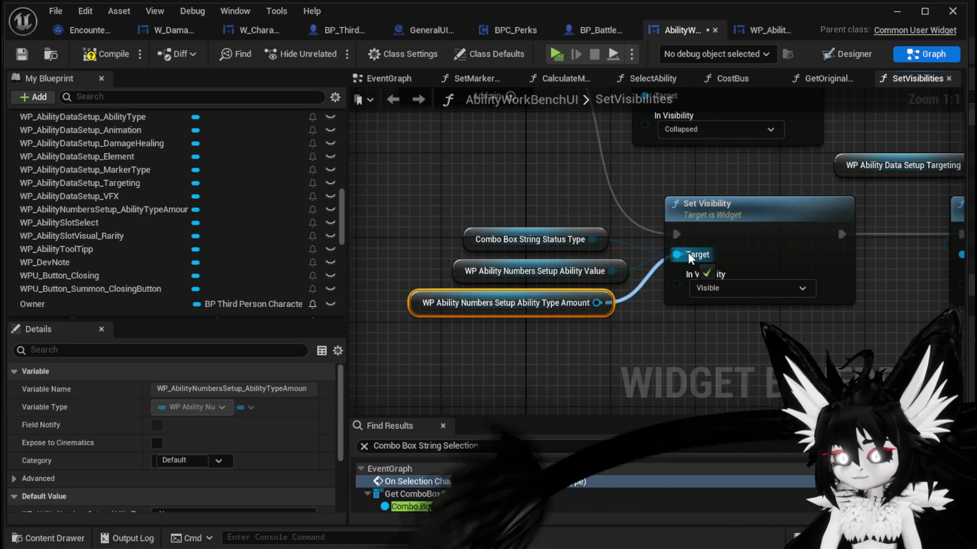
key("Delete")
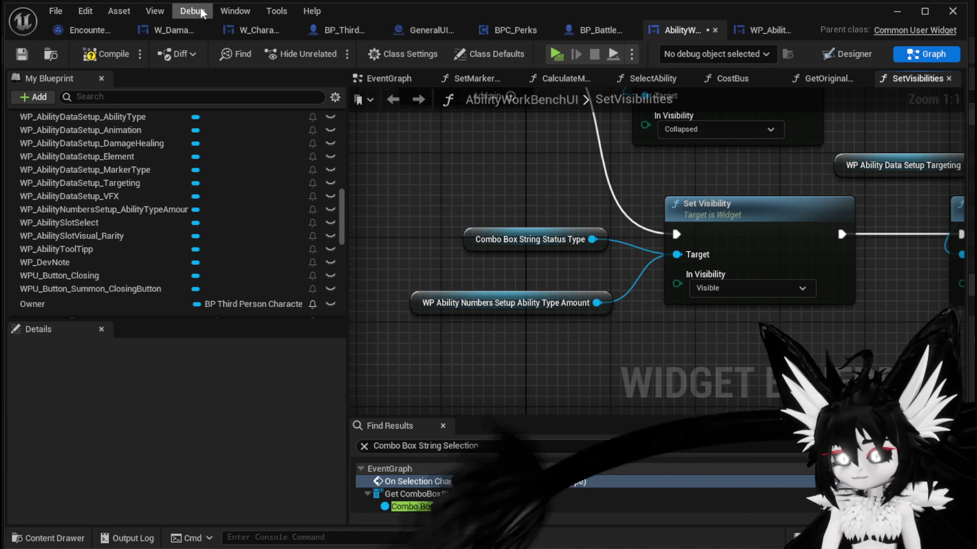
left_click(21, 55)
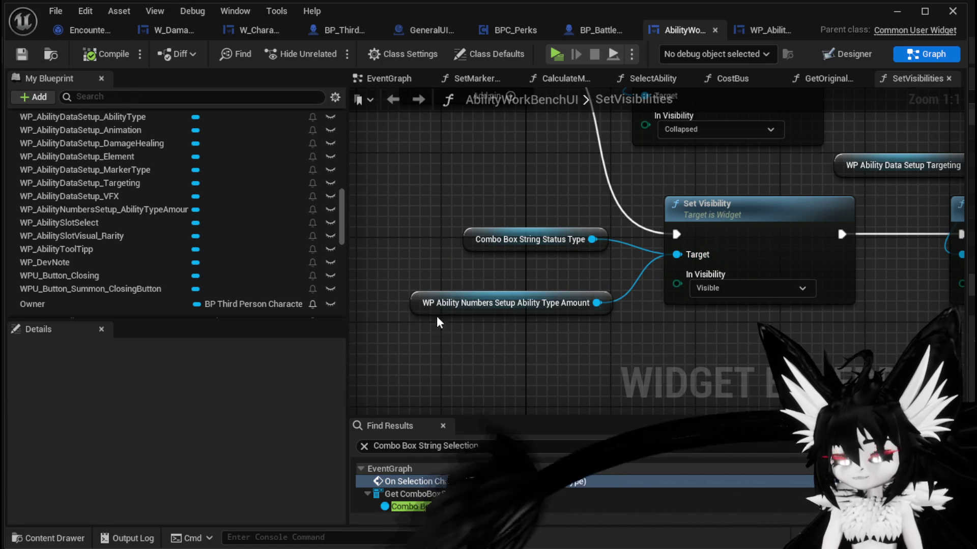
left_click(427, 305)
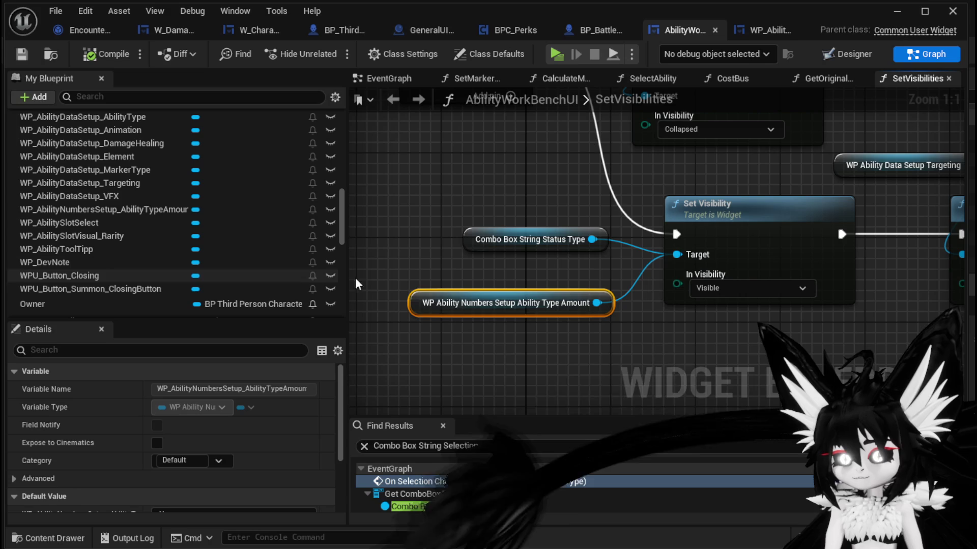
left_click(847, 54)
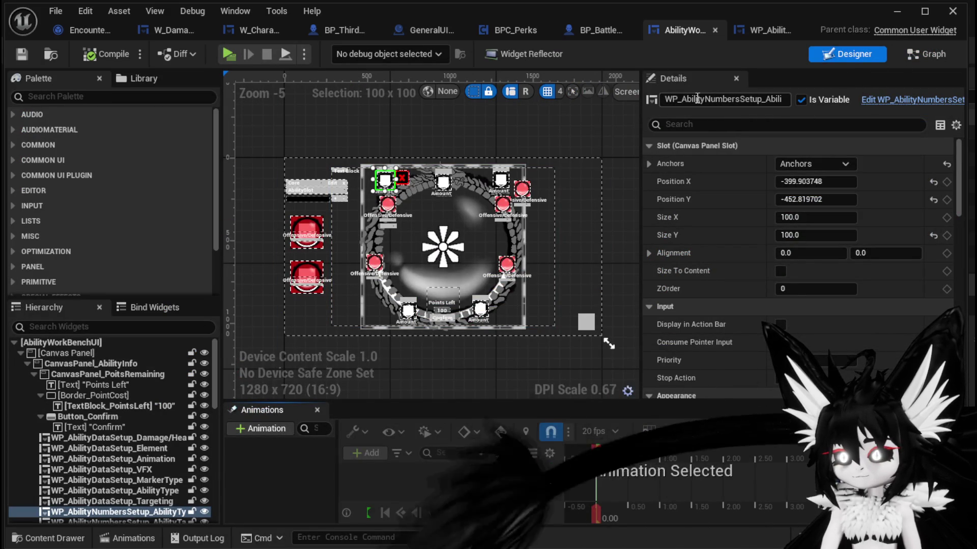
Finish the widget name as WP_AbilityNumbersSetup_StatusDuration, save, and minimize the widget editor.
left_click_drag(682, 98, 966, 113)
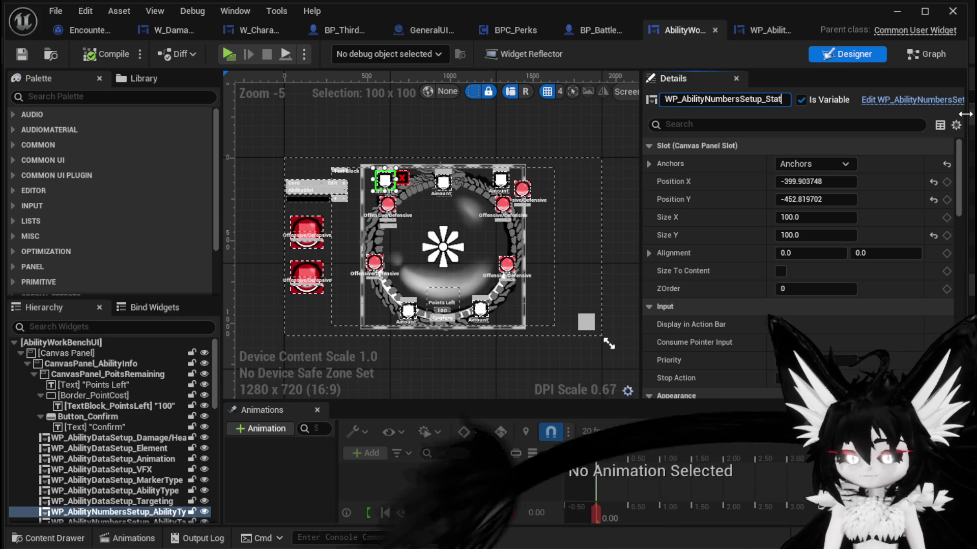
type("tusDuration")
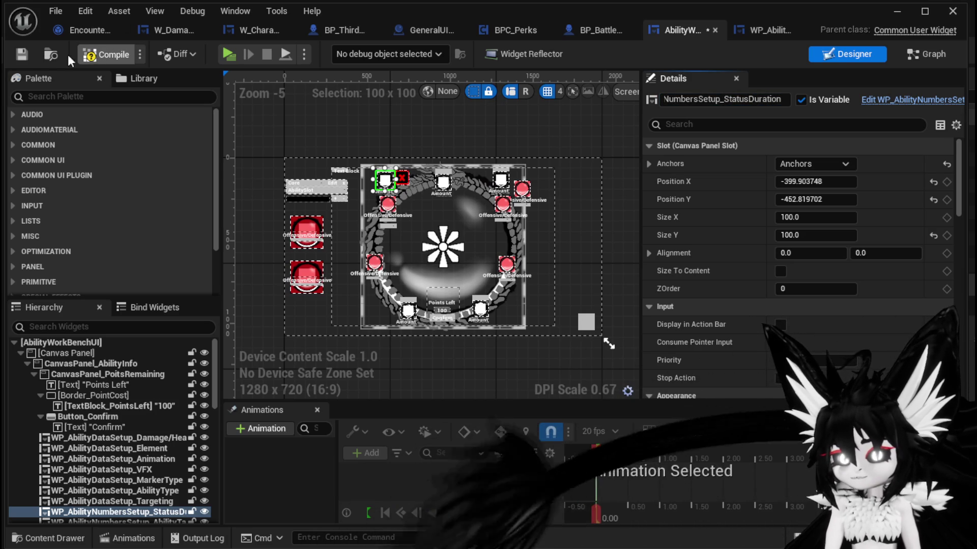
left_click(21, 54)
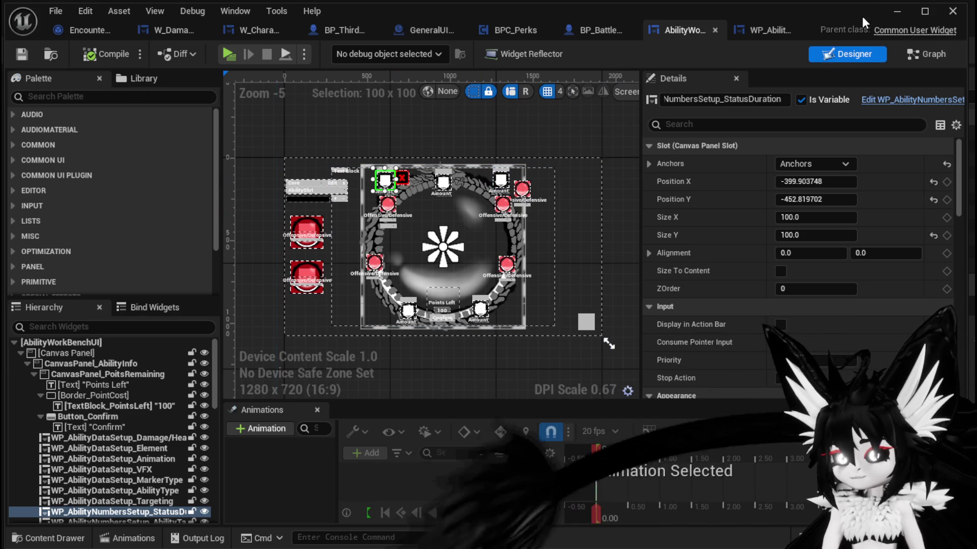
left_click(886, 10)
left_click(331, 52)
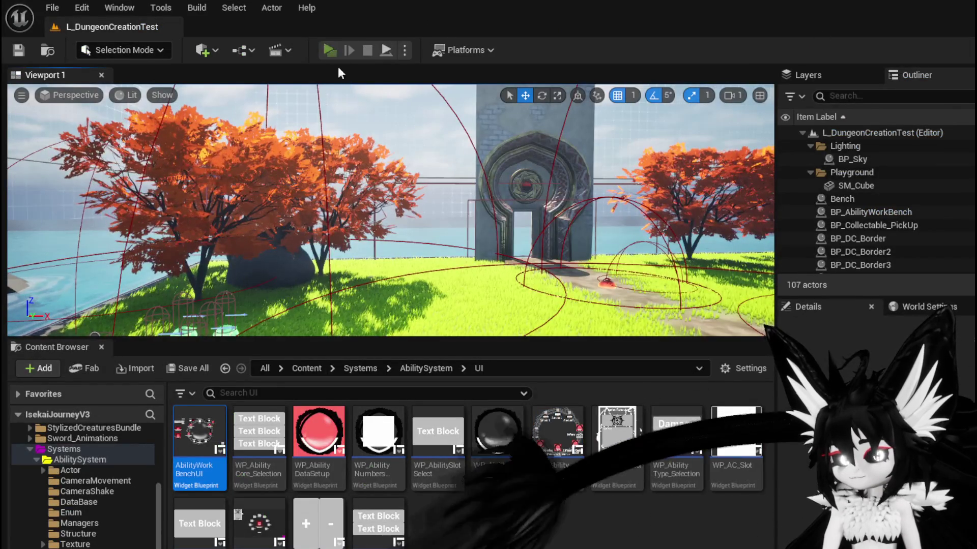
key("e")
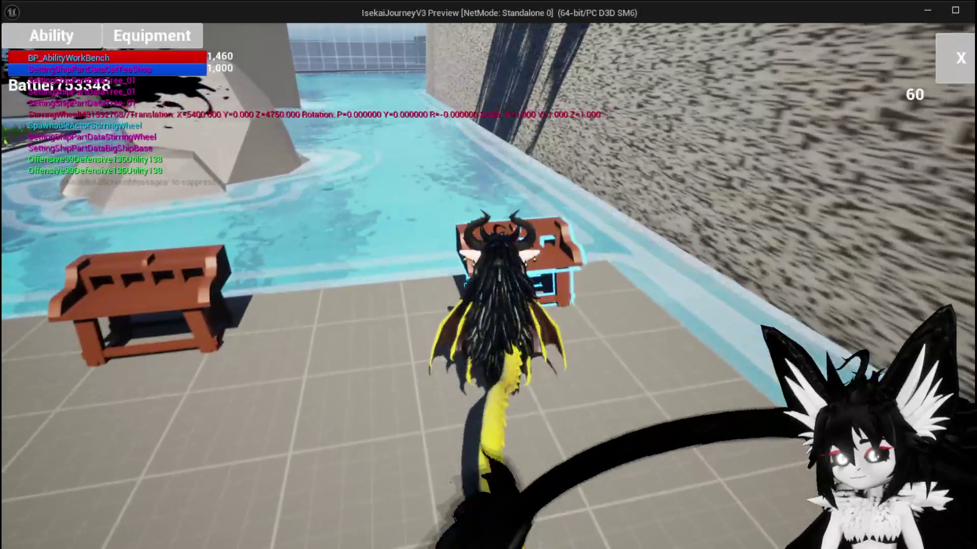
left_click(51, 36)
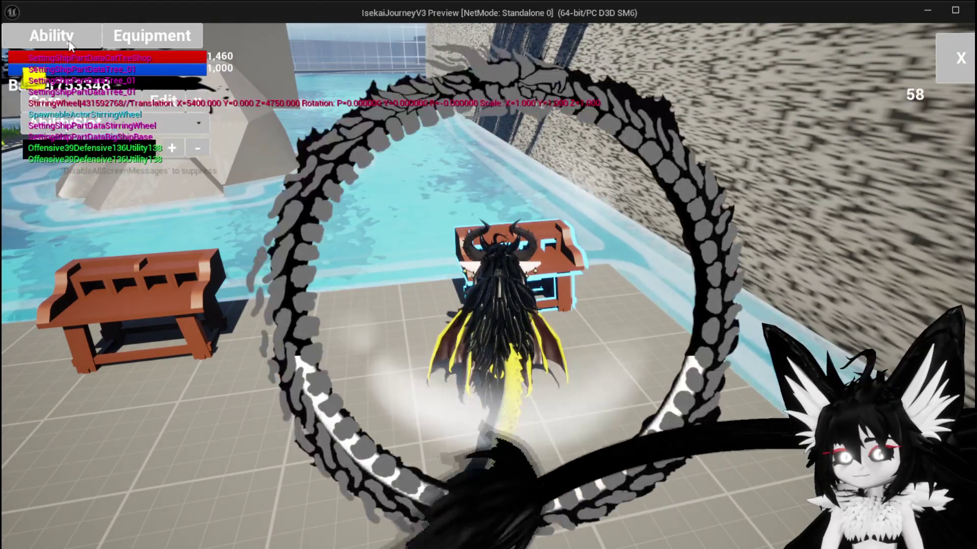
left_click(118, 109)
left_click(118, 131)
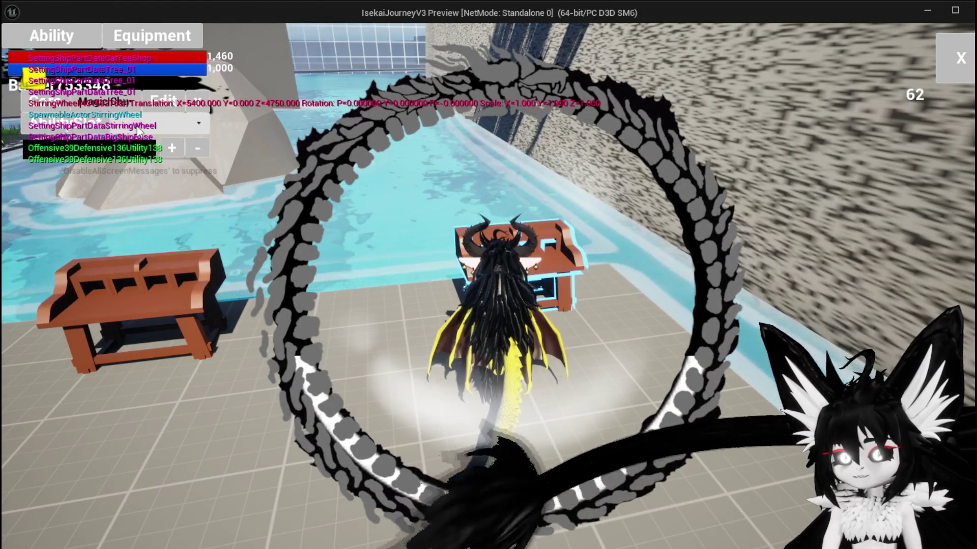
left_click(152, 125)
left_click(154, 229)
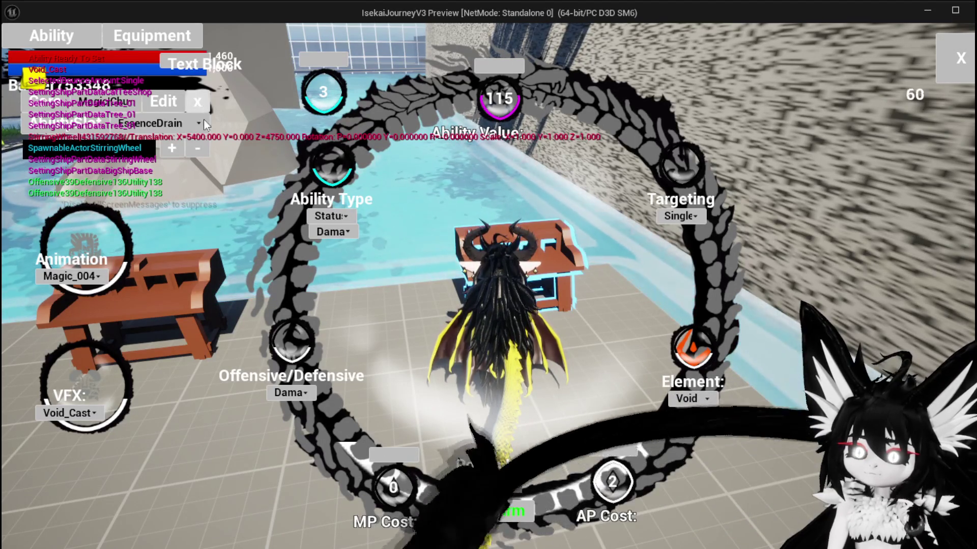
left_click(175, 124)
left_click(148, 141)
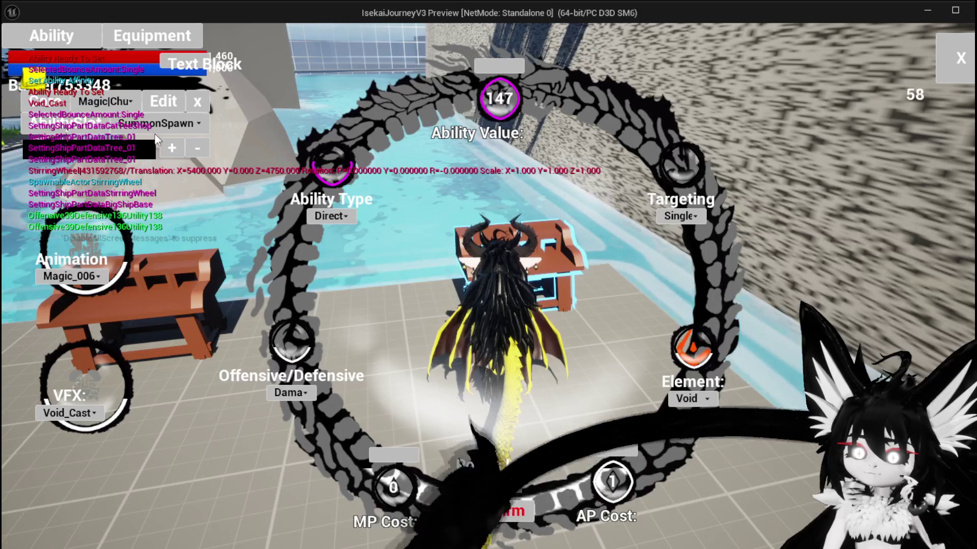
left_click(157, 124)
left_click(163, 158)
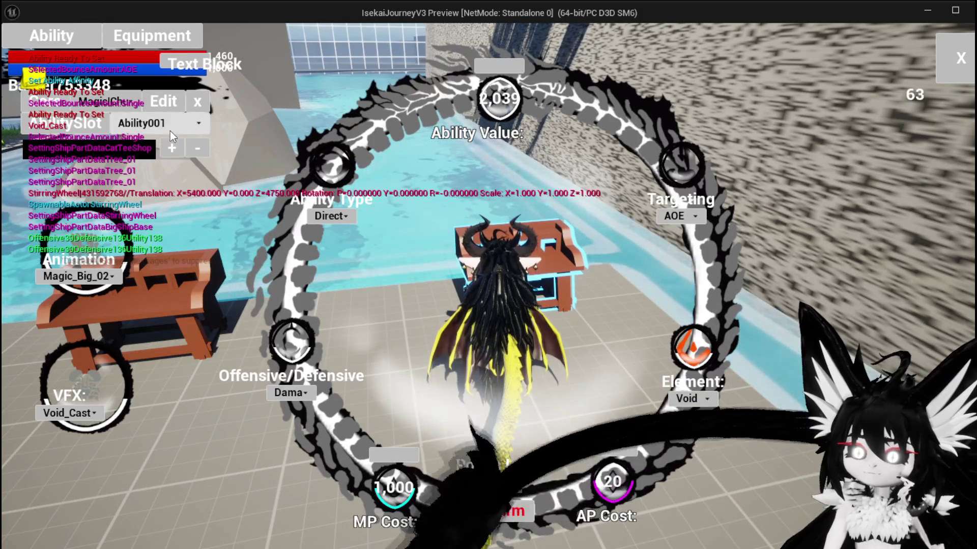
left_click(170, 128)
left_click(153, 168)
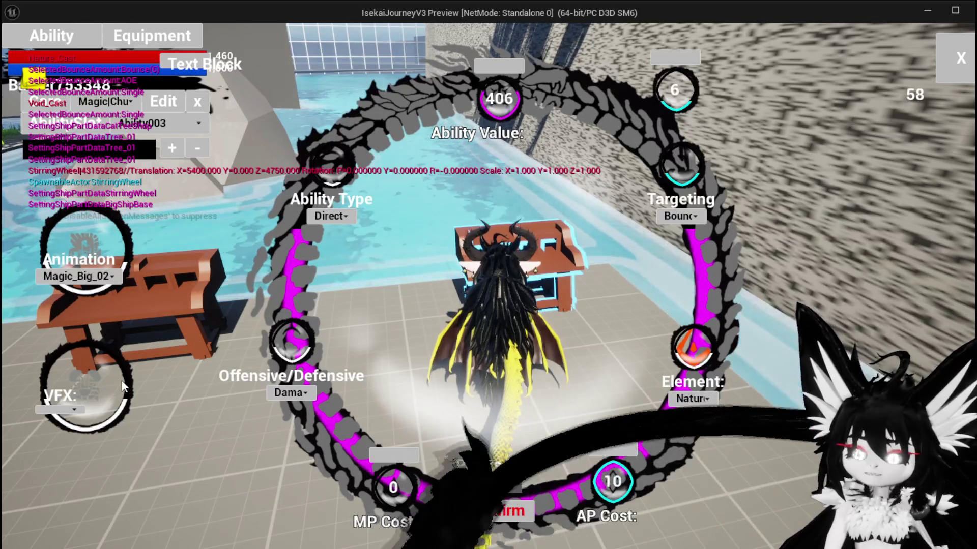
key("Escape")
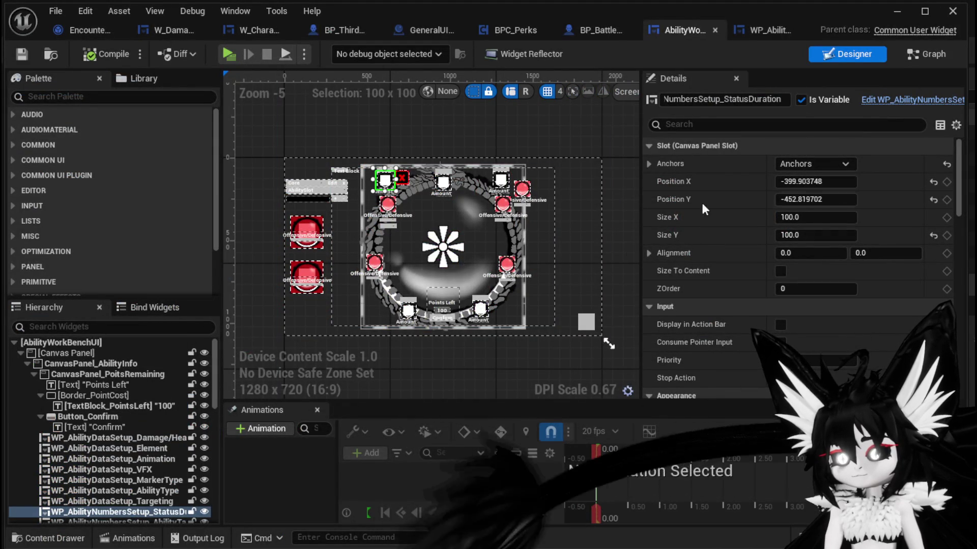
Select the Element widget, switch to Graph, and open SetMainElement via an 'Eleme' member search.
scroll(508, 268, "up", 4)
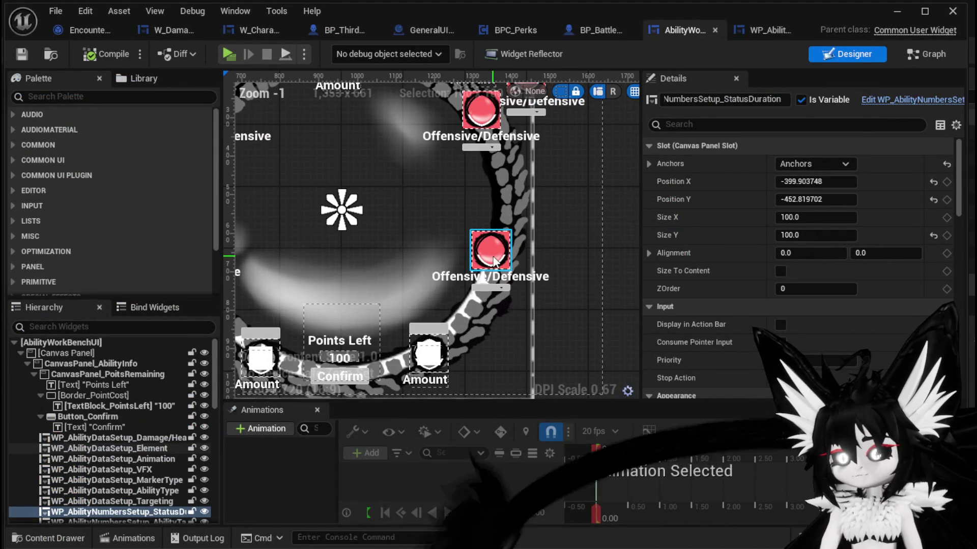
left_click(509, 267)
left_click_drag(958, 173, 959, 326)
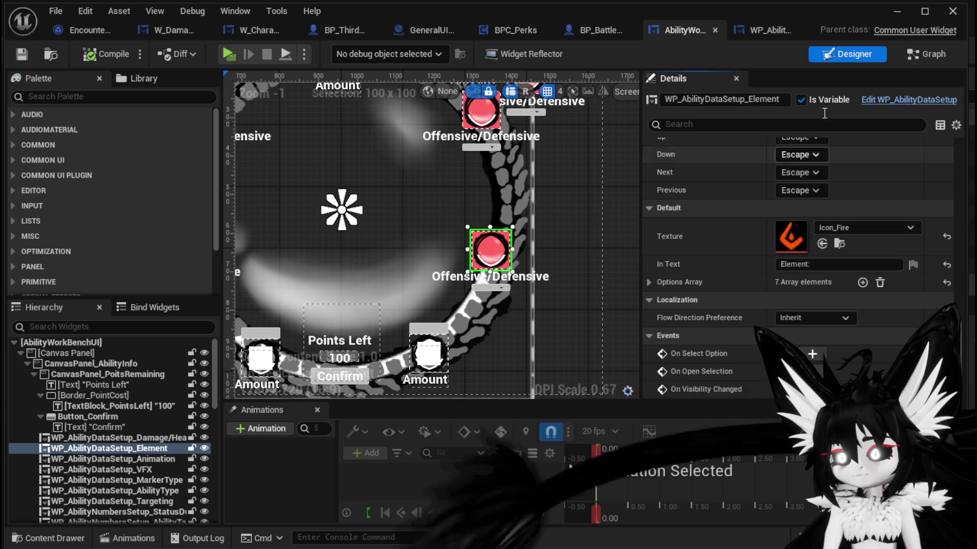
left_click(926, 54)
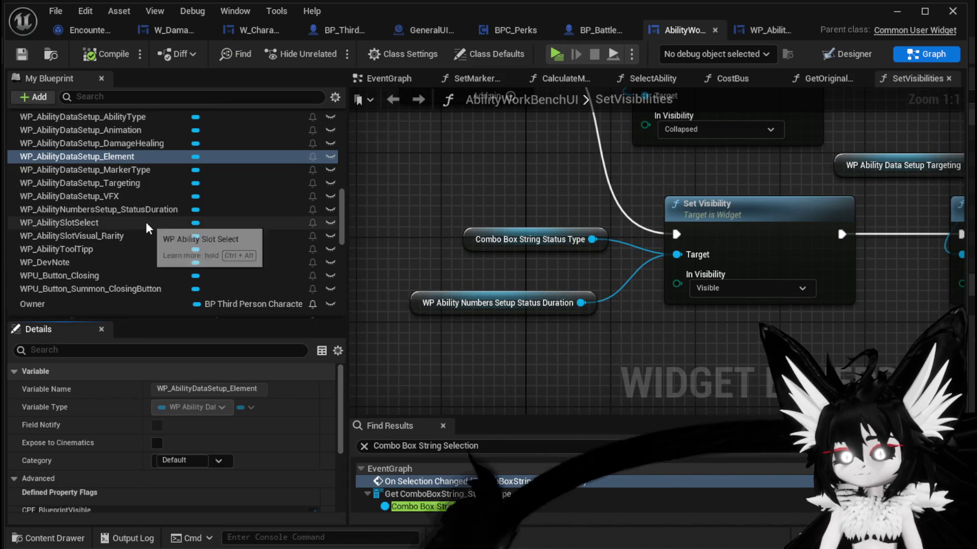
scroll(116, 150, "up", 10)
scroll(116, 150, "up", 10)
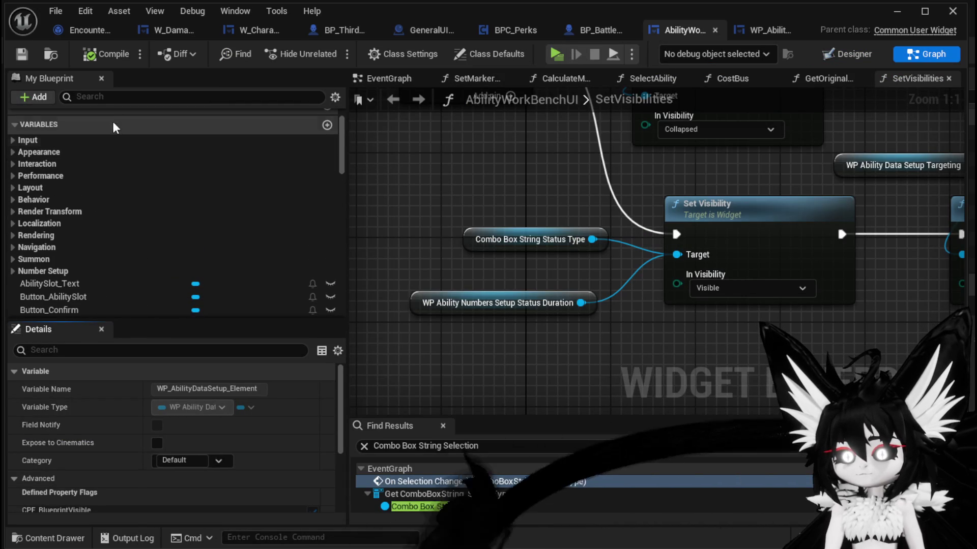
type("SetE")
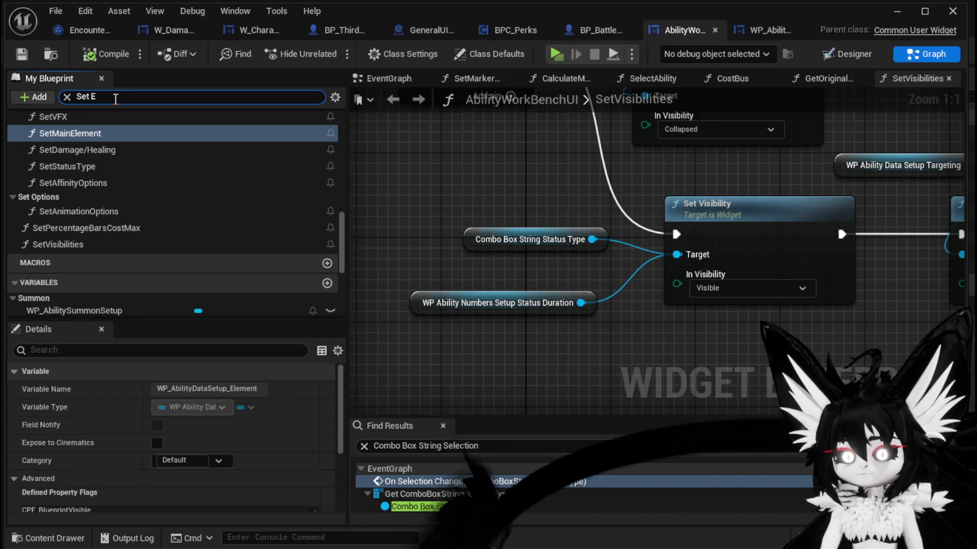
type("leme")
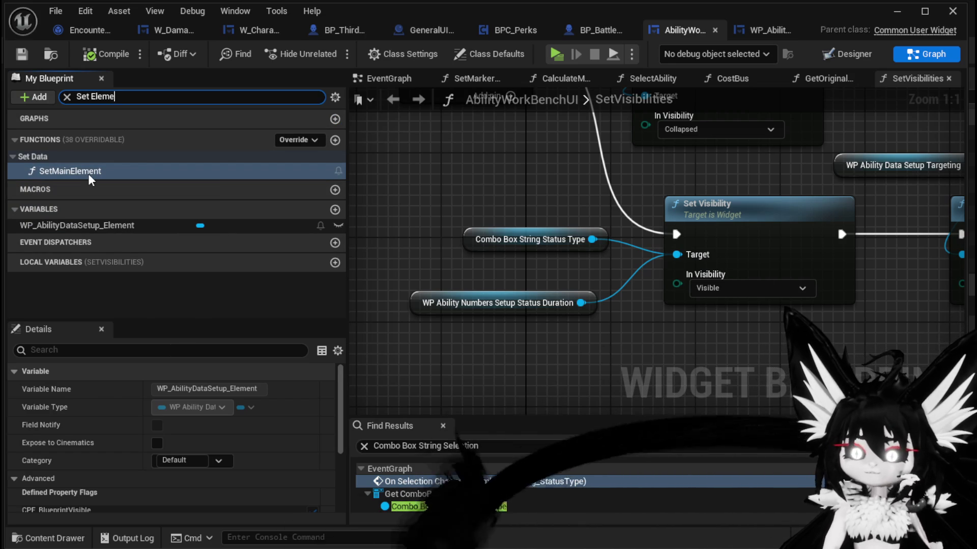
double_click(93, 173)
scroll(557, 215, "up", 5)
scroll(556, 208, "down", 4)
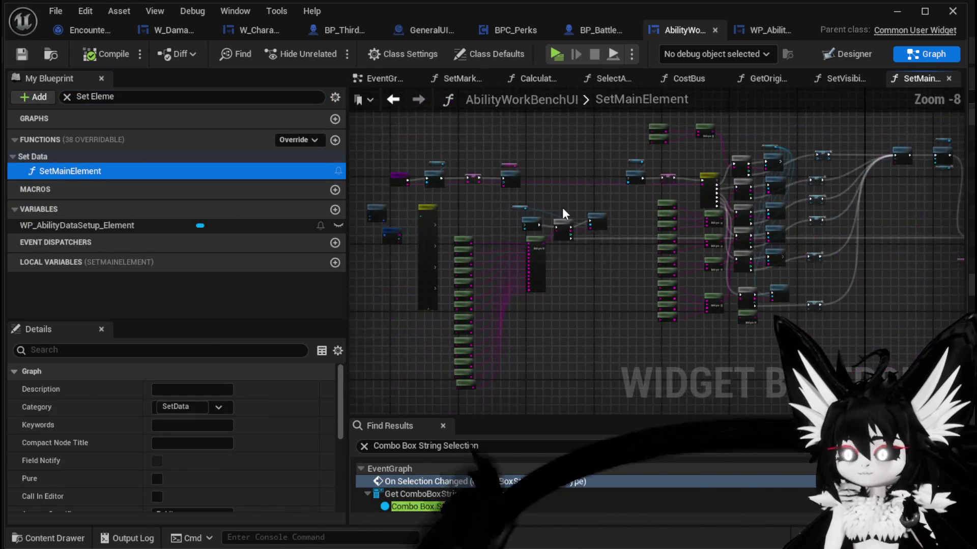
Survey SetMainElement's Switch, Clear Options and Add Option nodes, then open the Get VFX function.
scroll(562, 208, "up", 3)
scroll(625, 239, "up", 4)
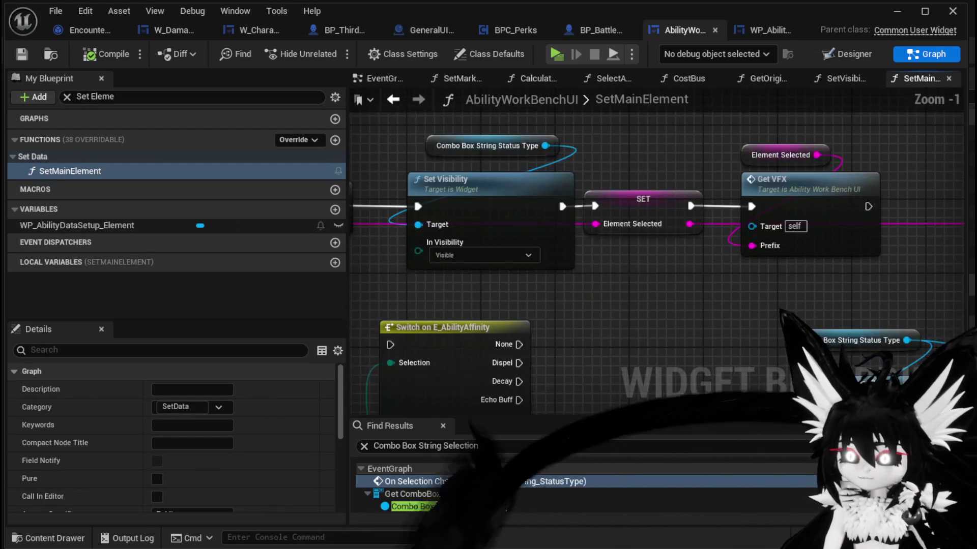
scroll(658, 300, "down", 2)
mouse_move(669, 303)
left_mouse_down()
mouse_move(571, 233)
mouse_move(677, 219)
left_mouse_up()
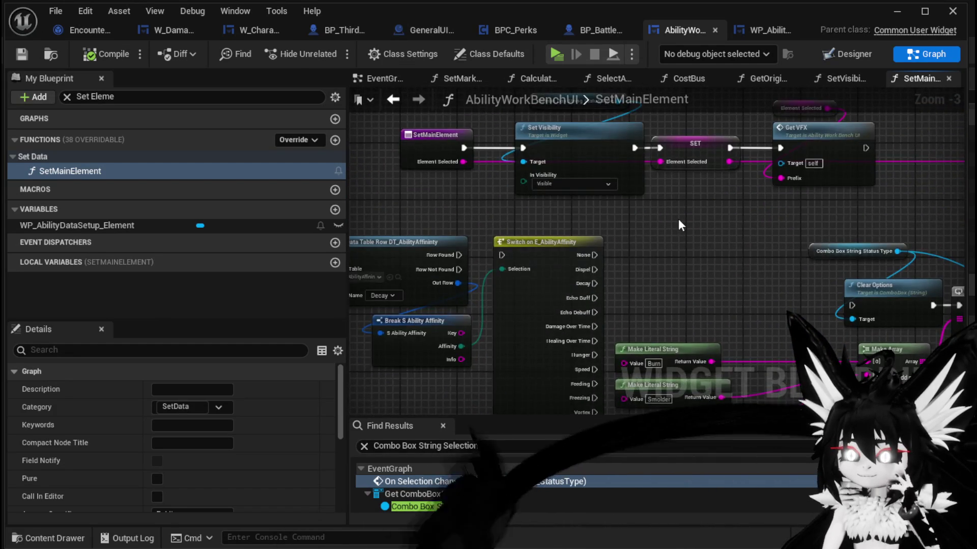
scroll(678, 221, "down", 4)
left_click_drag(784, 222, 372, 207)
scroll(643, 233, "up", 4)
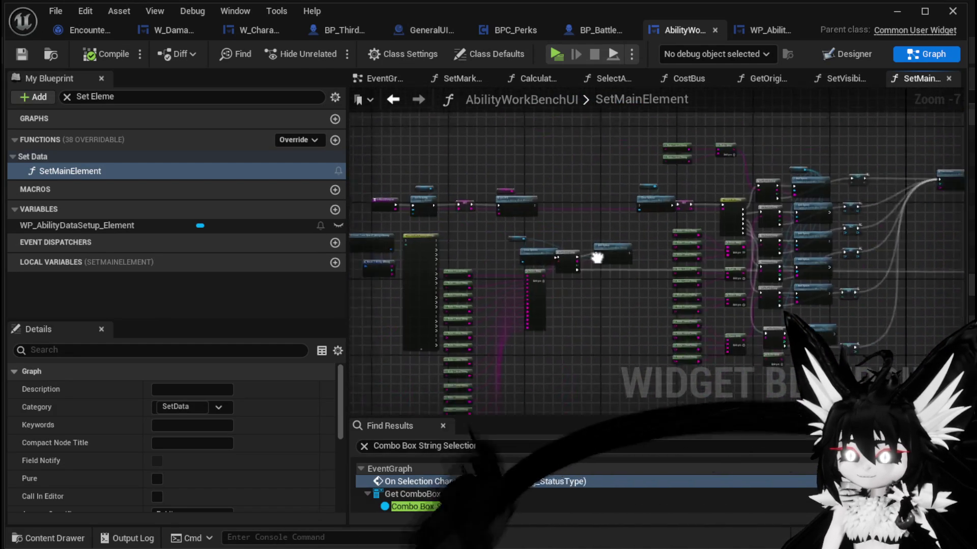
scroll(558, 248, "down", 3)
scroll(658, 245, "up", 4)
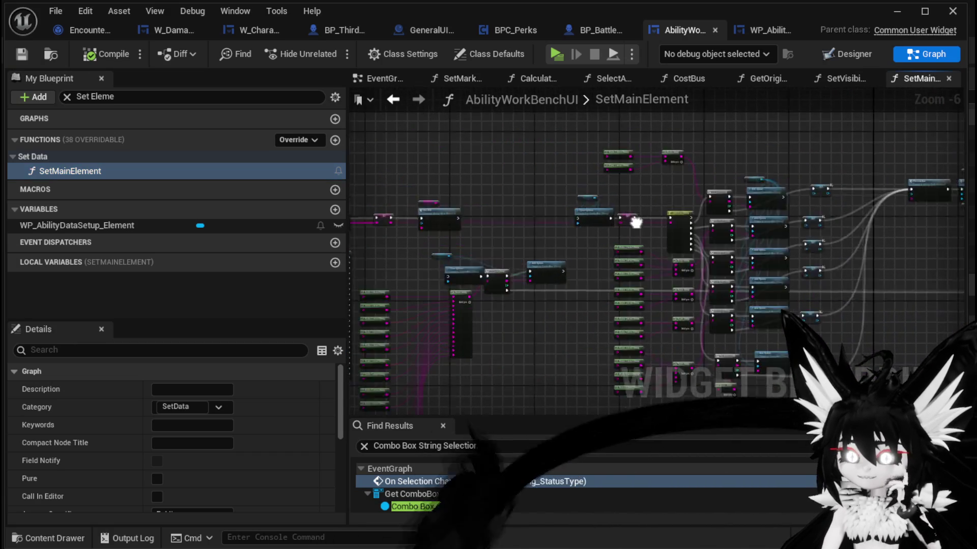
mouse_move(603, 283)
left_mouse_down()
mouse_move(658, 185)
mouse_move(733, 157)
mouse_move(785, 170)
mouse_move(670, 160)
mouse_move(656, 207)
left_mouse_up()
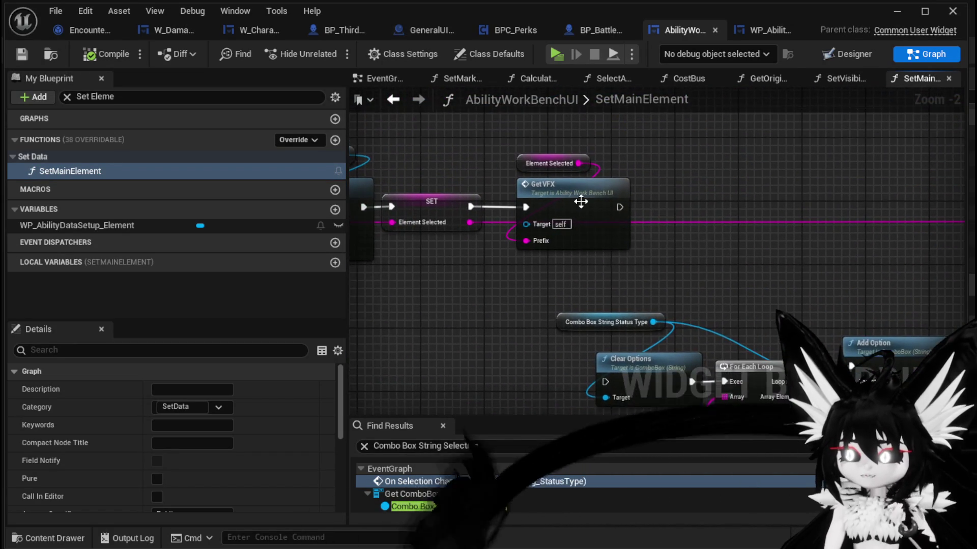
double_click(657, 206)
scroll(580, 196, "up", 4)
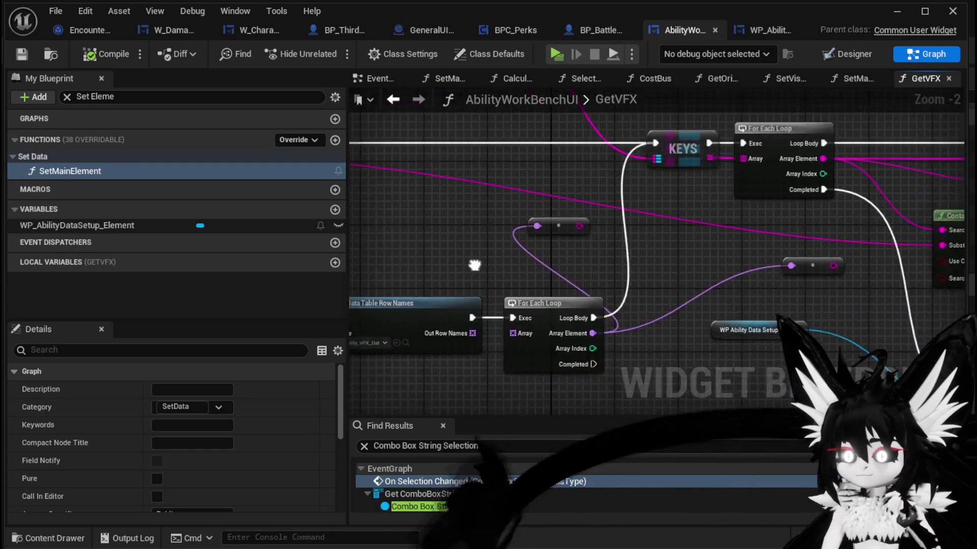
scroll(651, 158, "down", 3)
scroll(562, 285, "up", 1)
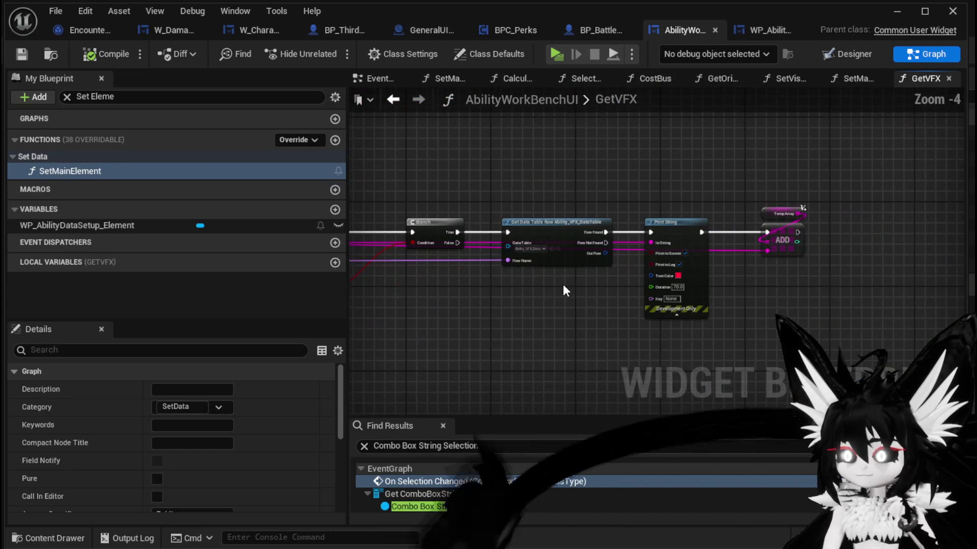
scroll(562, 287, "up", 2)
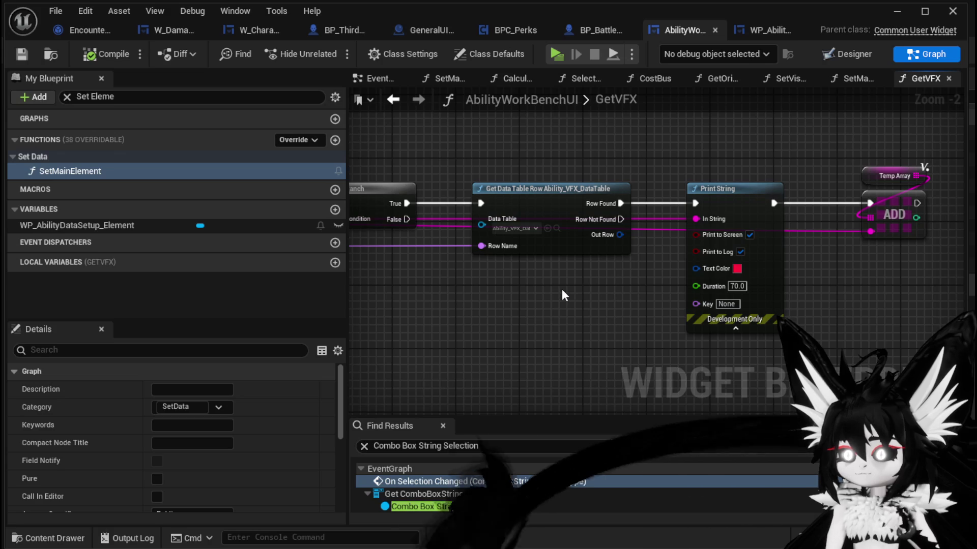
scroll(560, 284, "up", 1)
left_click_drag(553, 281, 762, 276)
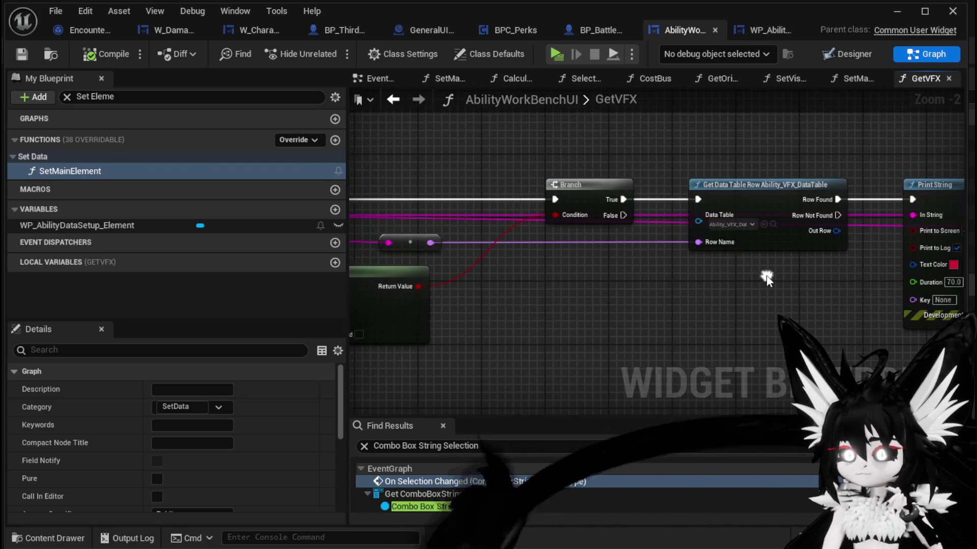
scroll(563, 273, "down", 2)
mouse_move(563, 273)
left_mouse_down()
mouse_move(509, 257)
mouse_move(519, 268)
mouse_move(502, 192)
mouse_move(631, 278)
left_mouse_up()
scroll(630, 278, "up", 3)
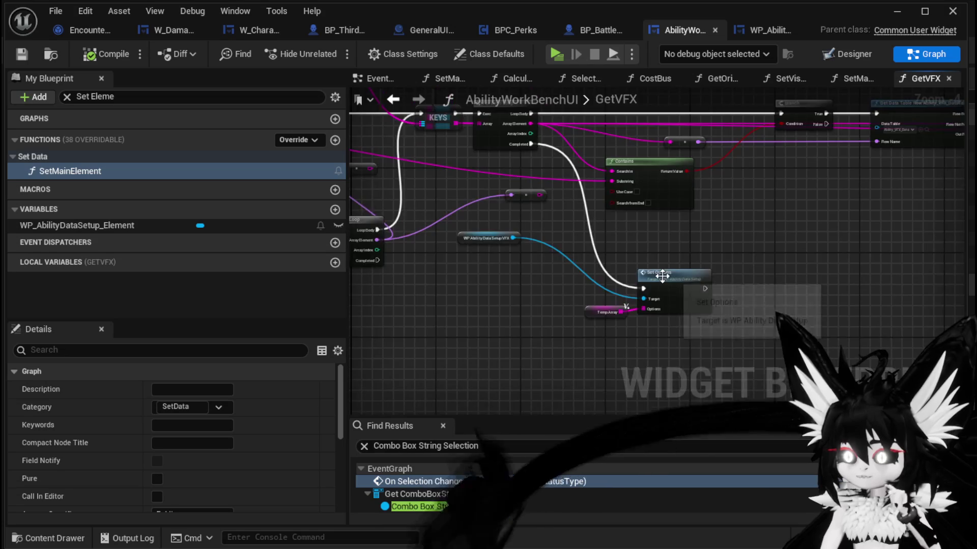
left_click_drag(752, 249, 765, 245)
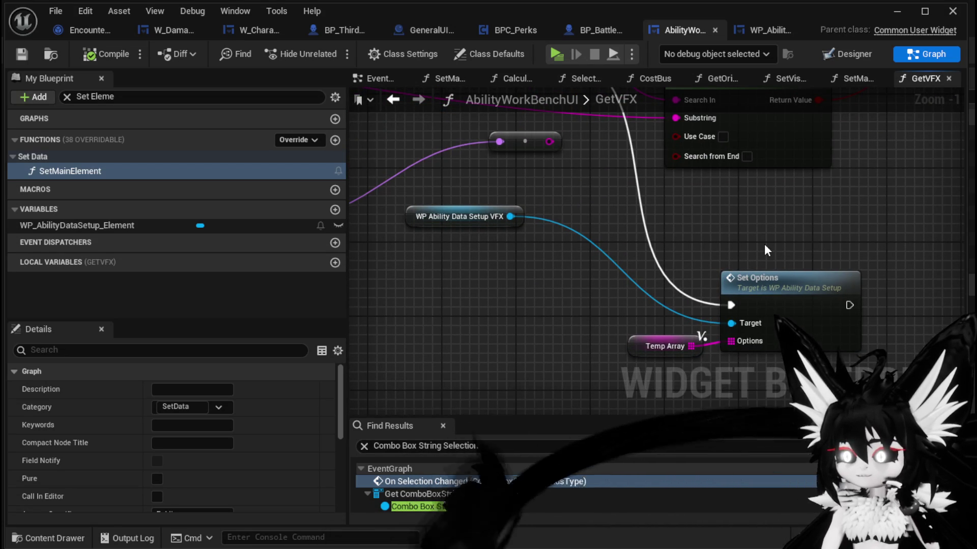
scroll(764, 250, "down", 2)
mouse_move(764, 250)
left_mouse_down()
mouse_move(698, 300)
mouse_move(463, 284)
mouse_move(692, 268)
mouse_move(615, 307)
mouse_move(408, 322)
mouse_move(693, 332)
mouse_move(523, 279)
mouse_move(467, 251)
left_mouse_up()
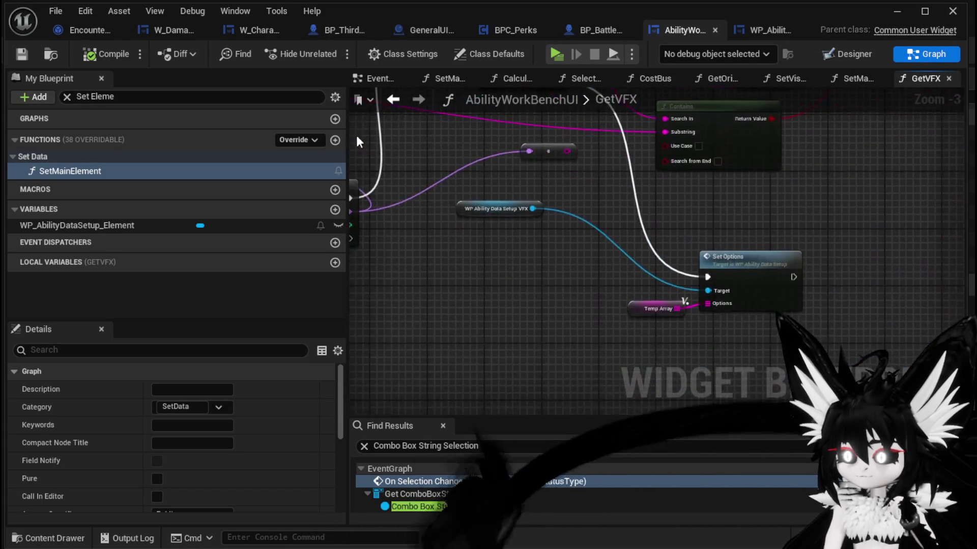
left_click_drag(662, 307, 588, 306)
Add the VFX combo box reference and a Set Selected Option node for it.
left_click_drag(536, 210, 483, 263)
type("set")
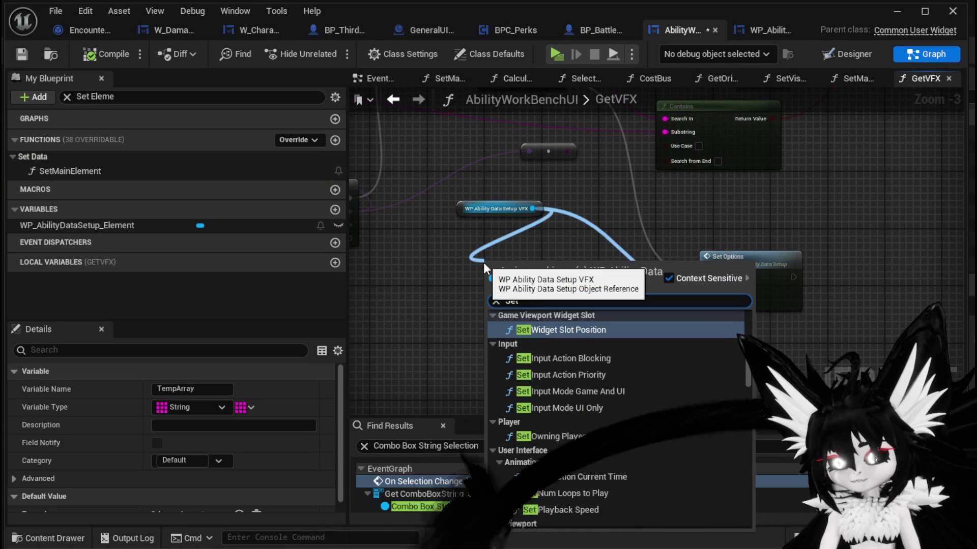
type(" Sele")
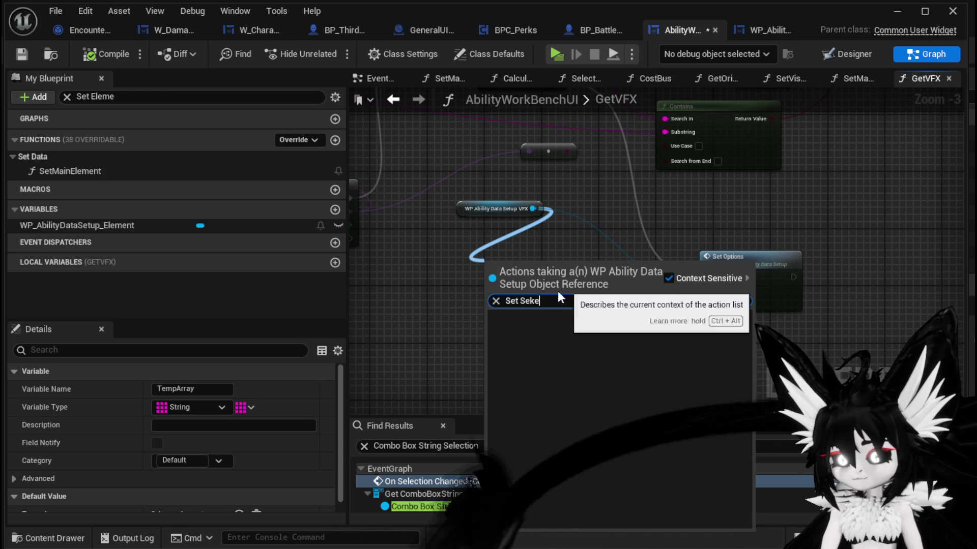
type("le")
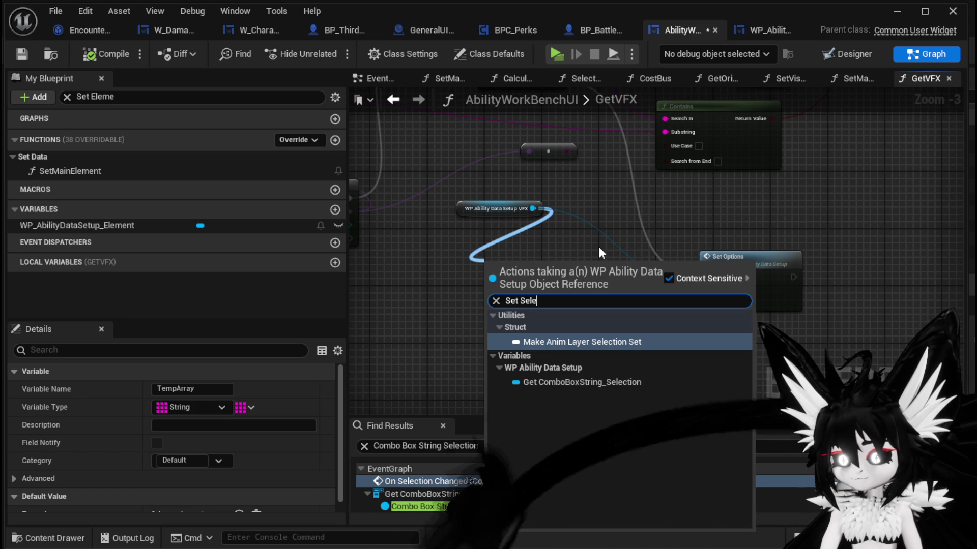
left_click(609, 382)
left_click_drag(530, 259, 487, 231)
left_click_drag(558, 237, 505, 288)
type("set Sele")
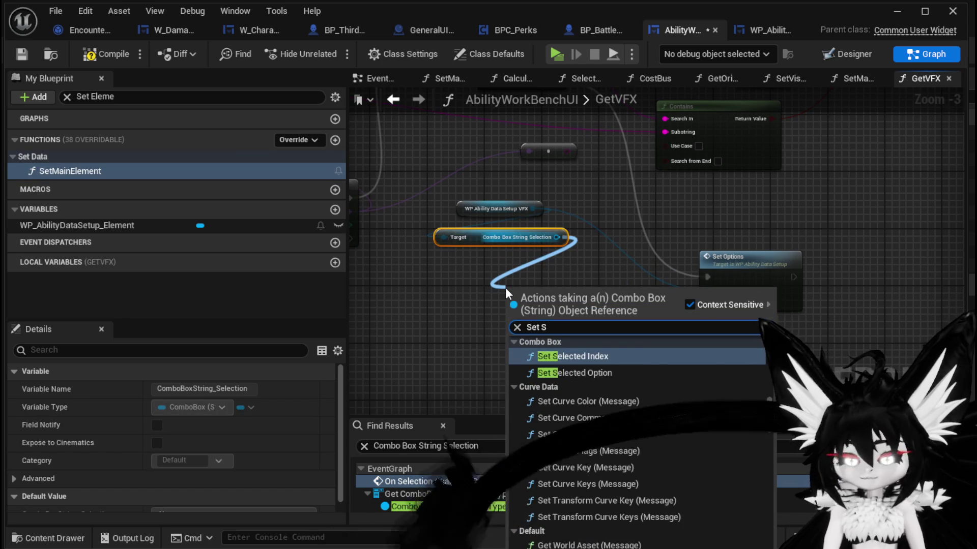
left_click(569, 373)
Chain Set Selected Option after Set Options, feeding it Temp Array's GET index 0.
left_click_drag(769, 302, 784, 281)
left_click_drag(712, 233, 747, 276)
left_click_drag(538, 257, 572, 298)
type("get")
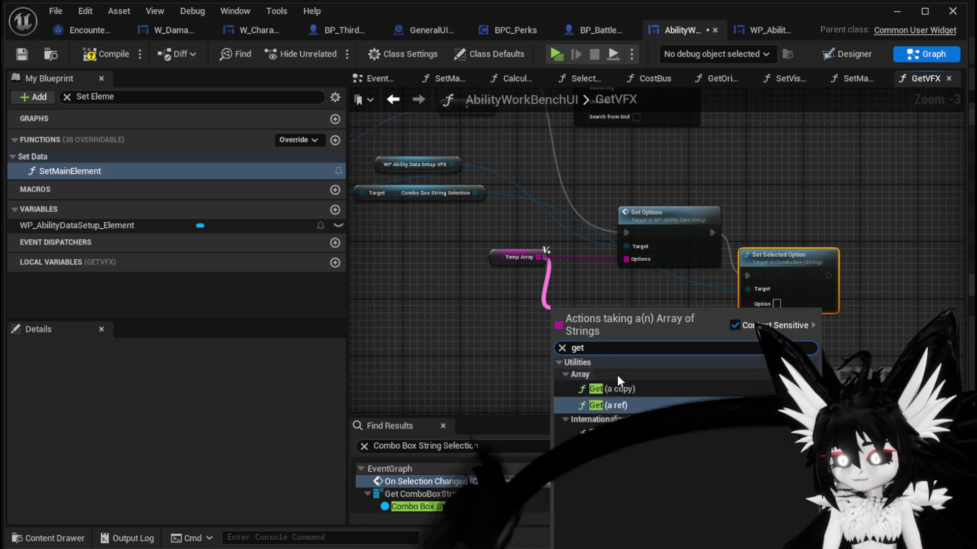
left_click(621, 400)
left_click_drag(620, 324, 746, 303)
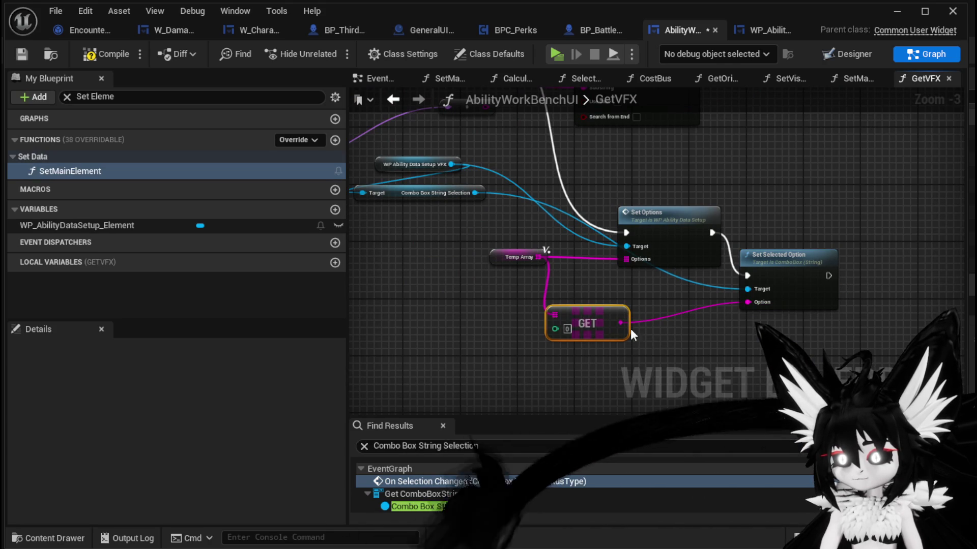
Compile and save the widget blueprint, then return to the level editor.
left_click(99, 50)
key("ctrl+s")
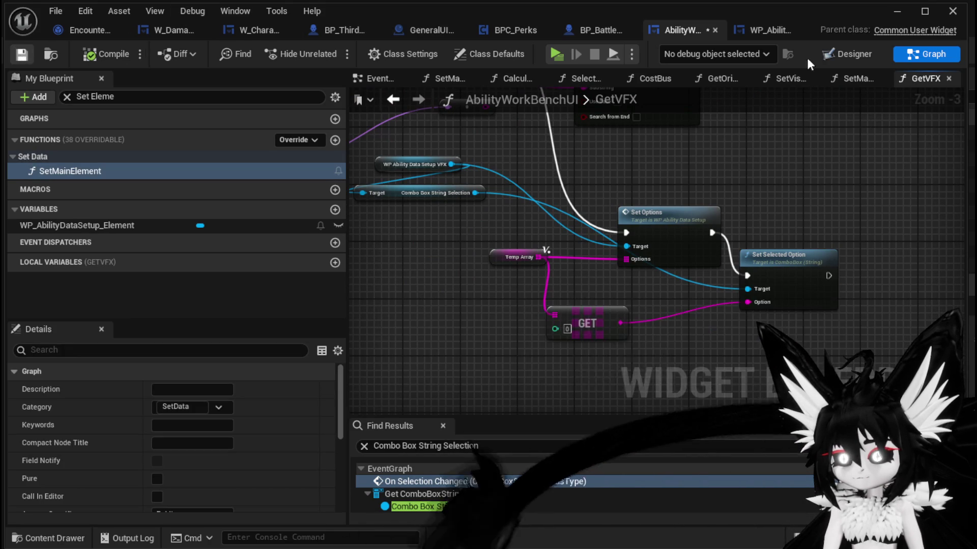
left_click(897, 11)
Start a play session, open the Ability panel, and load SummonSpawn into the slot.
left_click(329, 50)
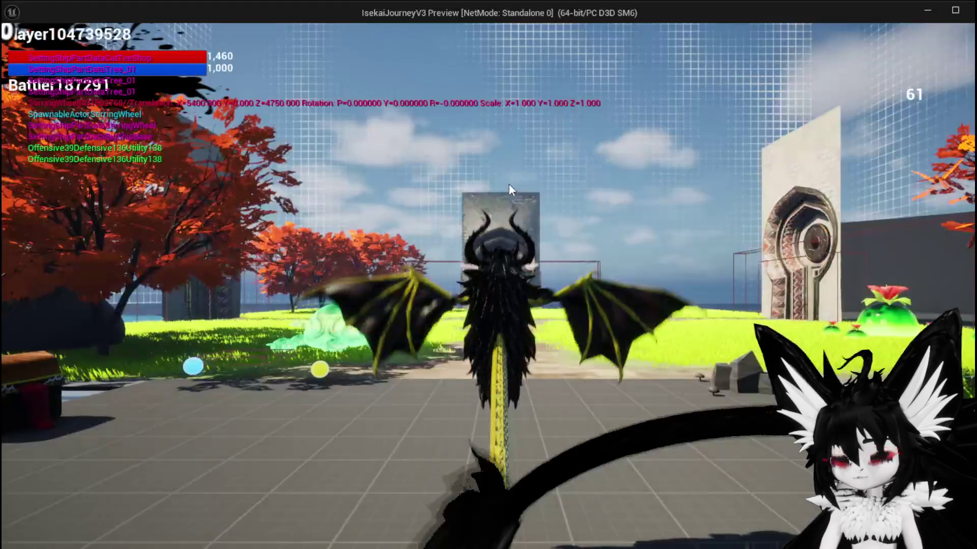
key("Tab")
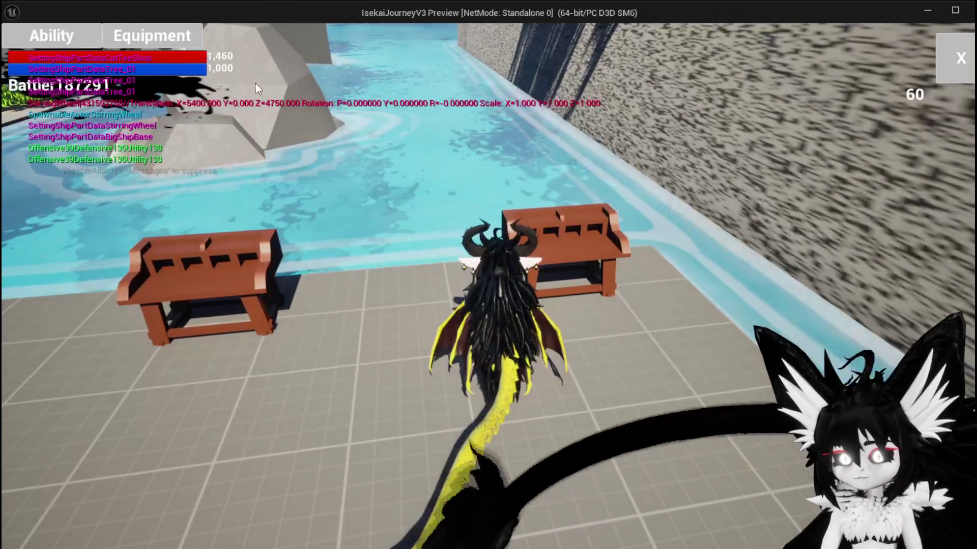
left_click(71, 41)
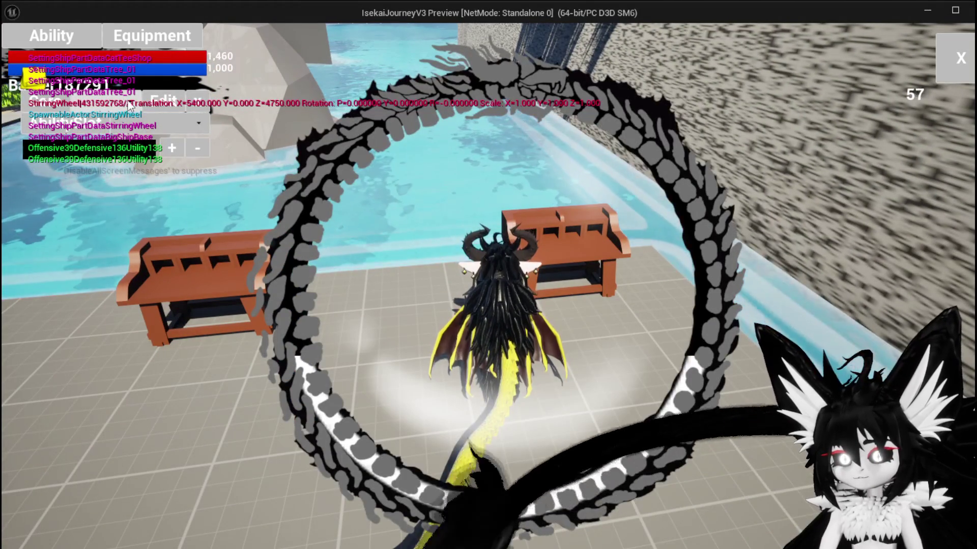
left_click(130, 121)
left_click(132, 136)
left_click(133, 130)
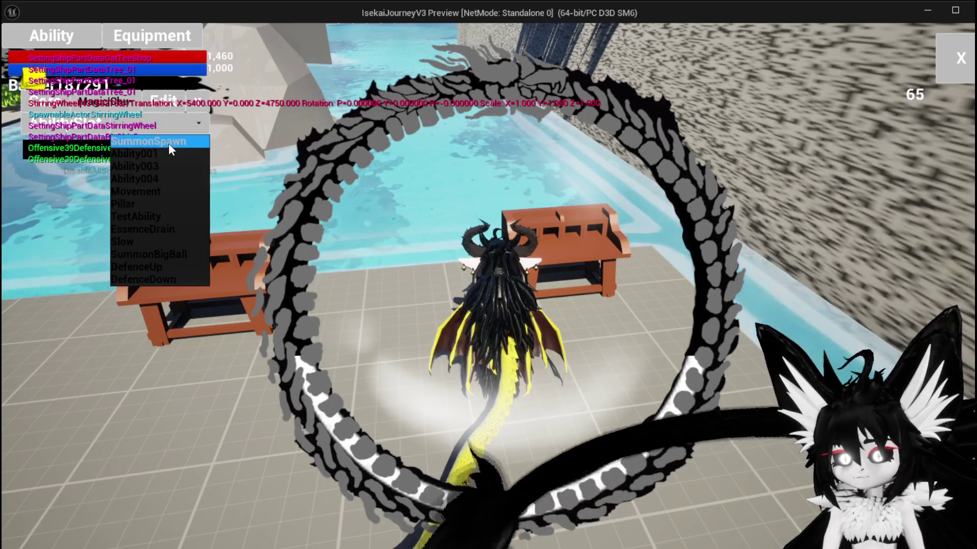
left_click(168, 144)
Switch the ability slot through Ability001, Ability003, Ability004 and Movement.
left_click(162, 127)
left_click(147, 153)
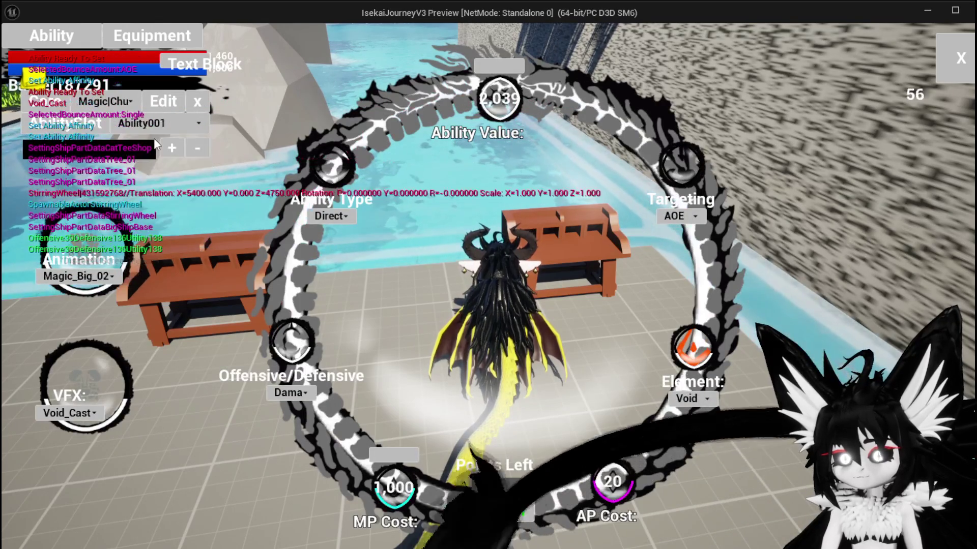
left_click(154, 124)
left_click(147, 168)
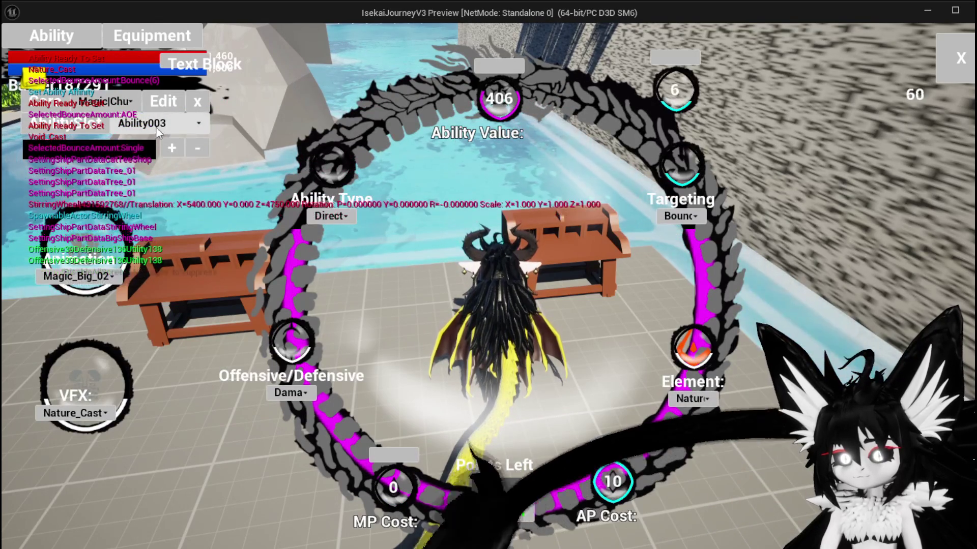
left_click(155, 126)
left_click(155, 165)
left_click(163, 124)
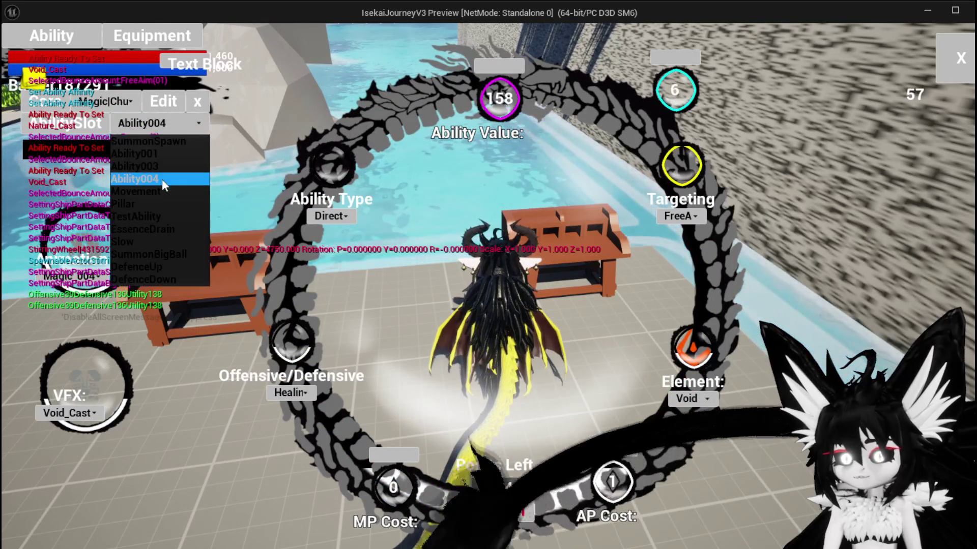
left_click(162, 179)
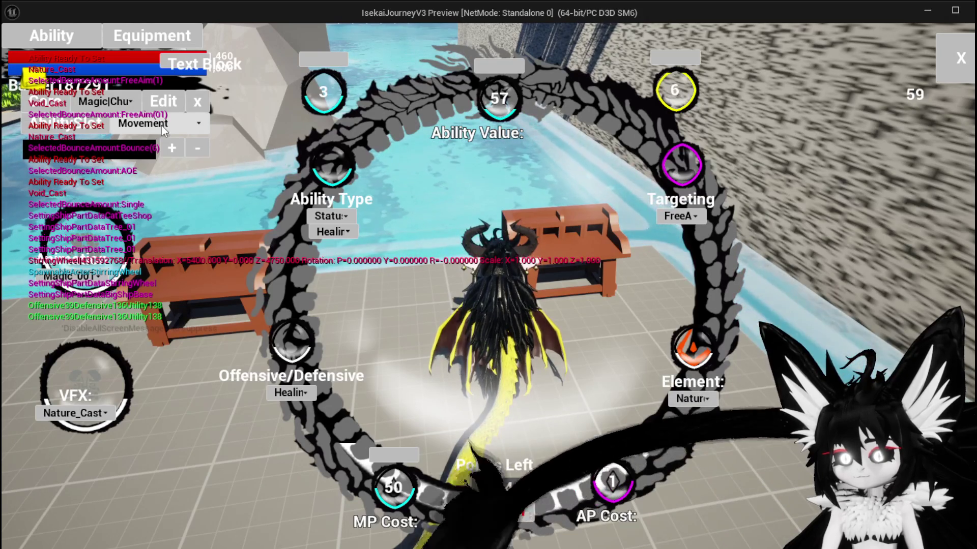
Switch the ability slot through Pillar, TestAbility, EssenceDrain and Slow.
left_click(160, 127)
left_click(142, 203)
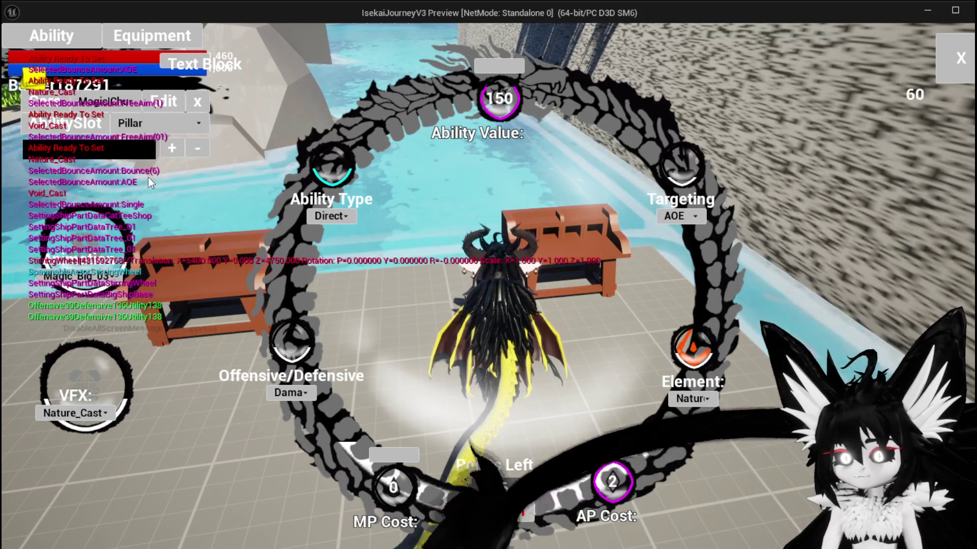
left_click(164, 123)
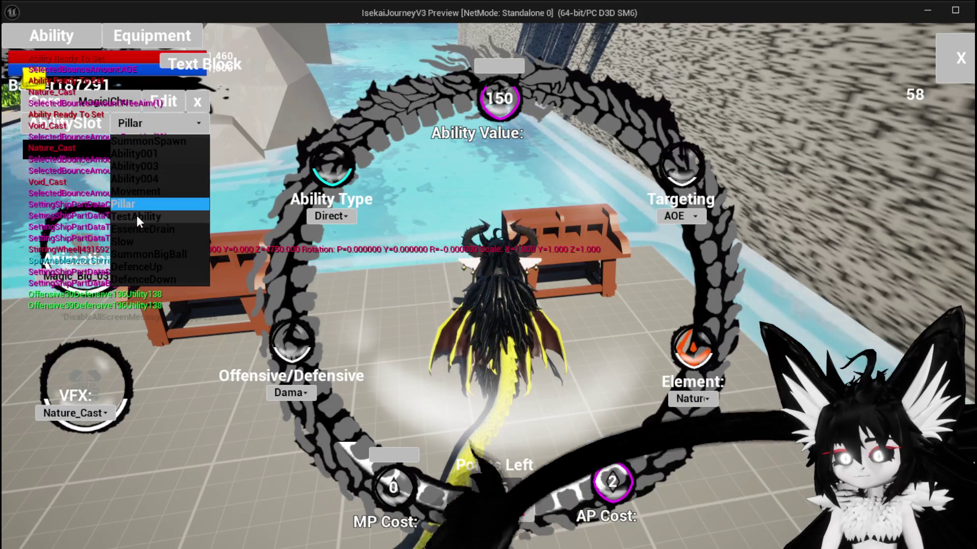
left_click(136, 215)
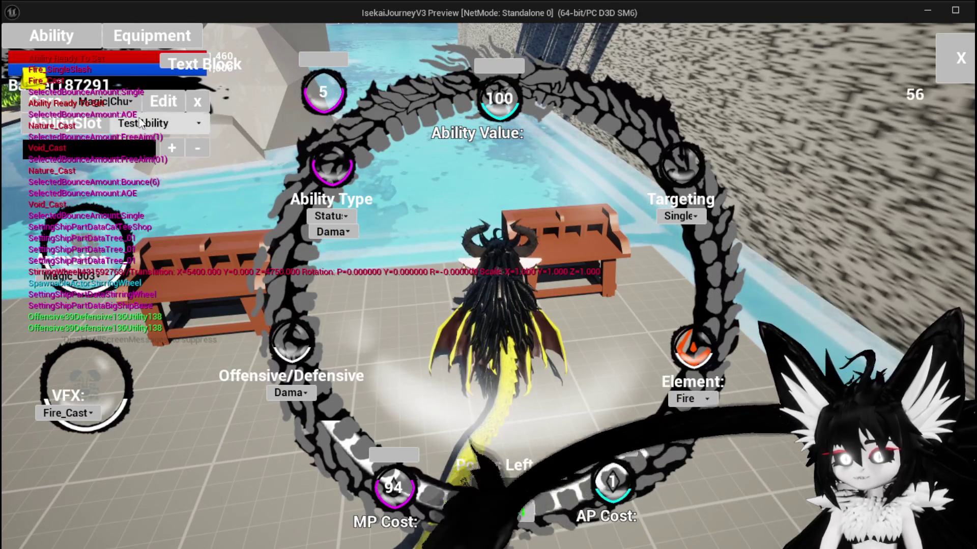
left_click(153, 124)
left_click(144, 229)
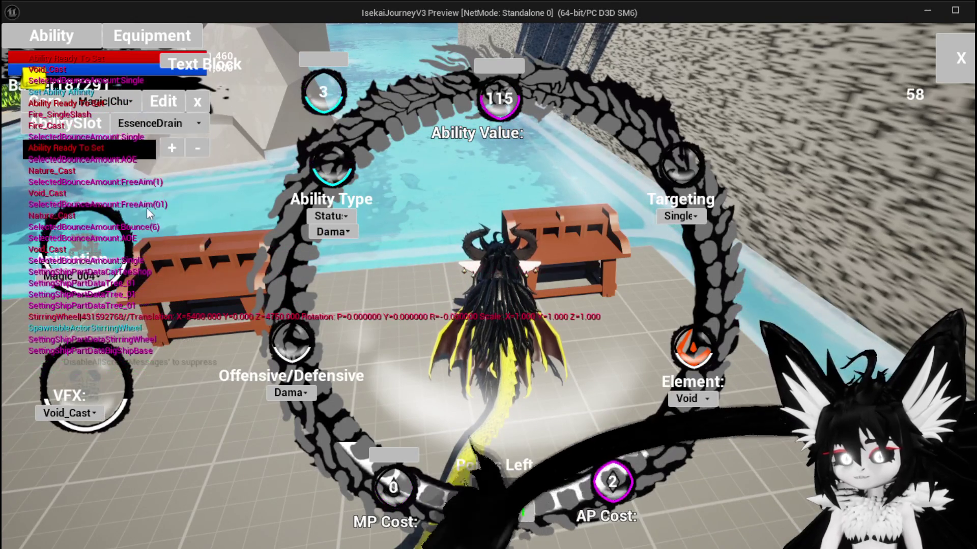
left_click(153, 124)
left_click(143, 242)
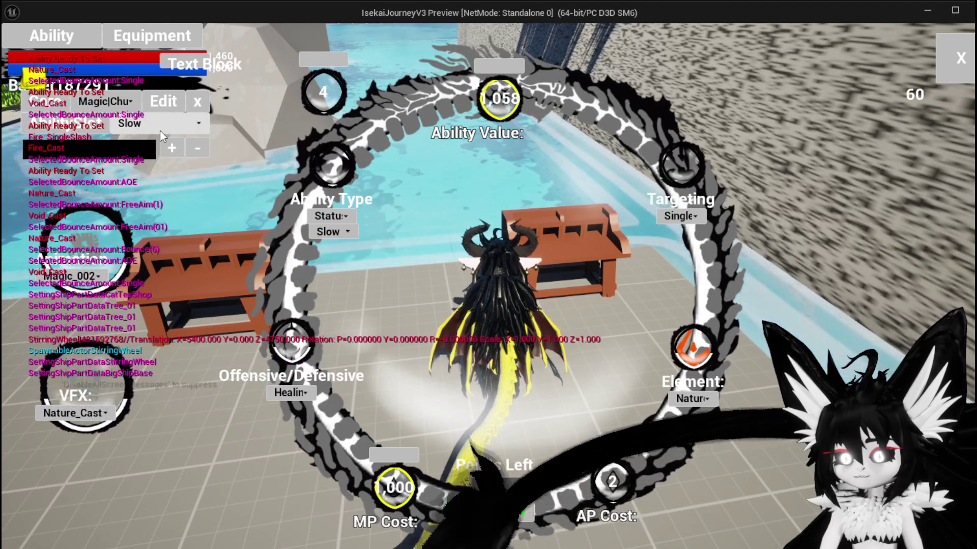
Switch the ability slot through SummonBigBall and DefenceUp, ending on DefenceDown.
left_click(160, 131)
left_click(154, 253)
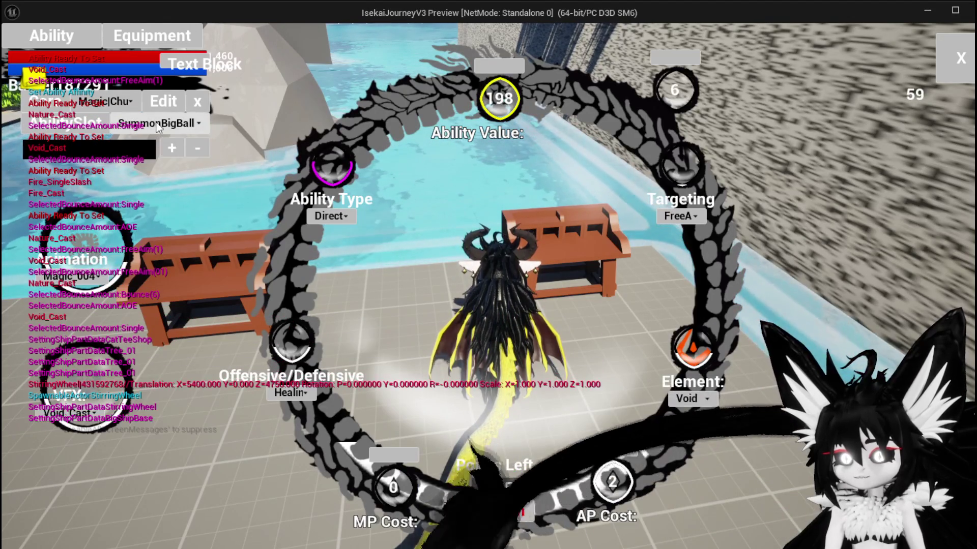
left_click(155, 123)
left_click(158, 265)
left_click(175, 120)
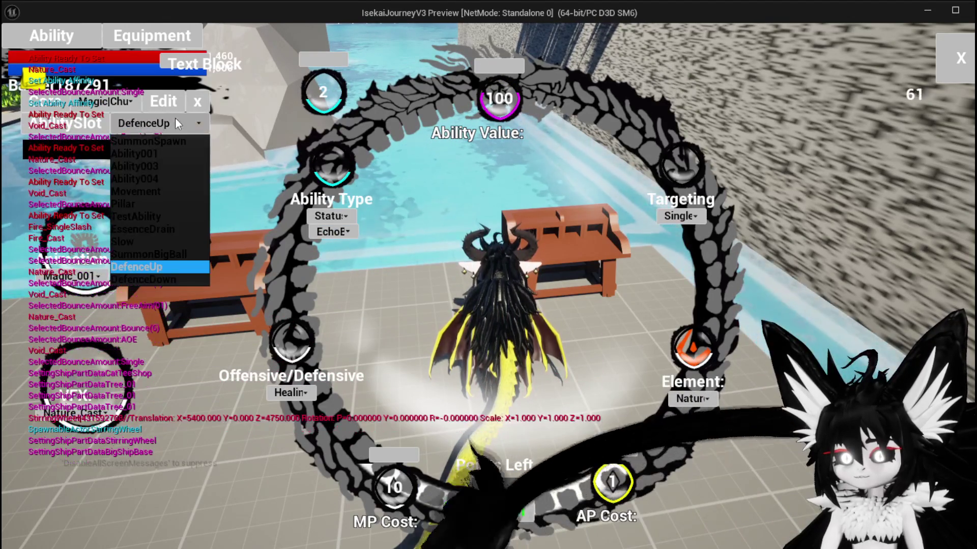
left_click(169, 279)
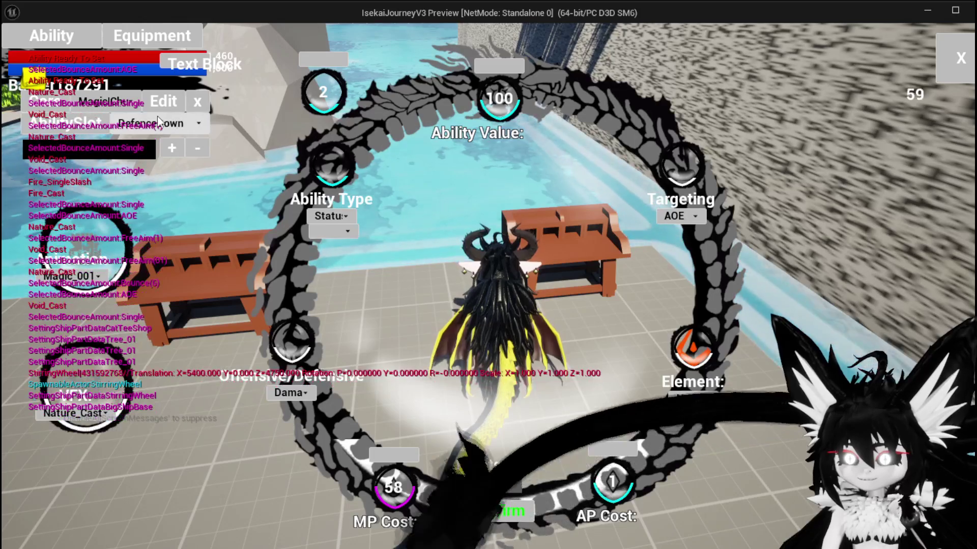
Set DefenceDown's status type to DamageMark, confirm it, and close the ability workbench.
left_click(329, 235)
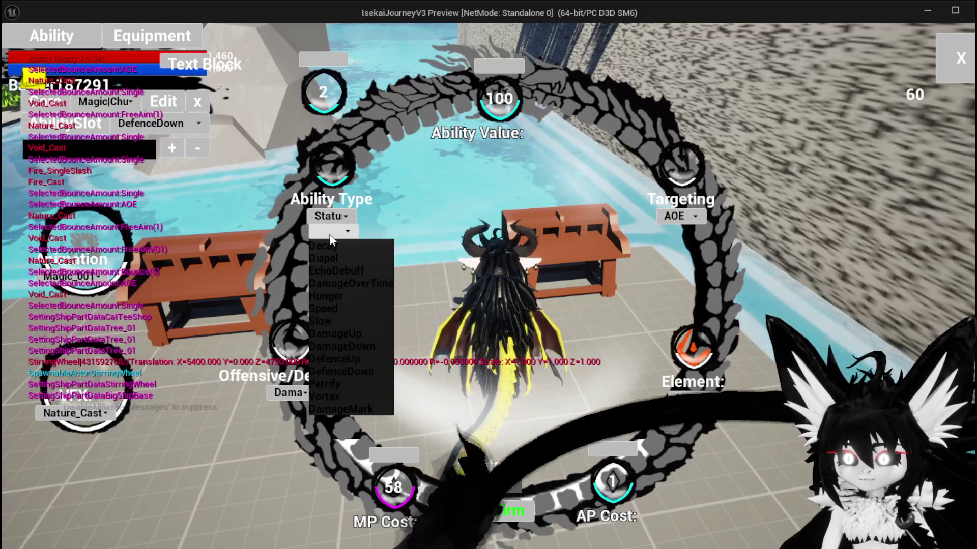
left_click(329, 234)
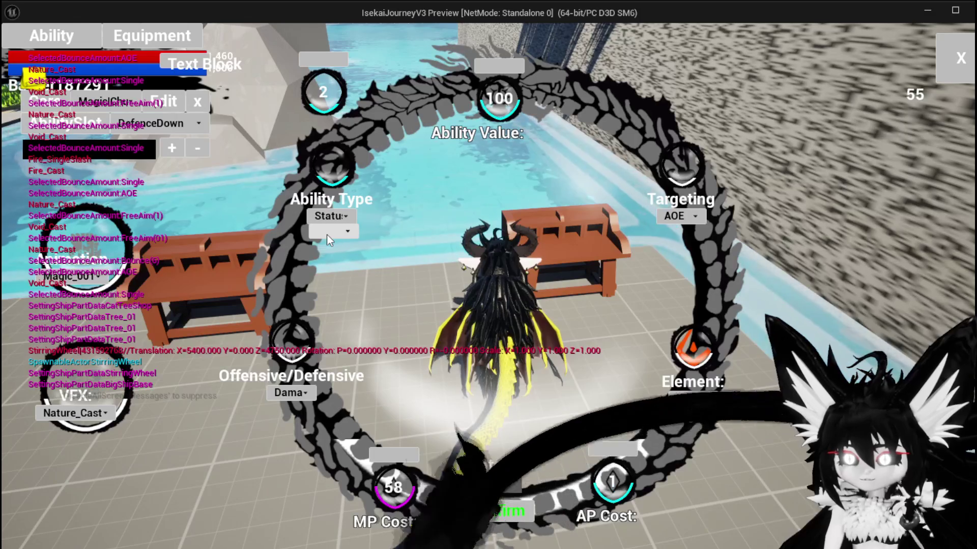
left_click(328, 238)
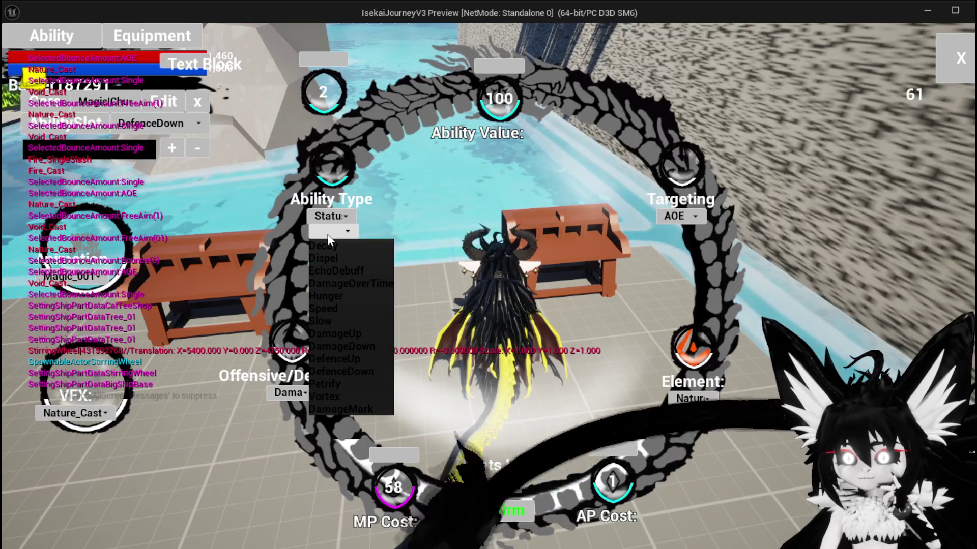
left_click(329, 239)
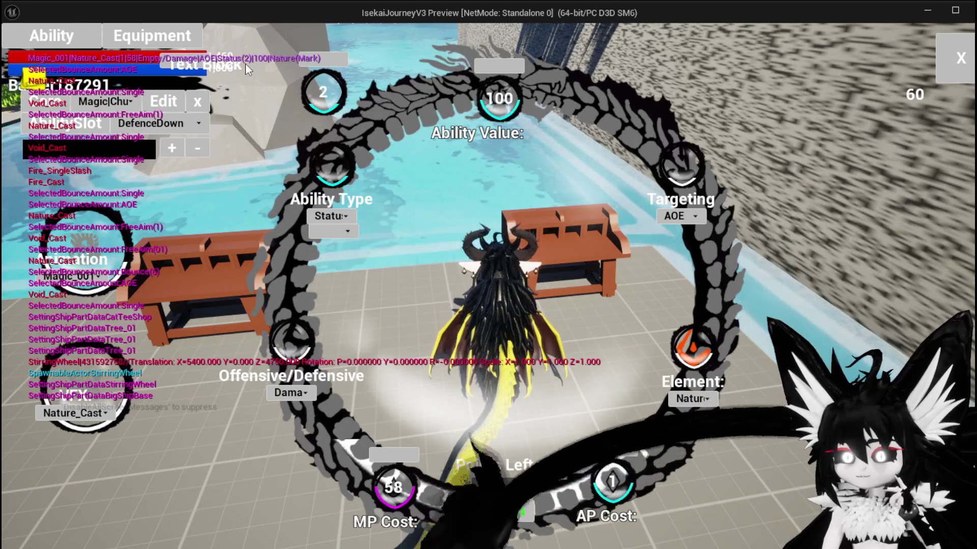
left_click(329, 235)
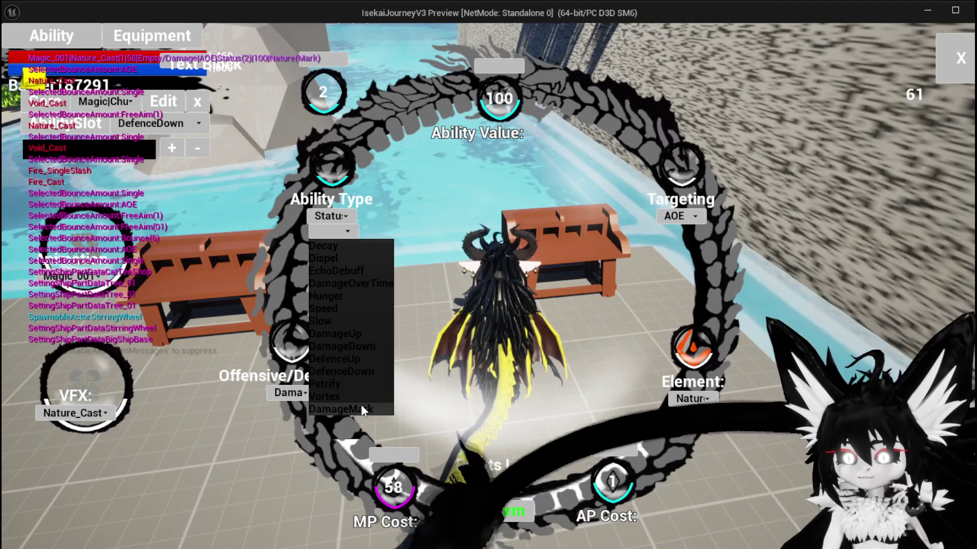
left_click(361, 405)
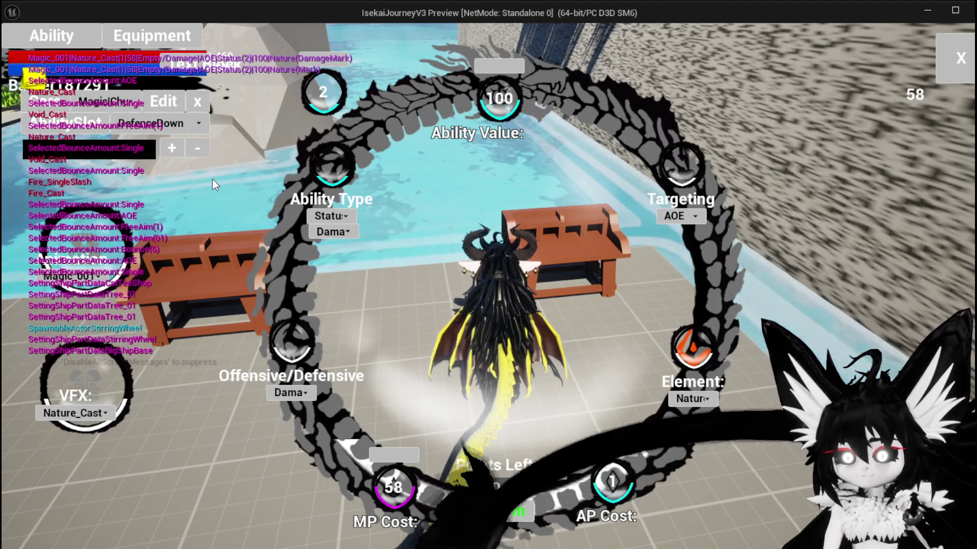
left_click(527, 517)
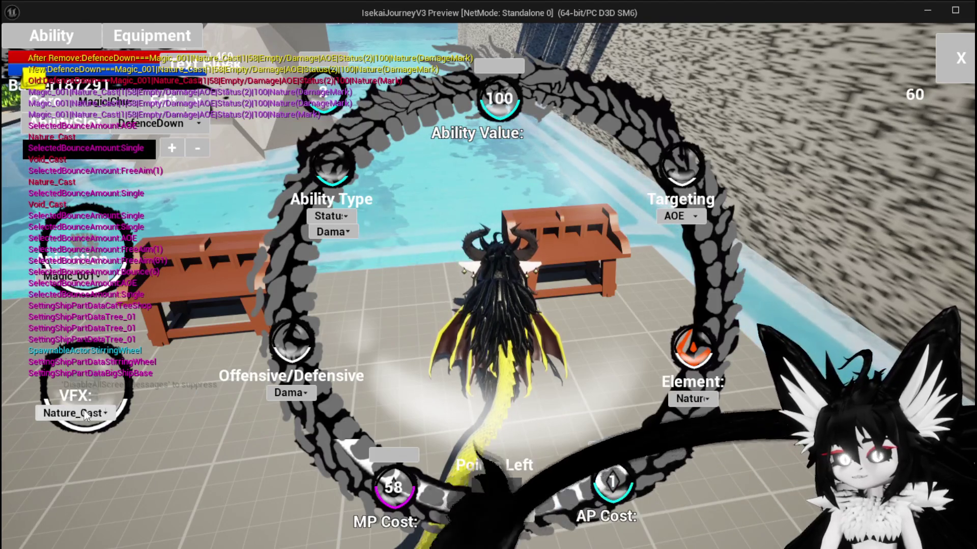
left_click(947, 68)
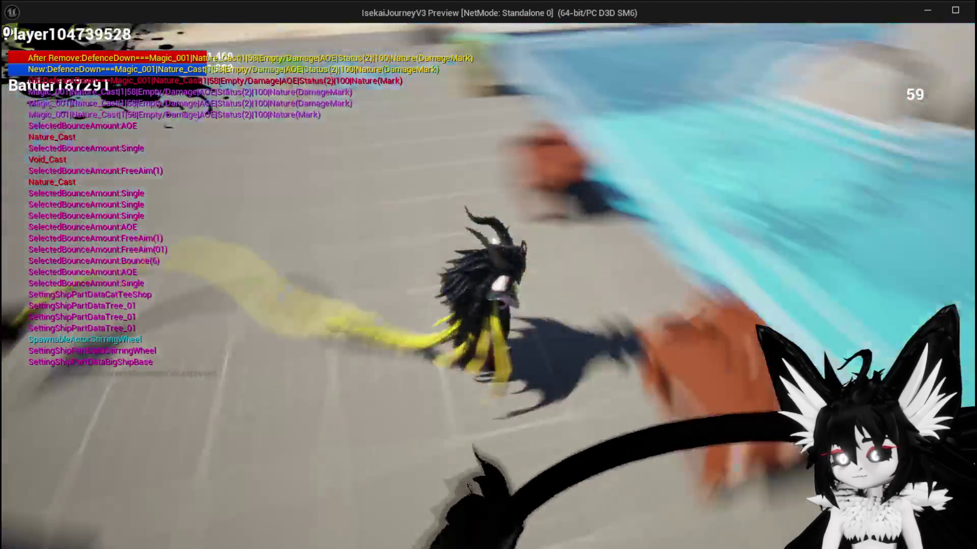
Toggle the game menu and equipment view open and closed, returning to play.
key("Tab")
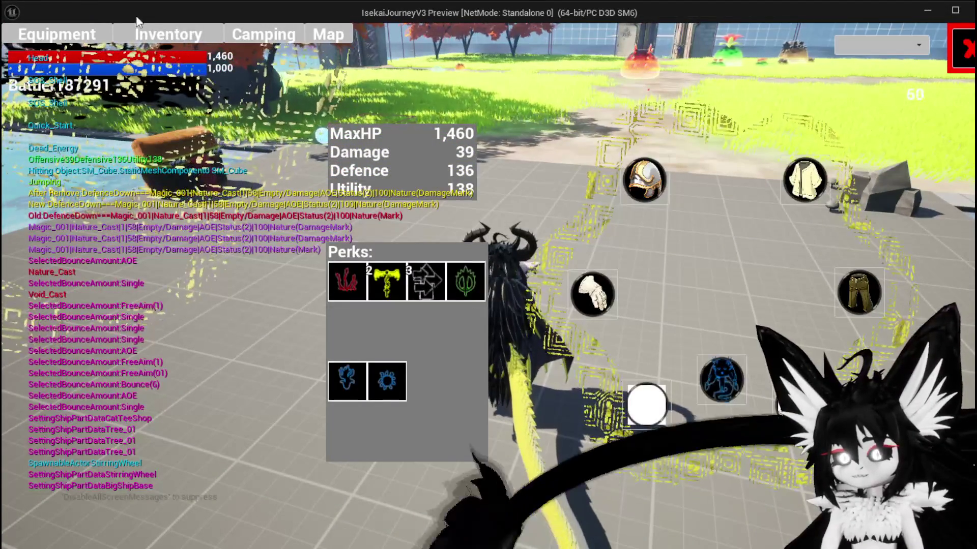
key("Tab")
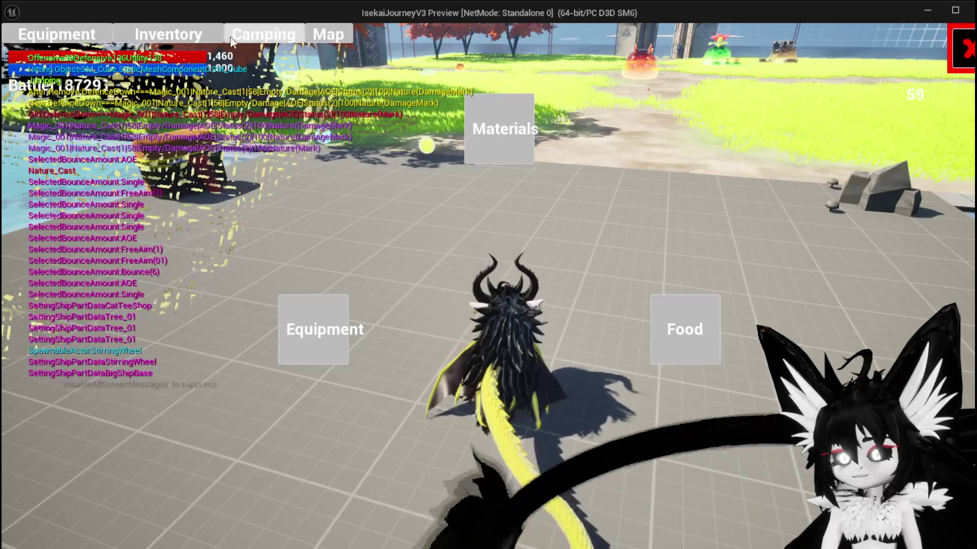
left_click(36, 42)
key("Tab")
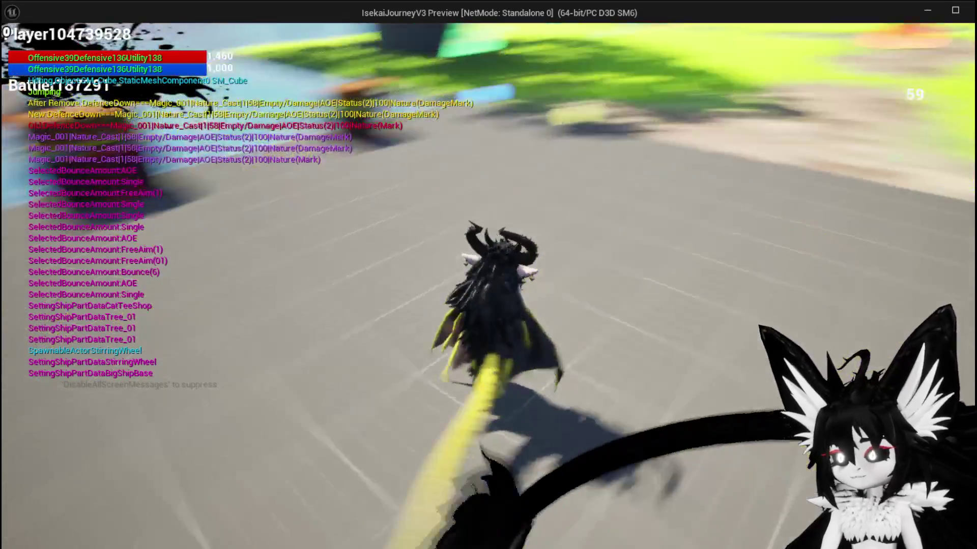
Open the storage chest with E, view its stored items, then close it.
key("w")
key("e")
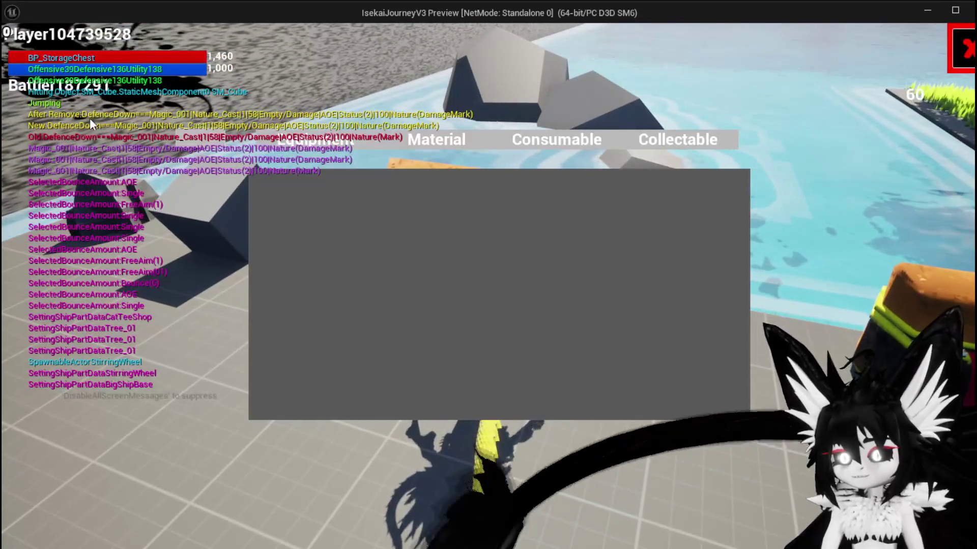
left_click(656, 147)
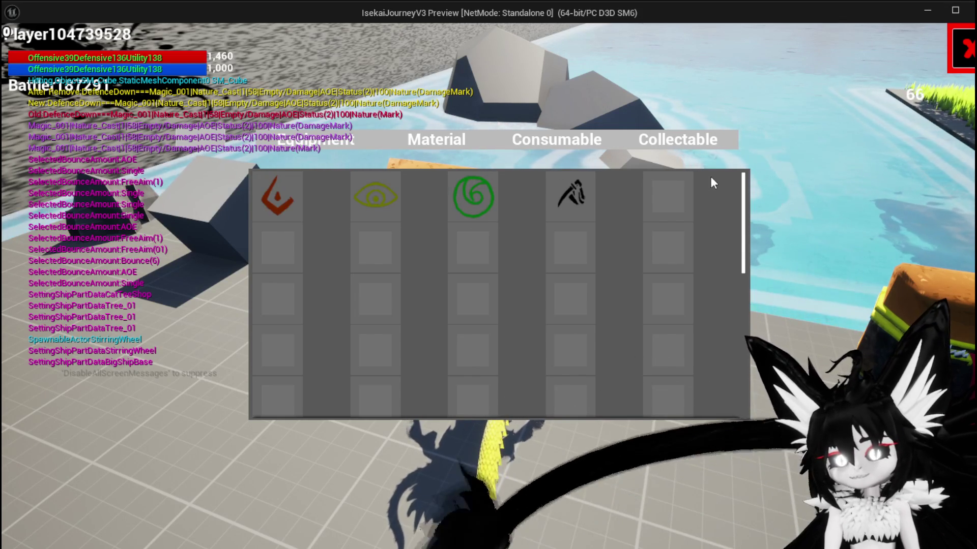
left_click(953, 68)
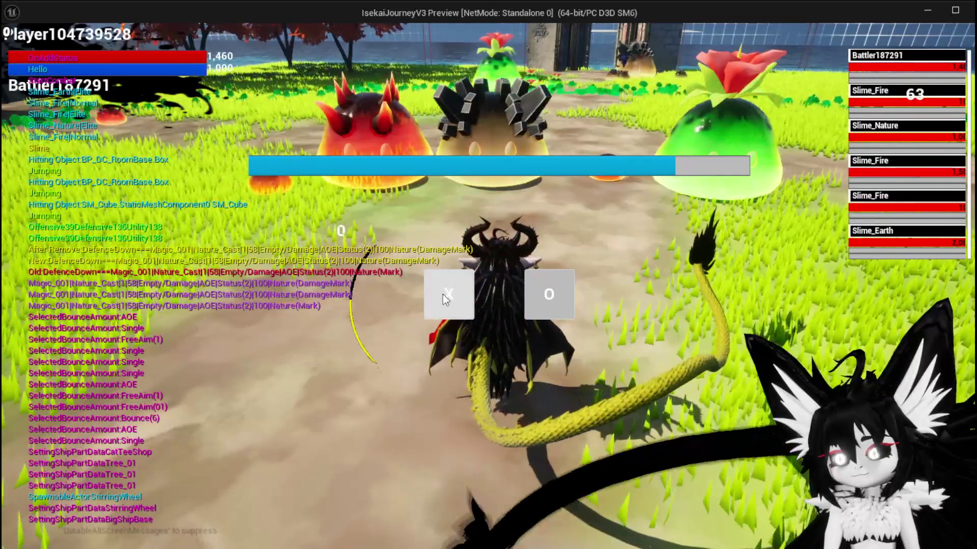
Dismiss the battle prompt and cast the DefenceUp card until the slime is defeated.
left_click(444, 295)
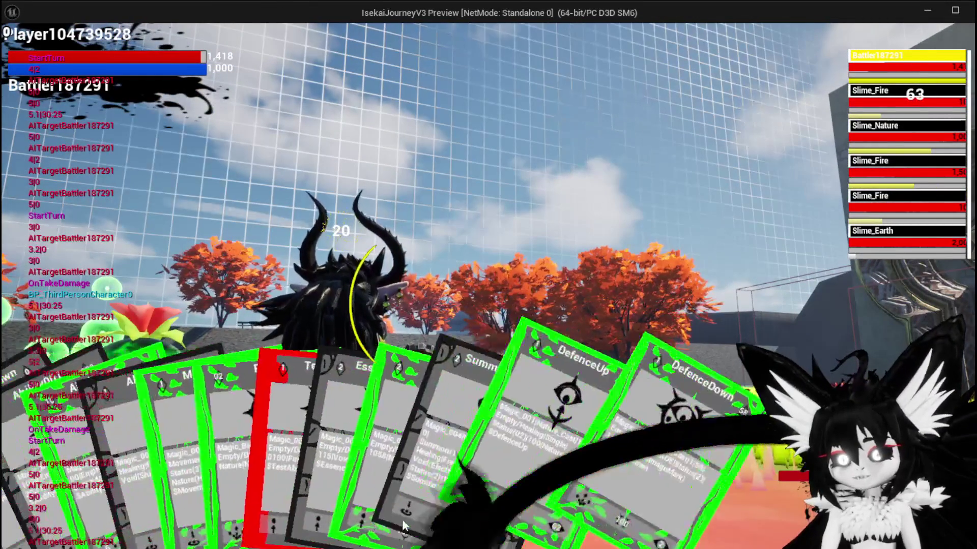
mouse_move(608, 485)
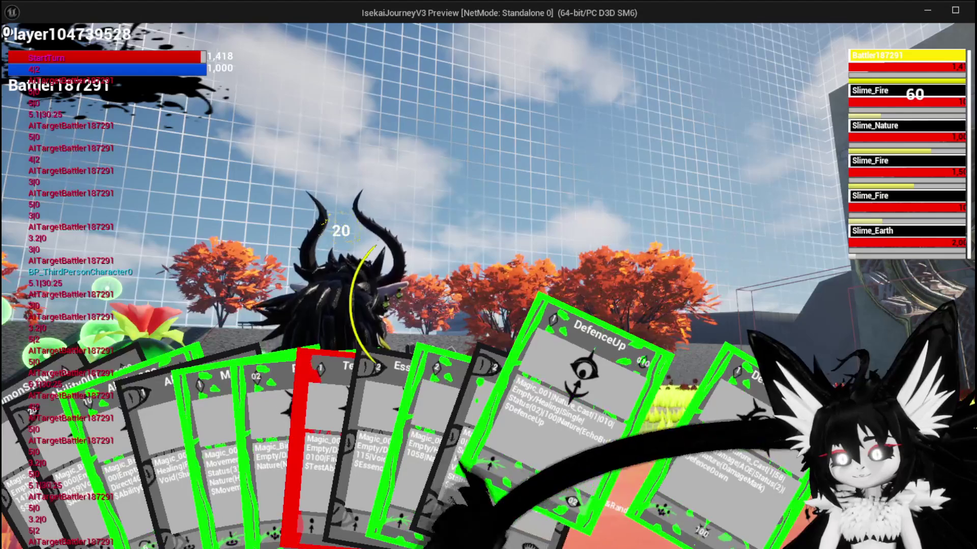
left_click(586, 464)
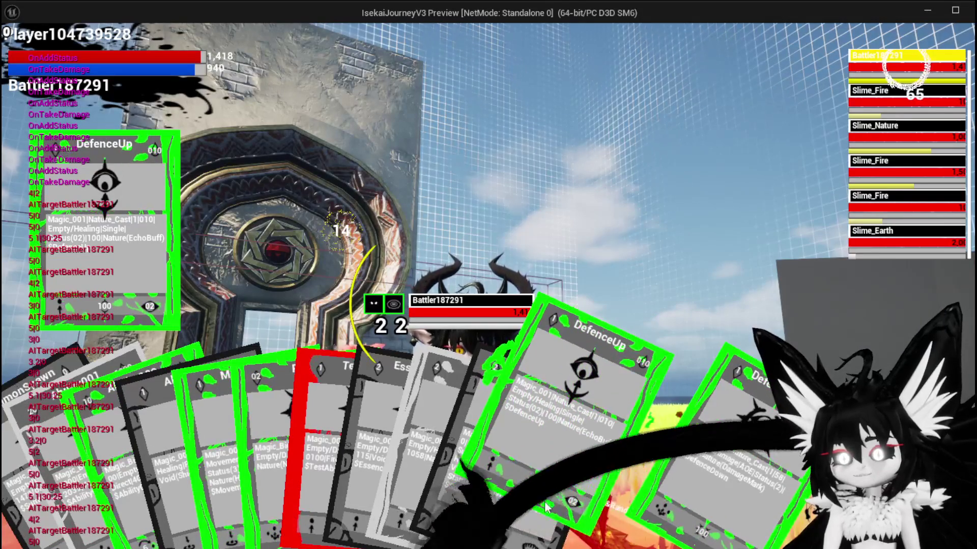
left_click(572, 331)
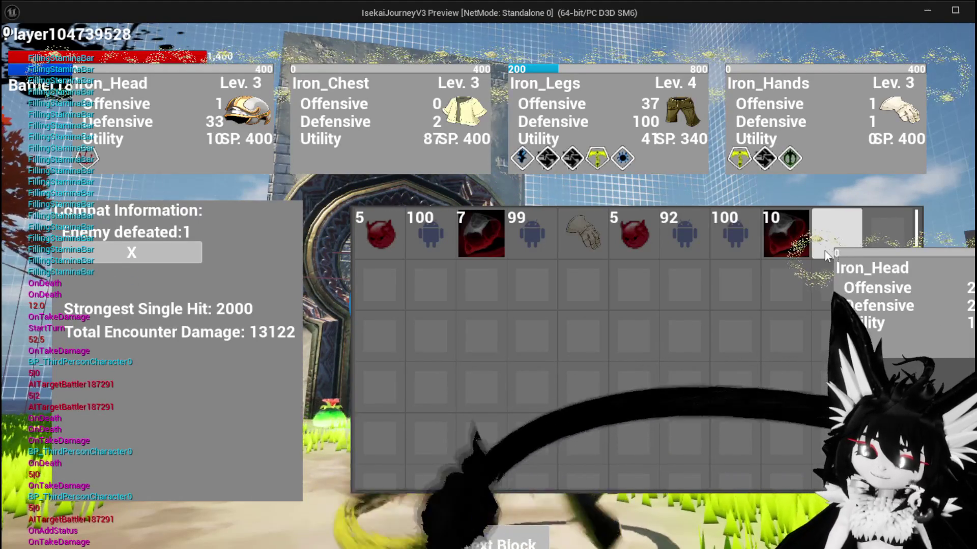
Check the Iron_Hands item stats, then close the inventory and combat results.
mouse_move(581, 257)
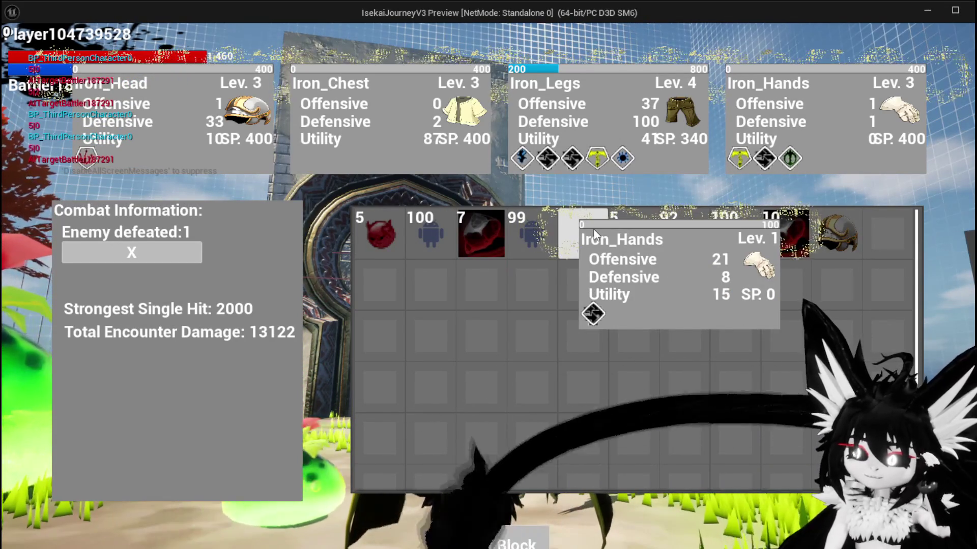
left_click(511, 545)
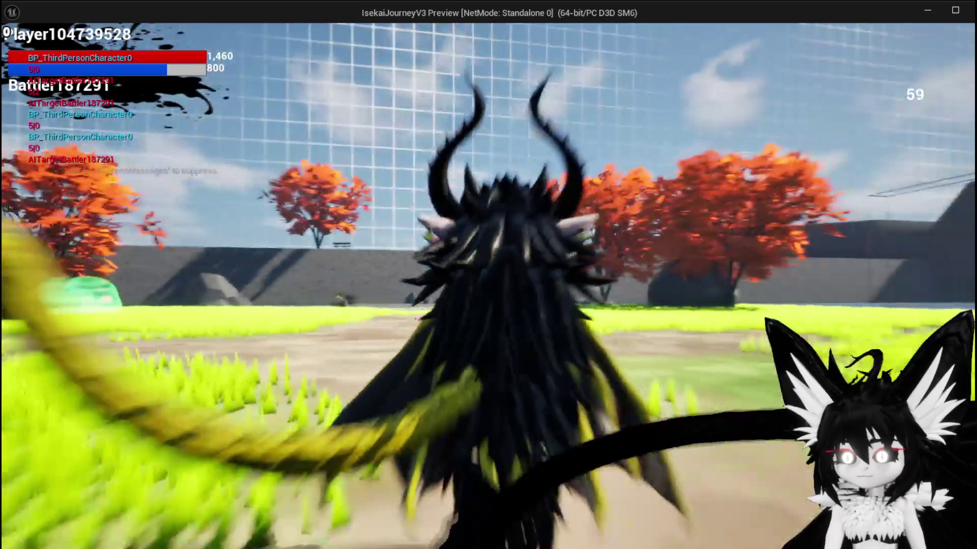
Run to the Slime_Fire, attack to start the fight, and win with SummonSpawn.
key("w")
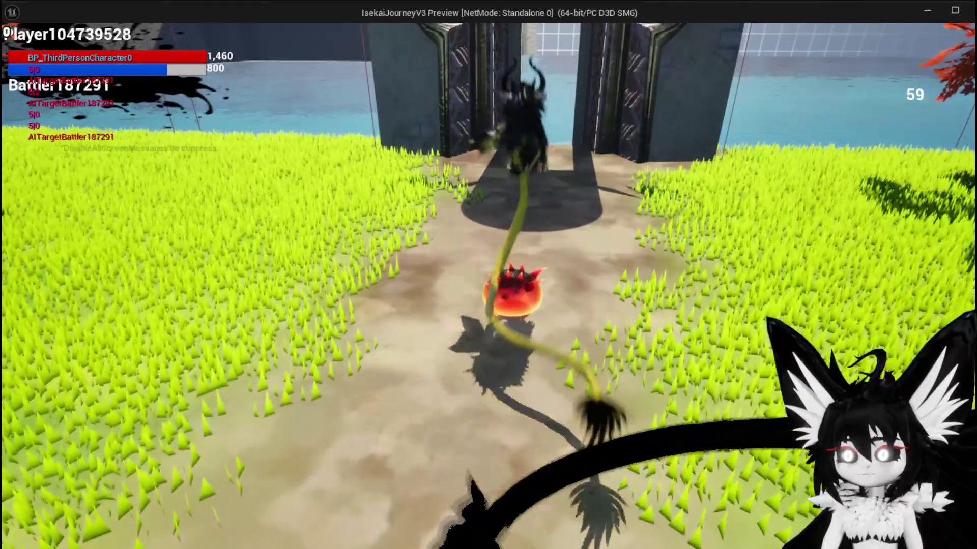
key("shift")
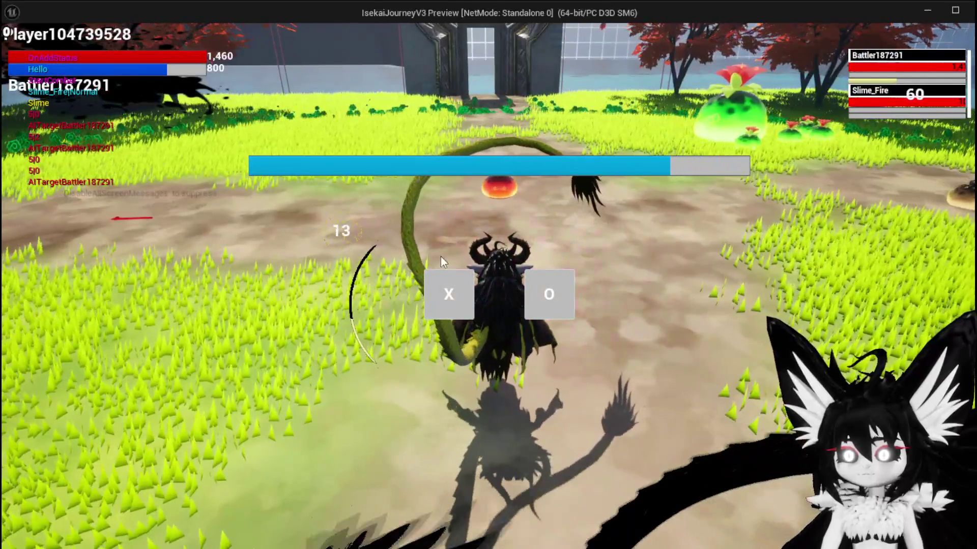
left_click(443, 285)
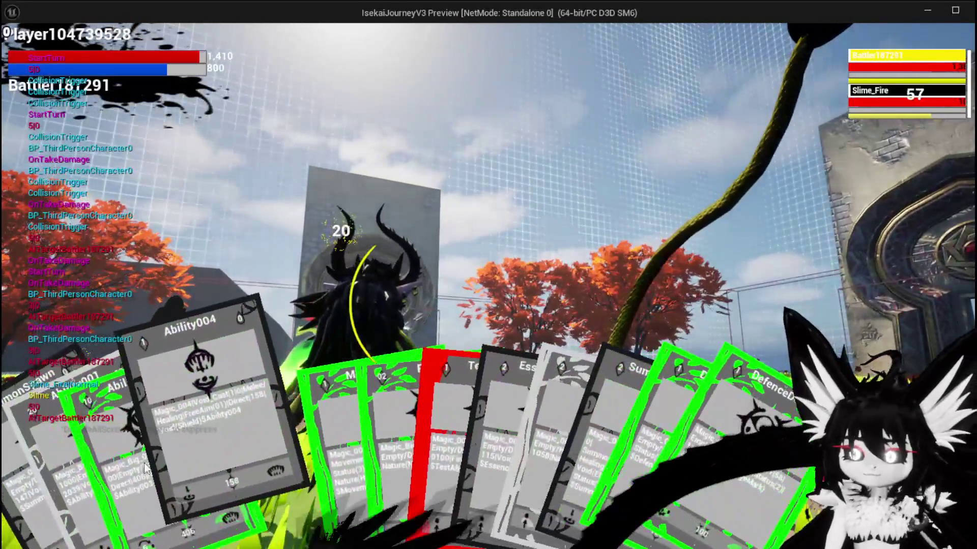
left_click(209, 387)
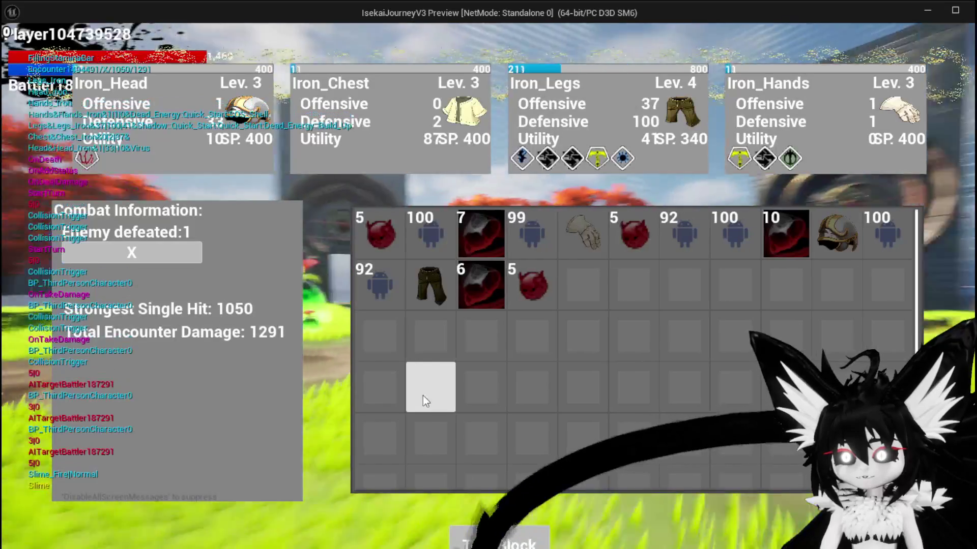
Look over the loot, including 5 Fire Fluid, then stop the game preview with Esc.
mouse_move(591, 252)
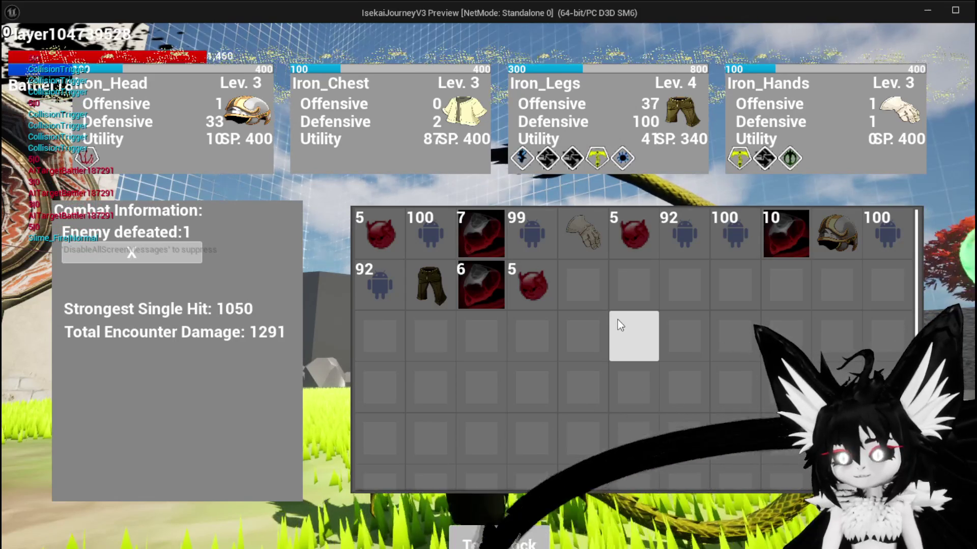
key("Escape")
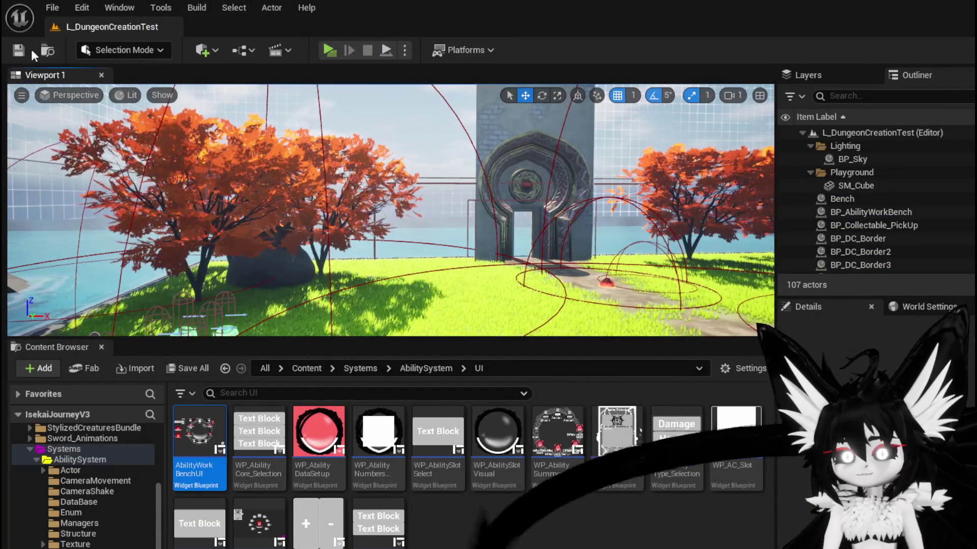
Save all assets and bring up AbilityWorkBenchUI's GetVFX graph.
key("ctrl+s")
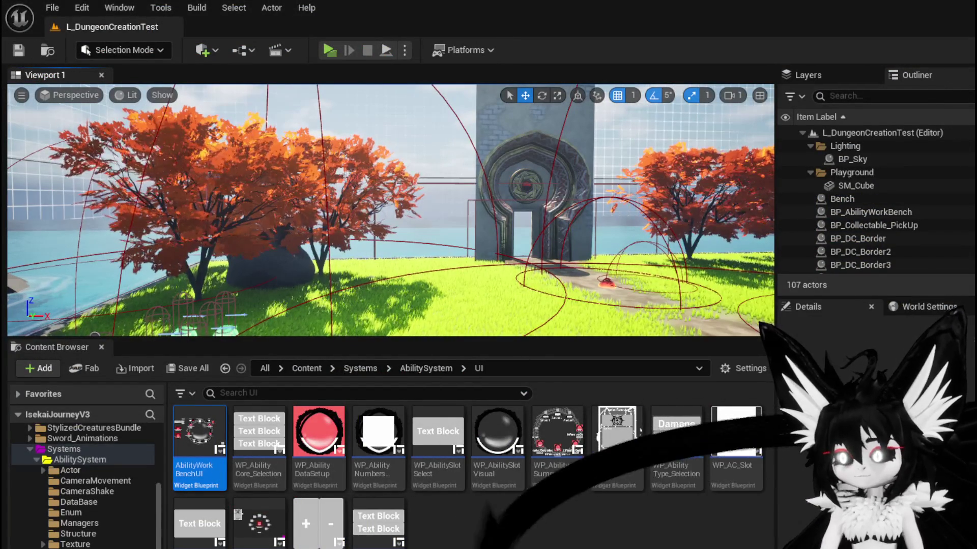
key("alt+Tab")
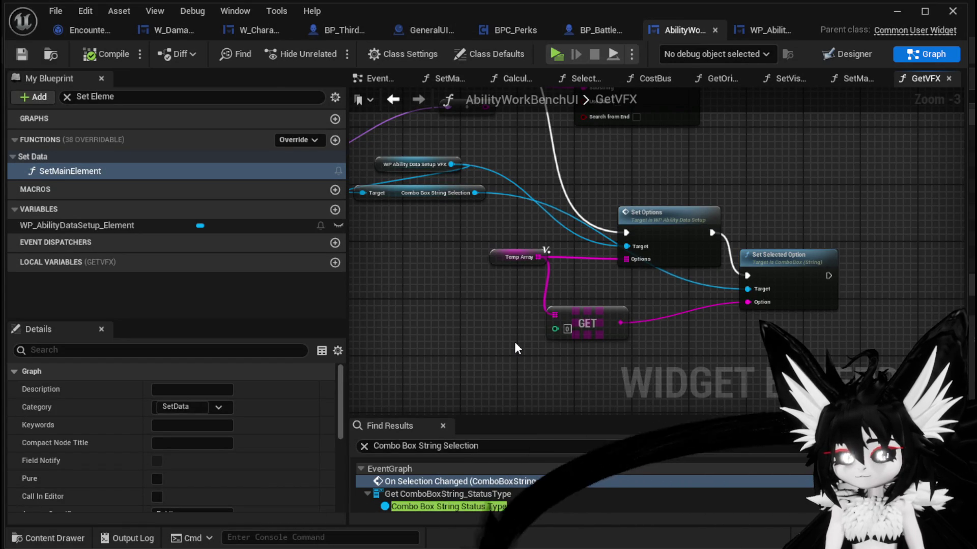
scroll(514, 341, "down", 2)
mouse_move(514, 341)
left_mouse_down()
mouse_move(592, 368)
mouse_move(650, 358)
left_mouse_up()
scroll(650, 358, "up", 2)
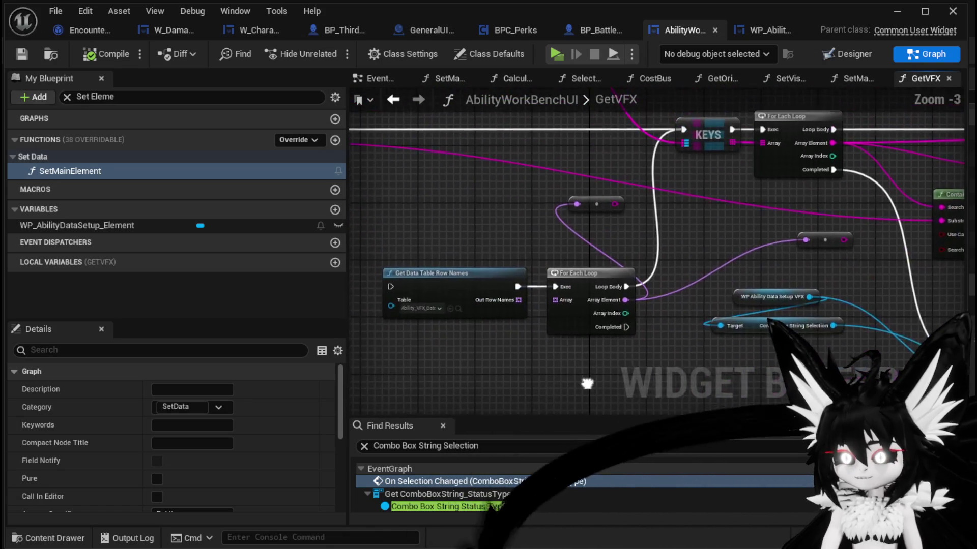
Delete the Get Data Table Row Names and For Each Loop nodes plus the leftover node.
mouse_move(462, 314)
left_mouse_down()
mouse_move(633, 253)
mouse_move(560, 255)
mouse_move(544, 292)
left_mouse_up()
key("Delete")
left_click_drag(473, 275, 578, 248)
key("Delete")
scroll(701, 292, "down", 2)
left_click_drag(701, 292, 470, 307)
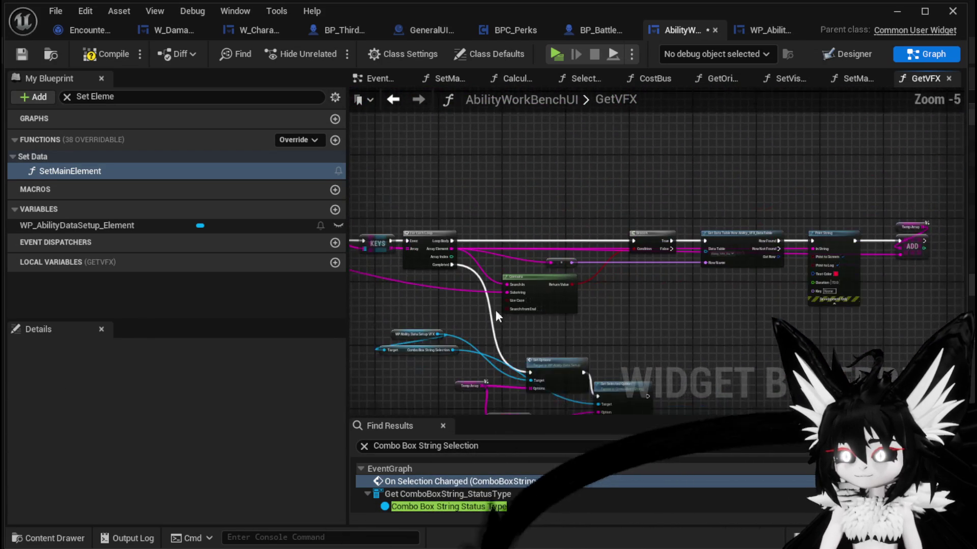
Compile and save the AbilityWorkBenchUI widget, then return to the level editor.
left_click(84, 53)
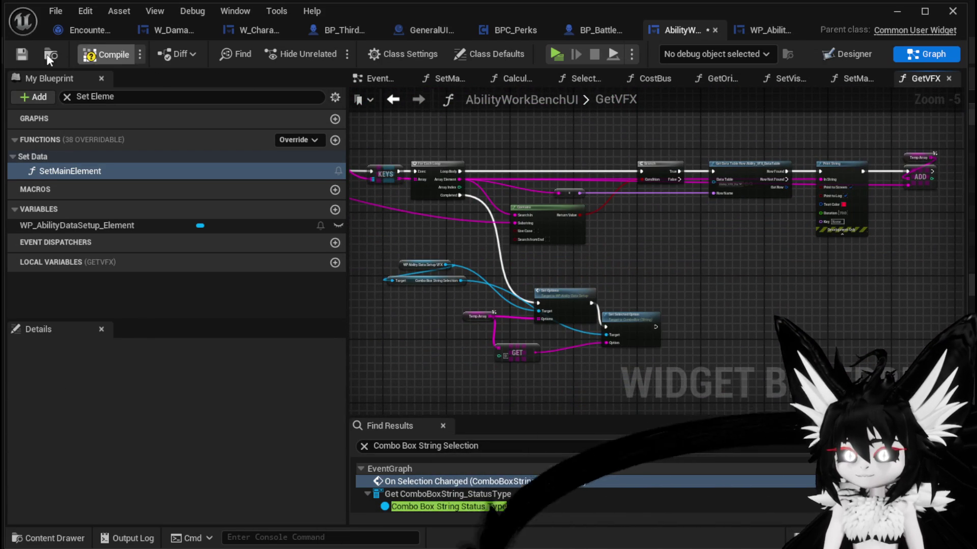
key("ctrl+s")
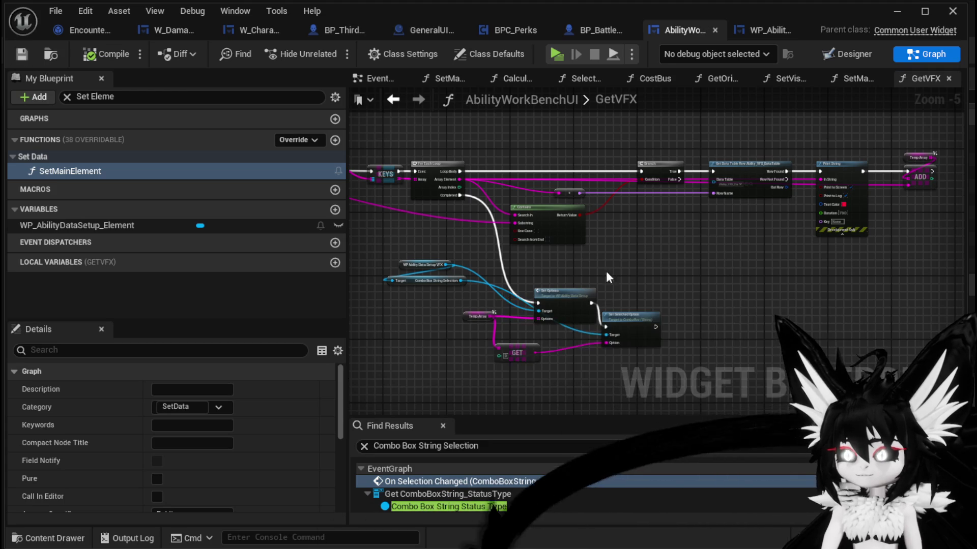
left_click_drag(608, 274, 674, 261)
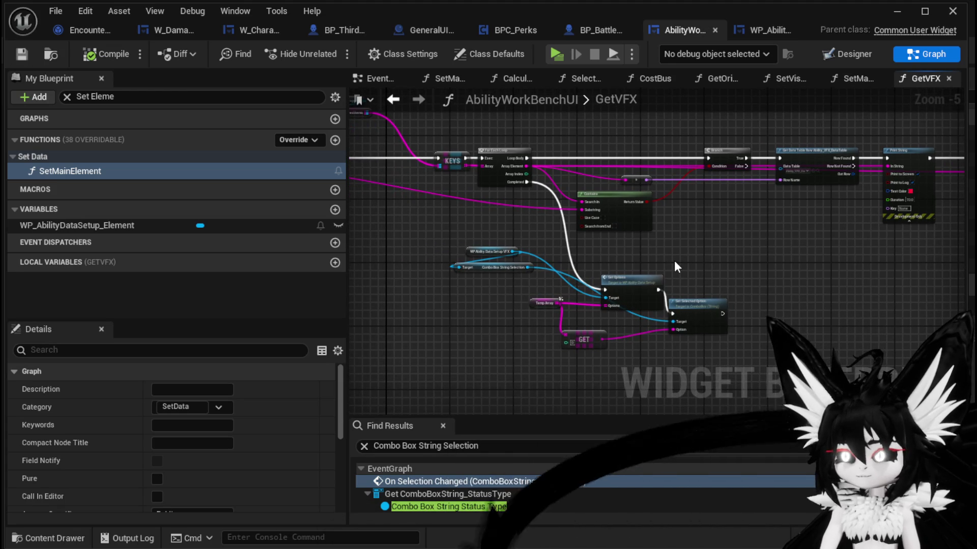
left_click_drag(674, 260, 772, 279)
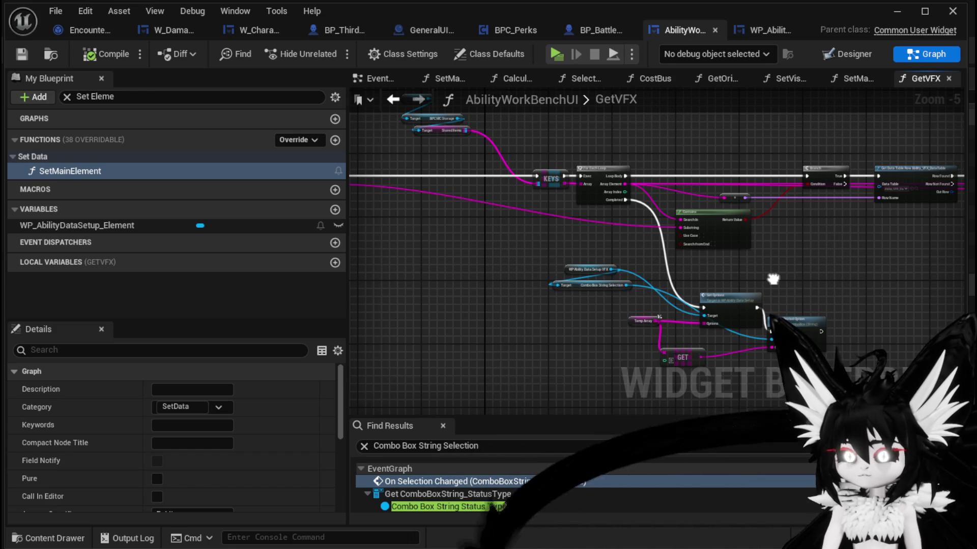
left_click(893, 8)
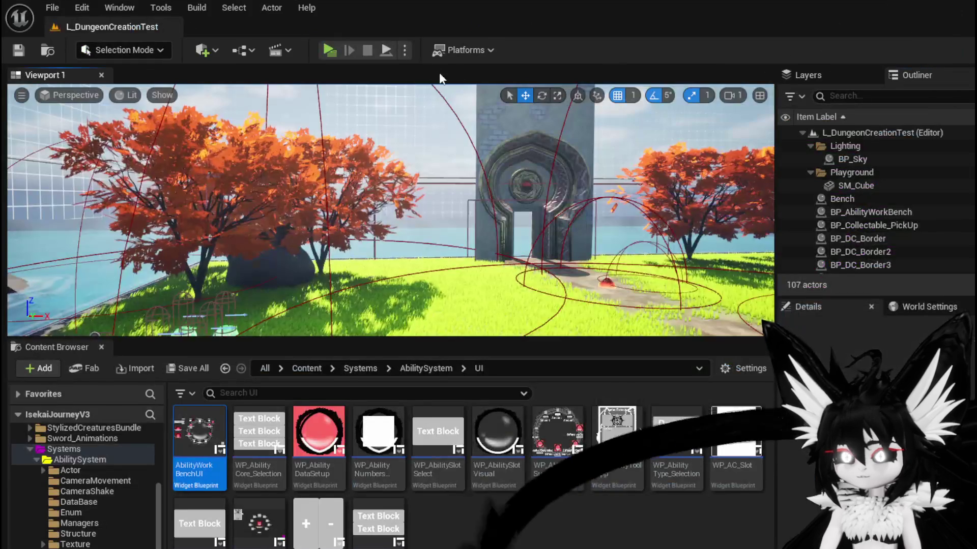
Launch a standalone preview and load a saved ability into the workbench editing panel.
left_click(329, 50)
key("w")
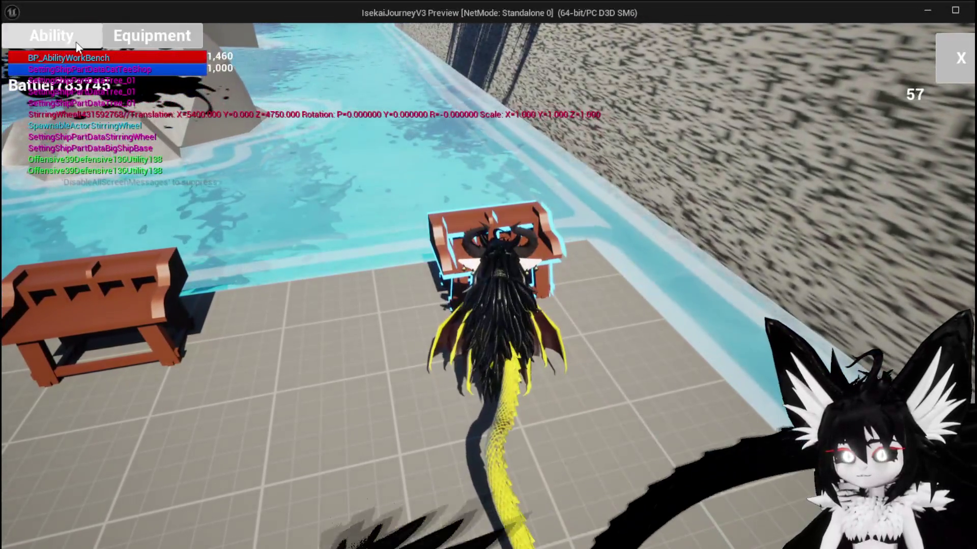
left_click(76, 45)
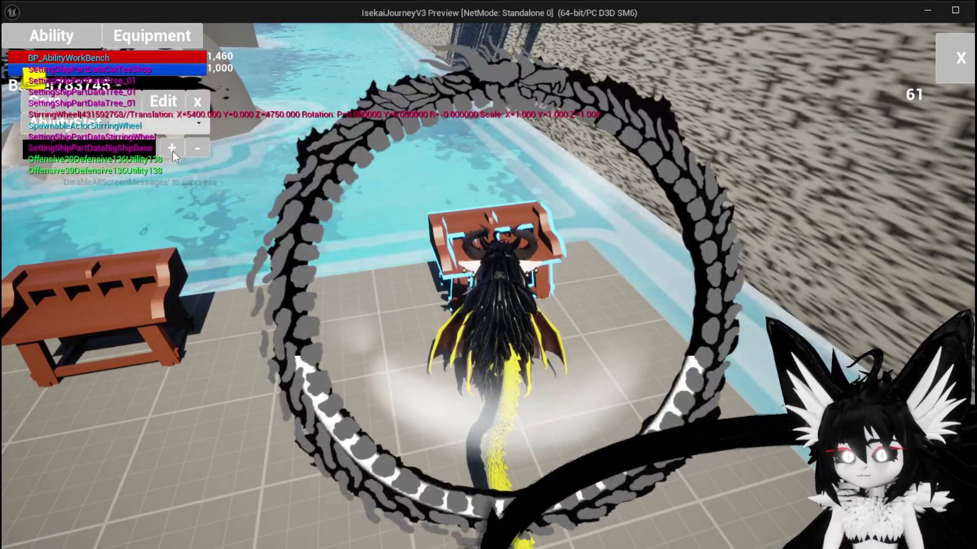
left_click(134, 107)
left_click(127, 131)
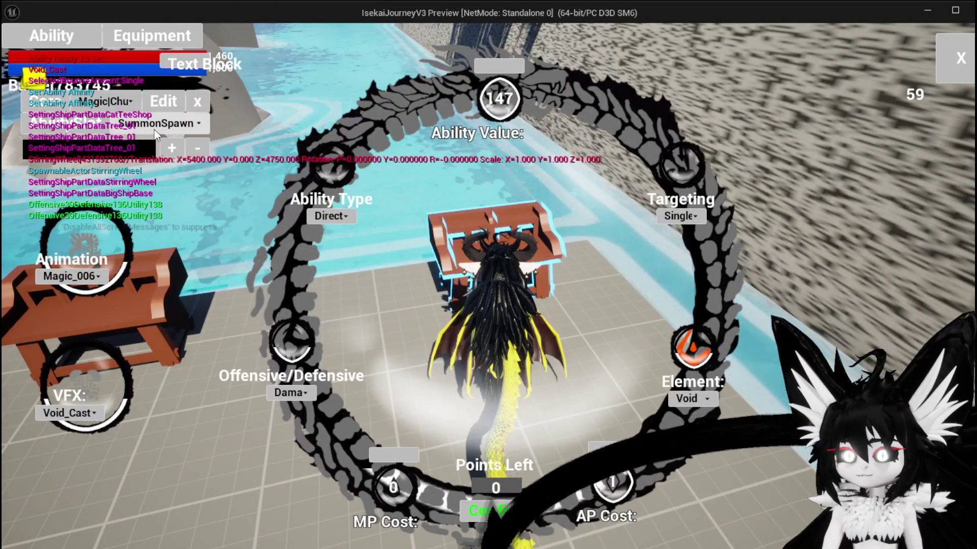
Switch the workbench ability through Ability001, Ability003, then Ability004.
left_click(154, 127)
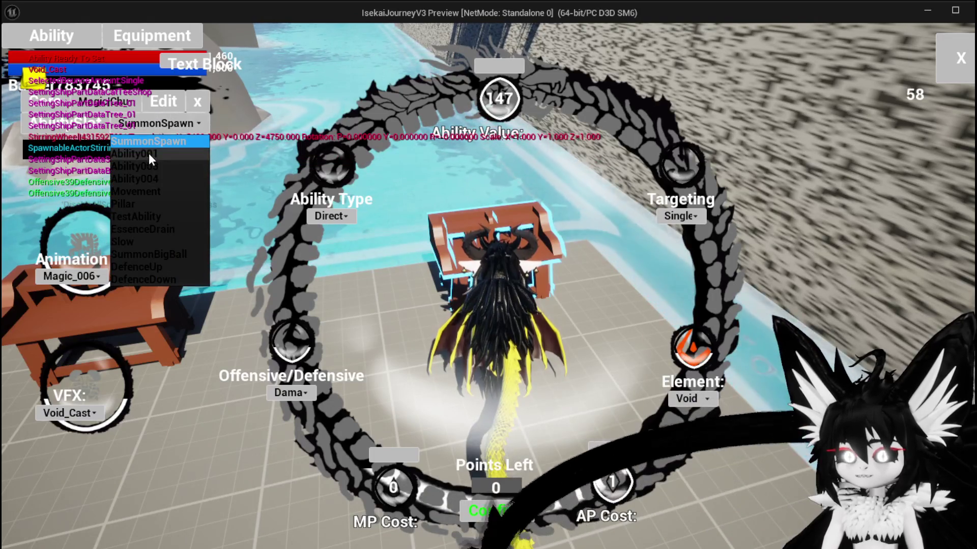
left_click(149, 154)
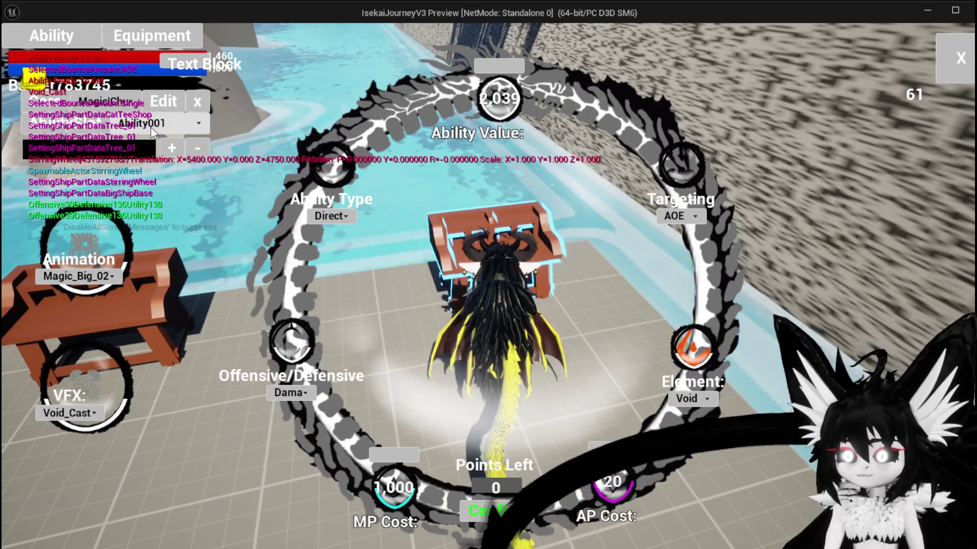
left_click(150, 127)
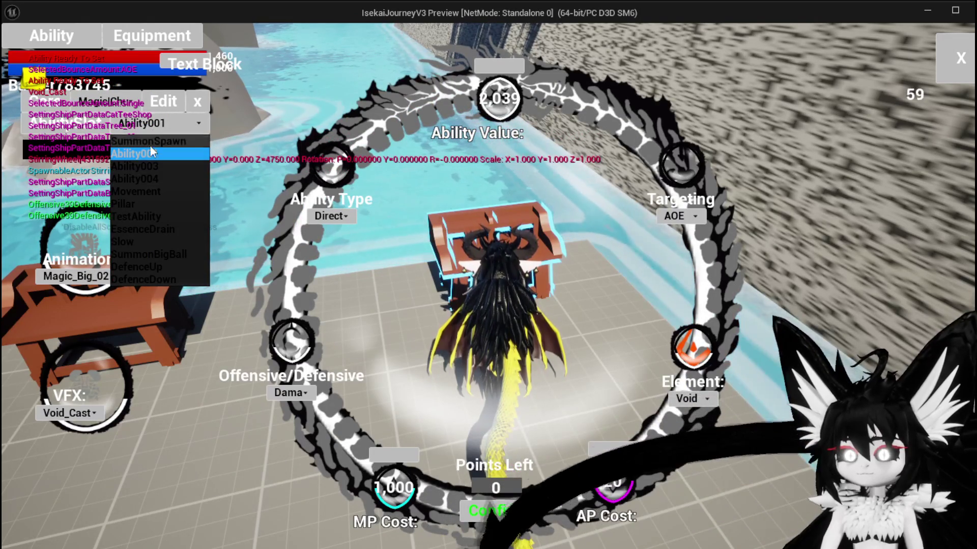
left_click(145, 166)
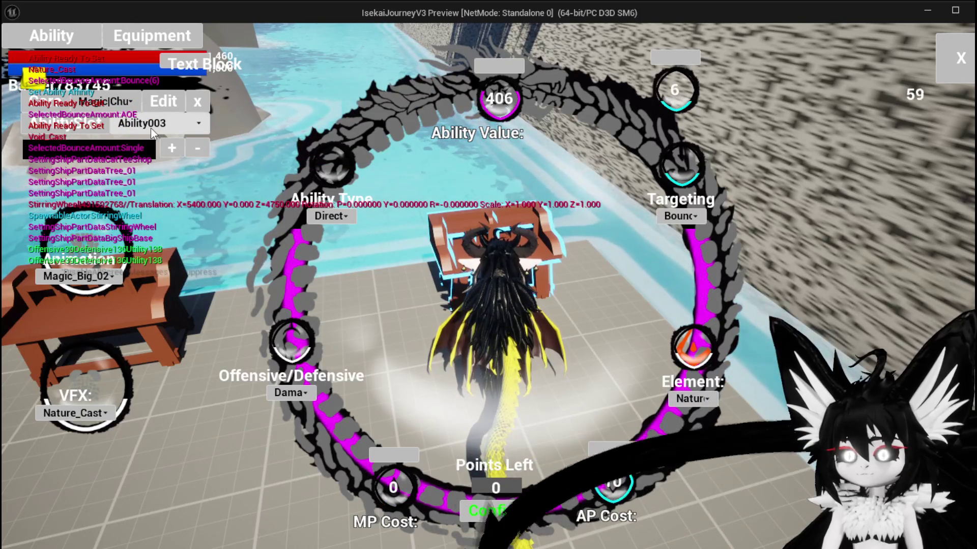
left_click(150, 127)
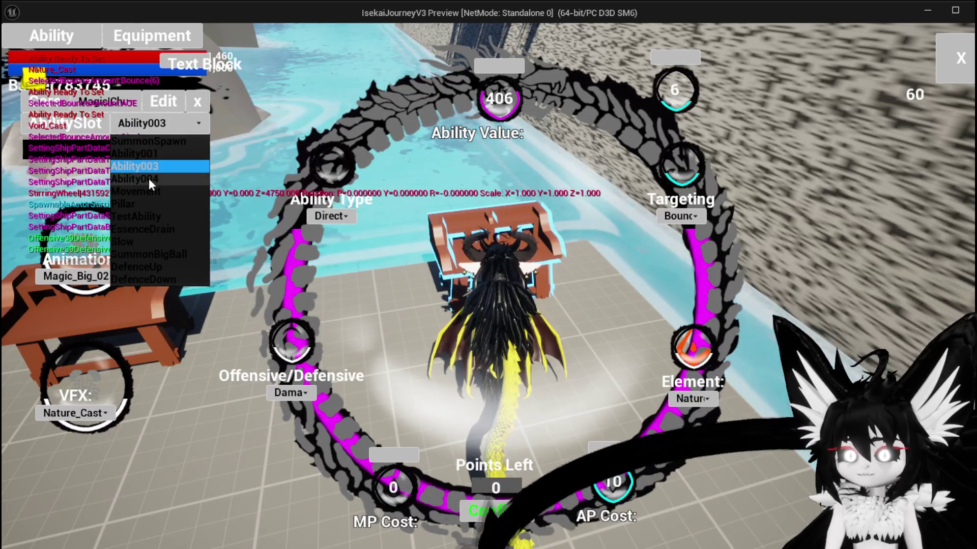
left_click(148, 178)
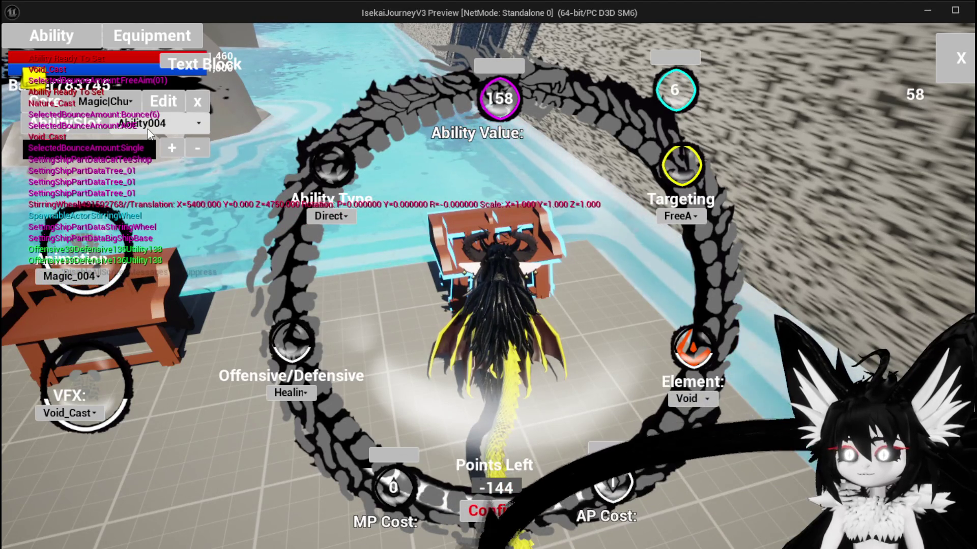
Switch the workbench ability to Movement, then to SummonBigBall.
left_click(150, 125)
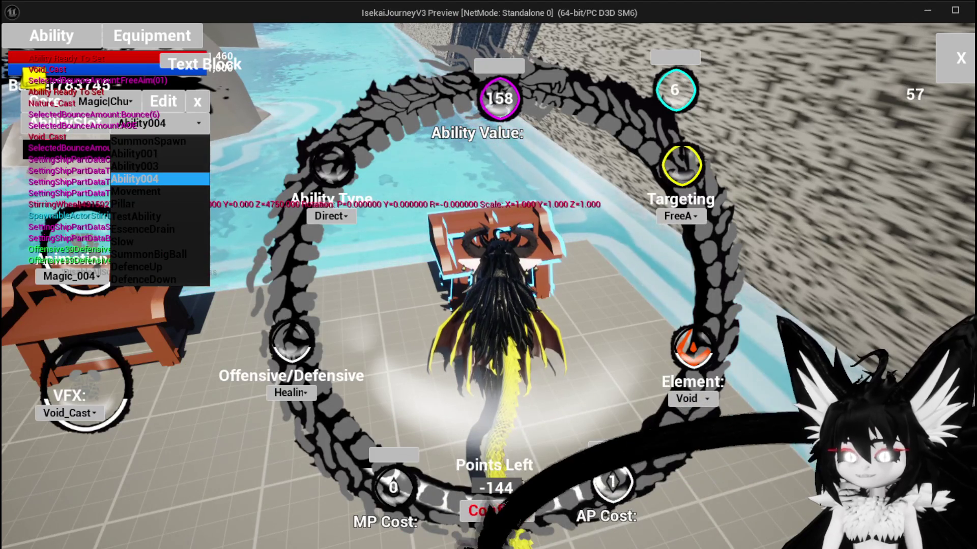
left_click(160, 188)
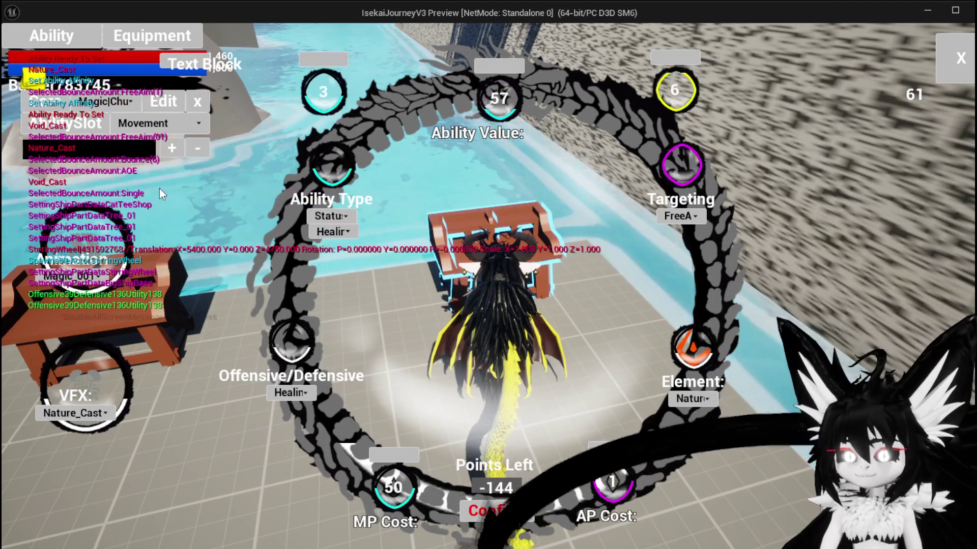
left_click(159, 128)
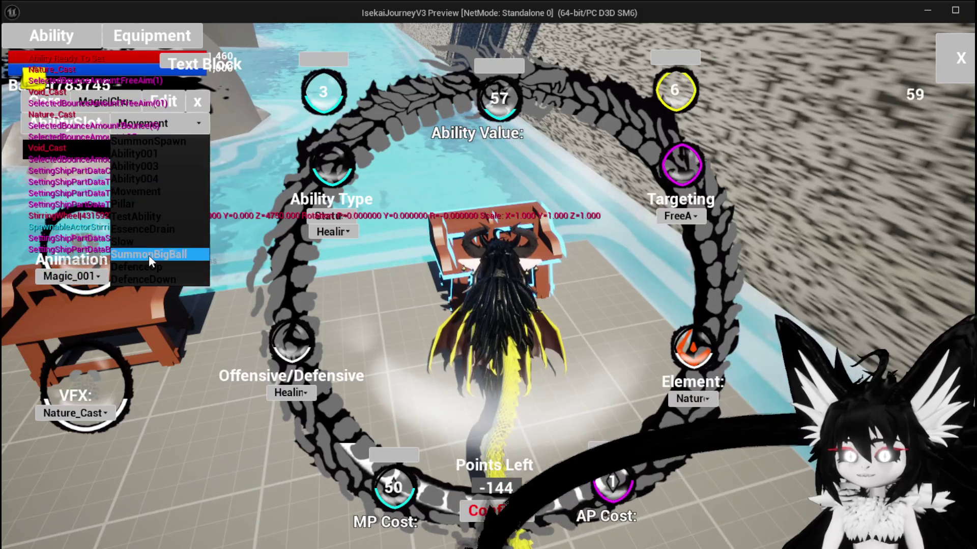
left_click(148, 255)
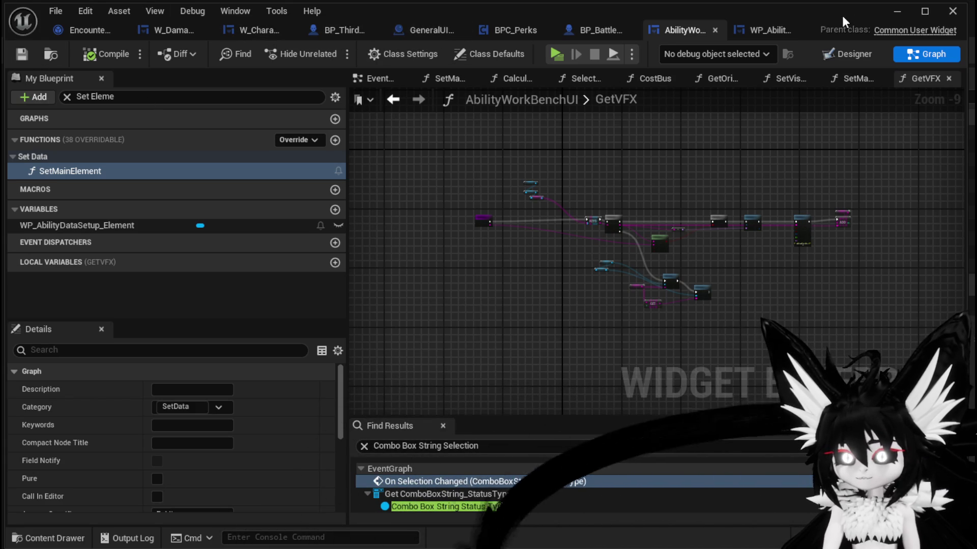
Minimize the Blueprint editor and go to Systems > AbilitySystem > CombatSystem > Object in the Content Browser.
left_click(889, 14)
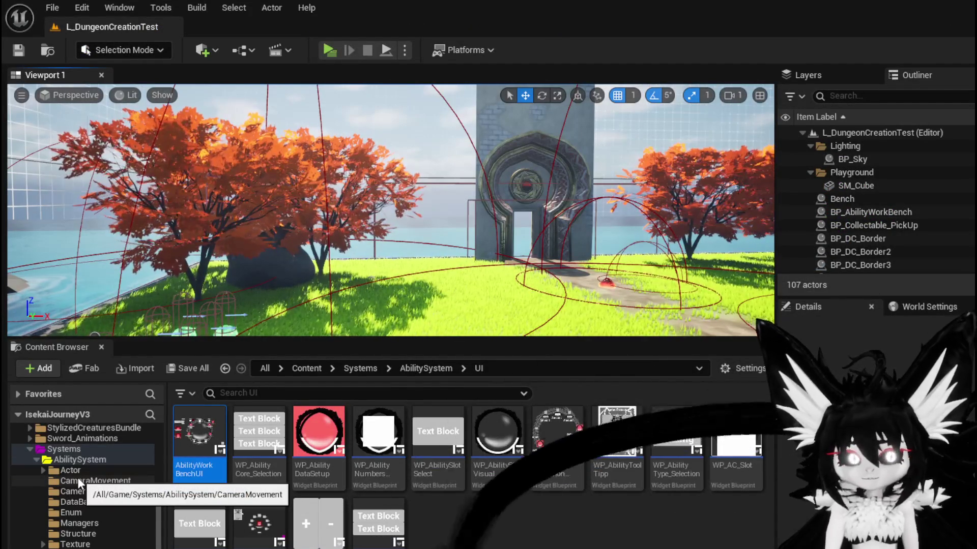
scroll(86, 480, "up", 1)
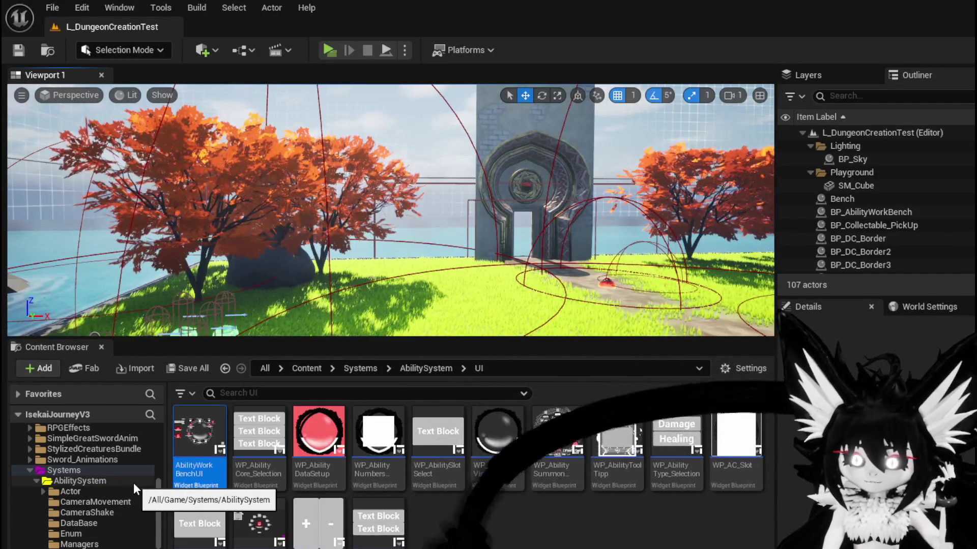
left_click(72, 482)
left_click(359, 521)
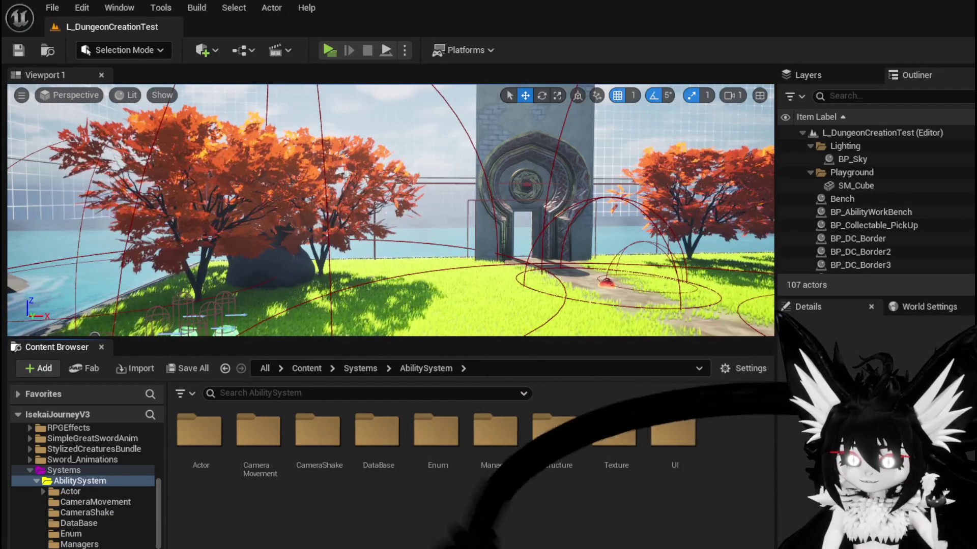
scroll(46, 539, "down", 2)
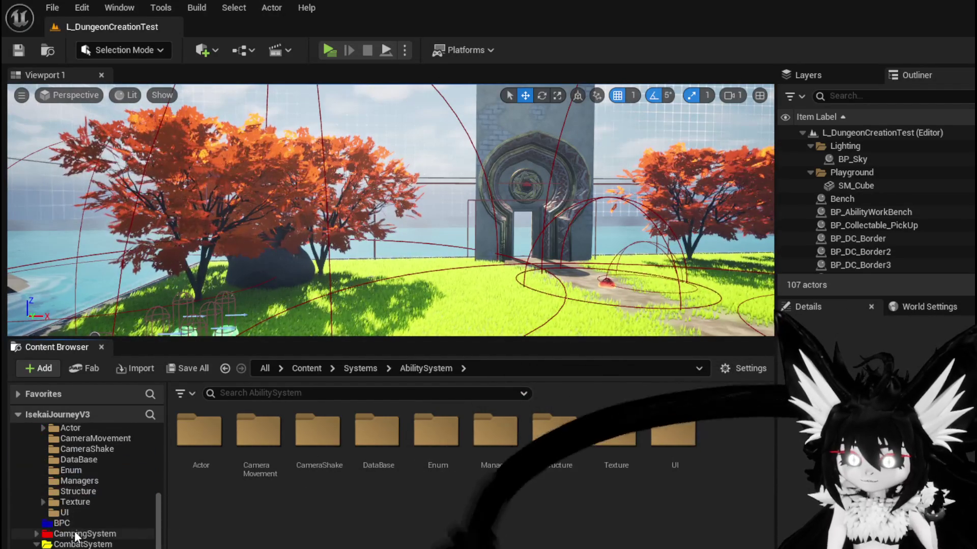
scroll(45, 543, "down", 1)
left_click(76, 518)
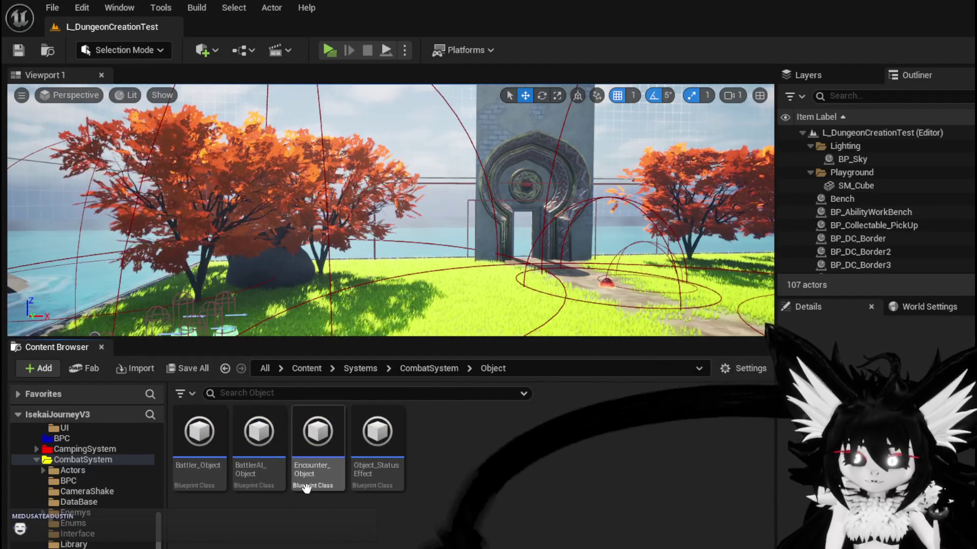
Open Encounter_Object and inspect its CalculateDirectDamage and CalculateStatusDamage function graphs.
double_click(326, 461)
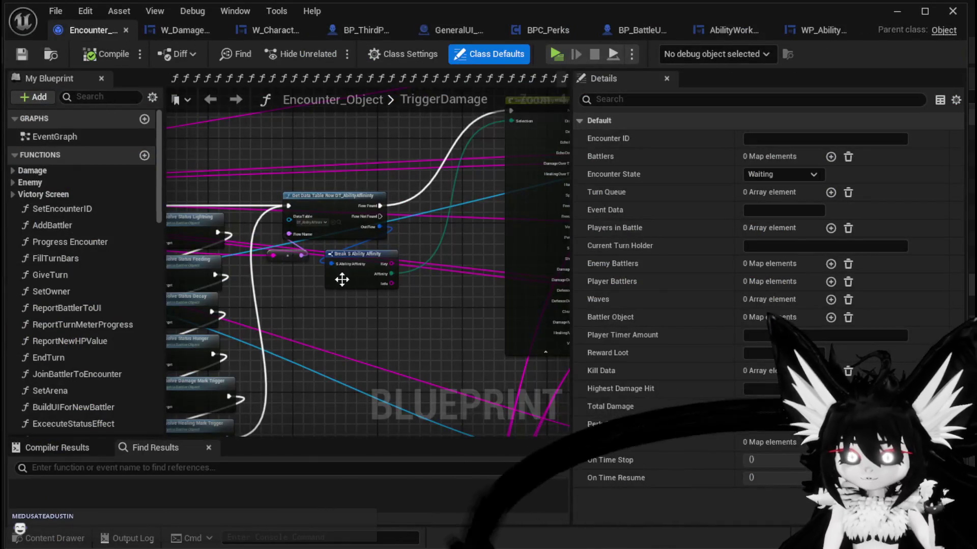
left_click(13, 169)
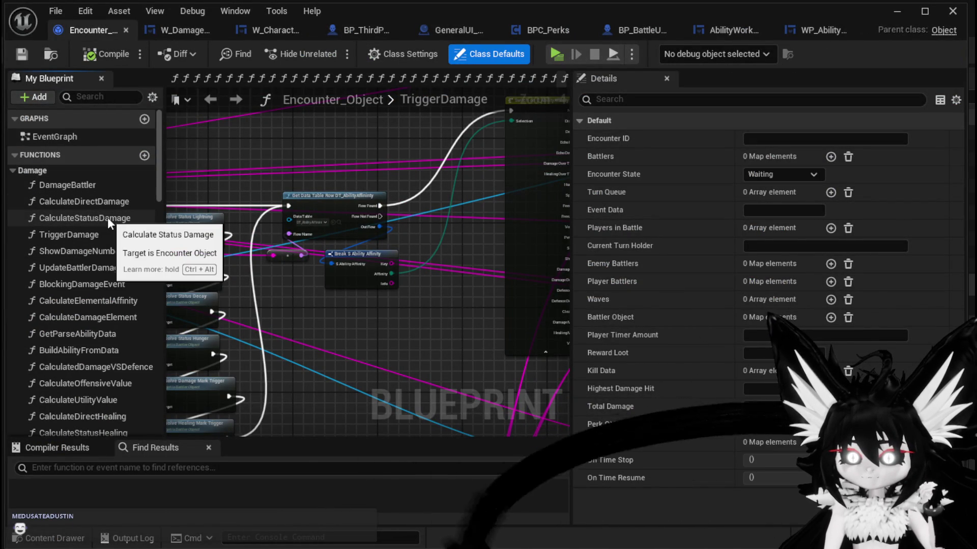
double_click(109, 203)
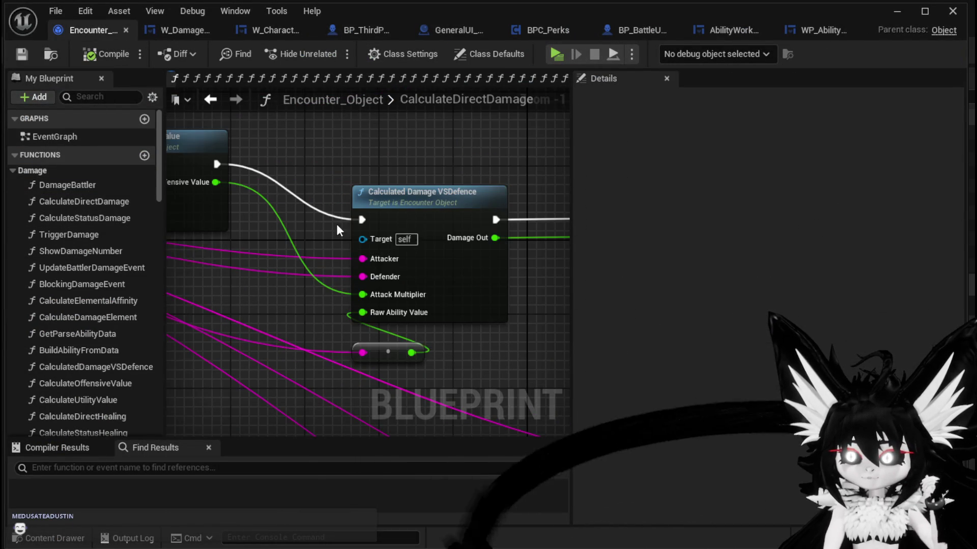
double_click(87, 216)
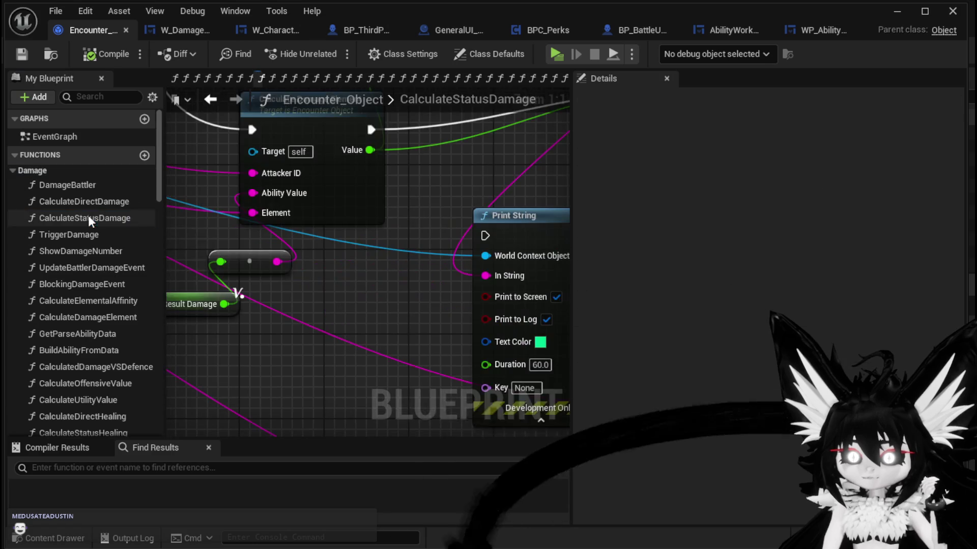
scroll(381, 291, "down", 5)
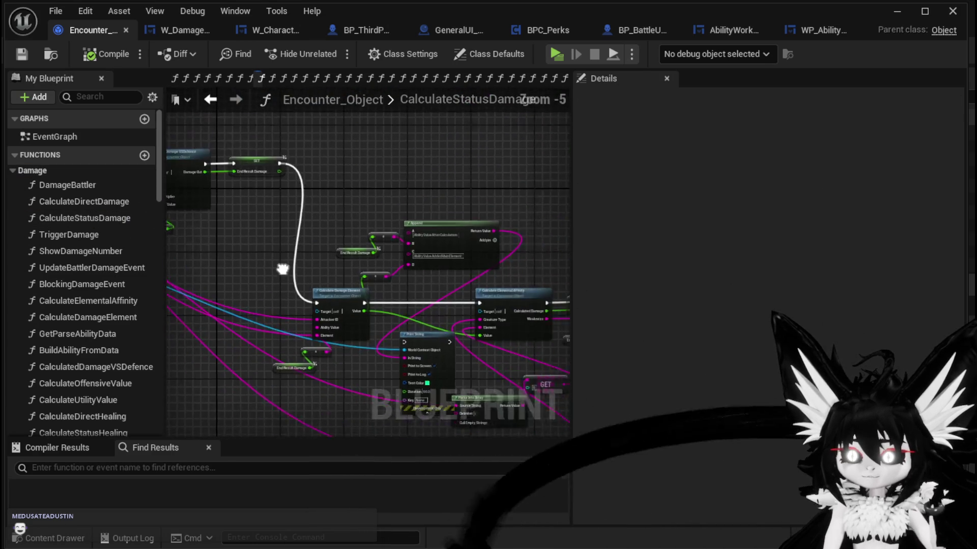
mouse_move(436, 320)
left_mouse_down()
mouse_move(429, 185)
mouse_move(433, 197)
mouse_move(371, 218)
mouse_move(332, 270)
mouse_move(452, 325)
mouse_move(501, 318)
left_mouse_up()
scroll(424, 224, "up", 3)
scroll(416, 234, "down", 2)
scroll(451, 325, "up", 1)
mouse_move(356, 267)
left_mouse_down()
mouse_move(432, 262)
mouse_move(406, 154)
mouse_move(316, 138)
left_mouse_up()
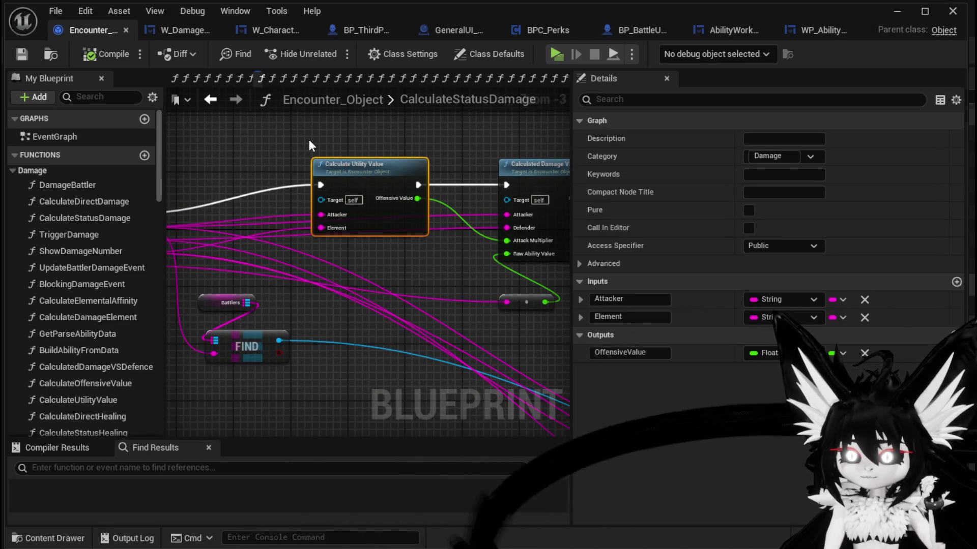
left_click(426, 249)
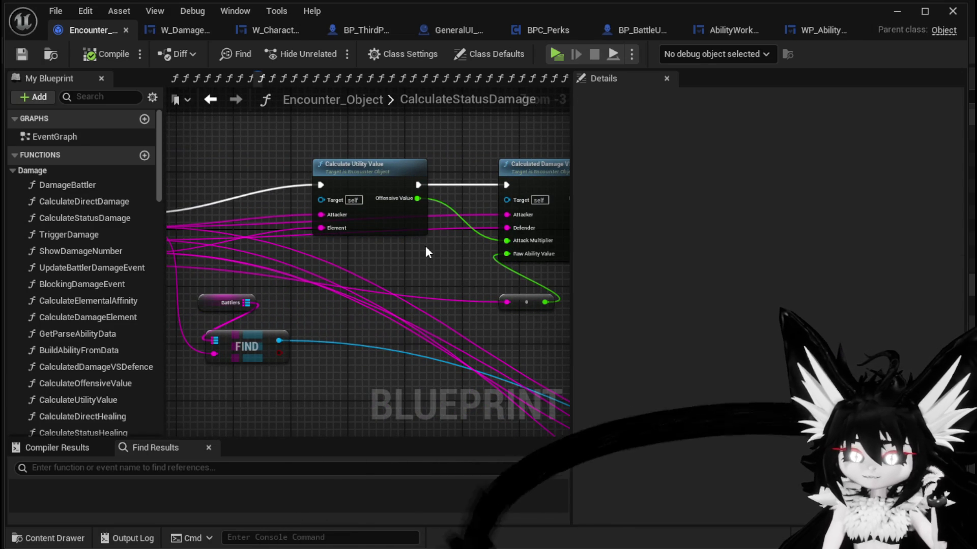
mouse_move(425, 246)
left_mouse_down()
mouse_move(537, 257)
mouse_move(387, 190)
left_mouse_up()
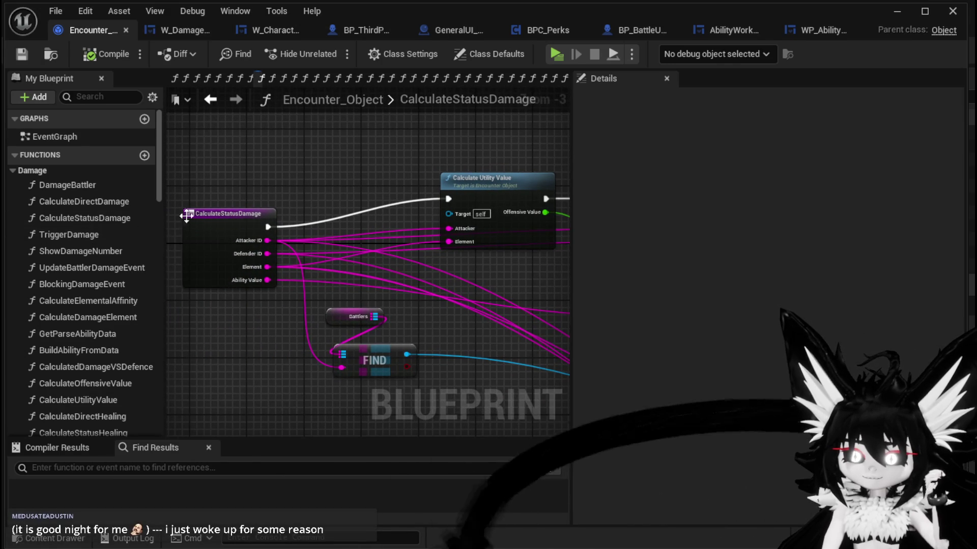
Re-examine the CalculateDirectDamage graph's Calculate Offensive Value node.
double_click(73, 203)
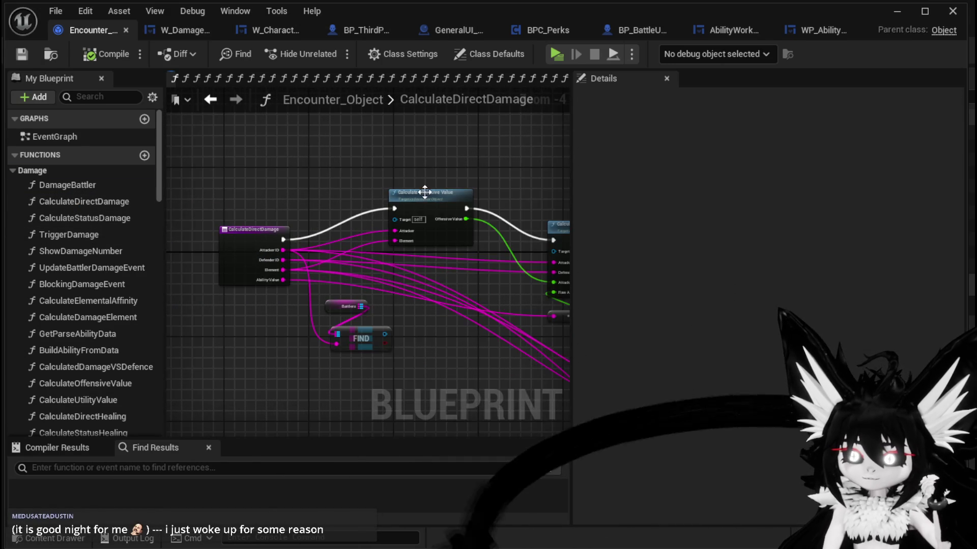
left_click_drag(507, 303, 509, 303)
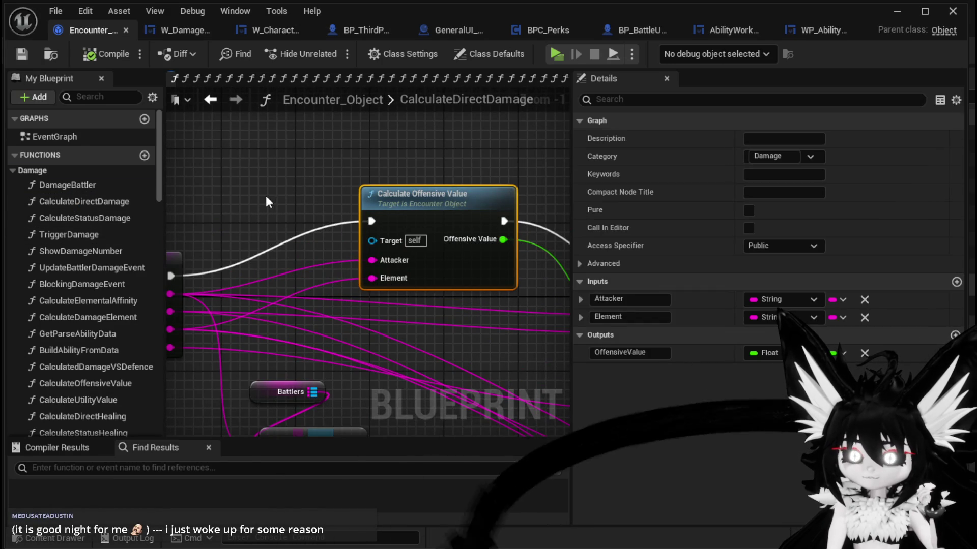
left_click(266, 195)
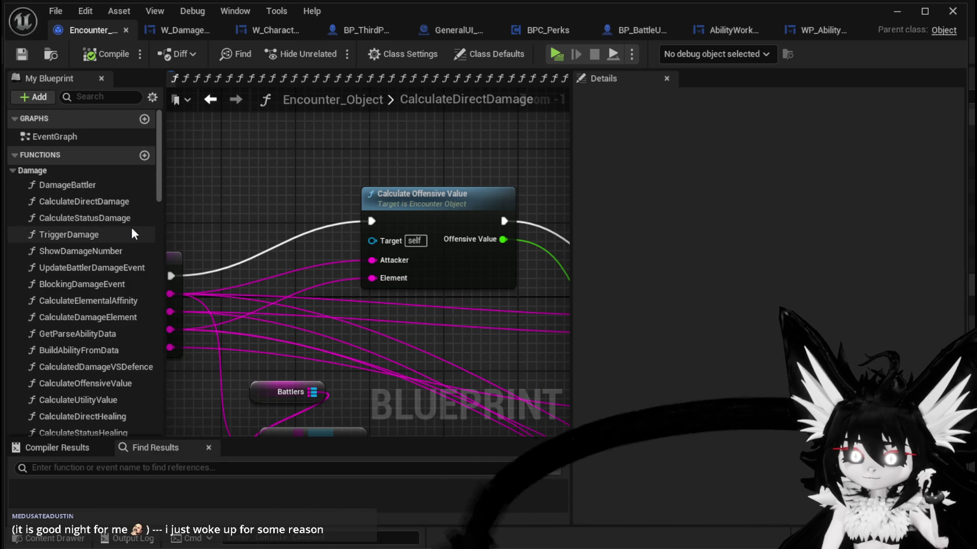
scroll(131, 231, "down", 3)
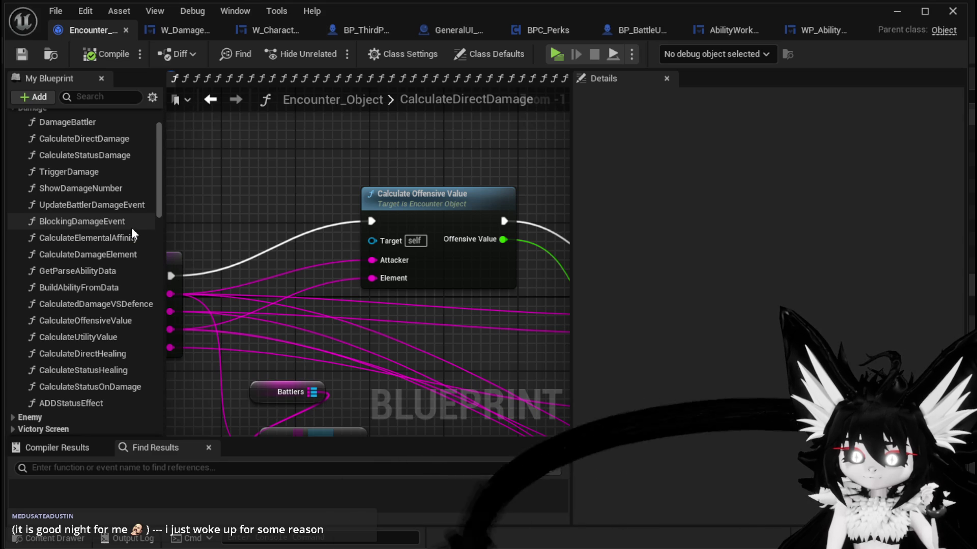
scroll(131, 227, "up", 2)
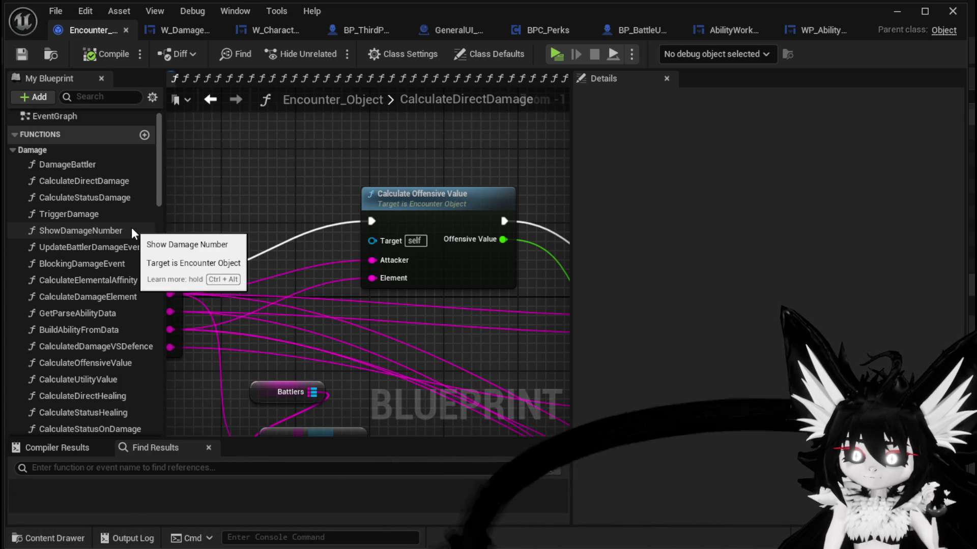
Open the DamageBattler function and locate the Calculate Direct Healing and Calculate Direct Damage nodes.
double_click(115, 164)
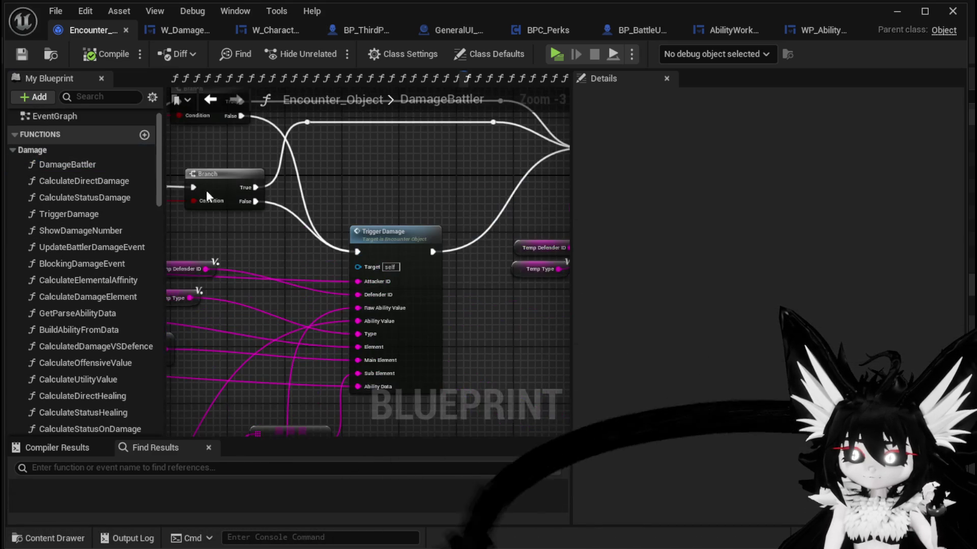
left_click_drag(568, 154, 791, 186)
scroll(487, 185, "down", 4)
scroll(488, 185, "down", 1)
mouse_move(470, 213)
left_mouse_down()
mouse_move(533, 233)
mouse_move(430, 246)
mouse_move(656, 207)
mouse_move(517, 178)
left_mouse_up()
scroll(423, 253, "up", 4)
scroll(527, 175, "up", 2)
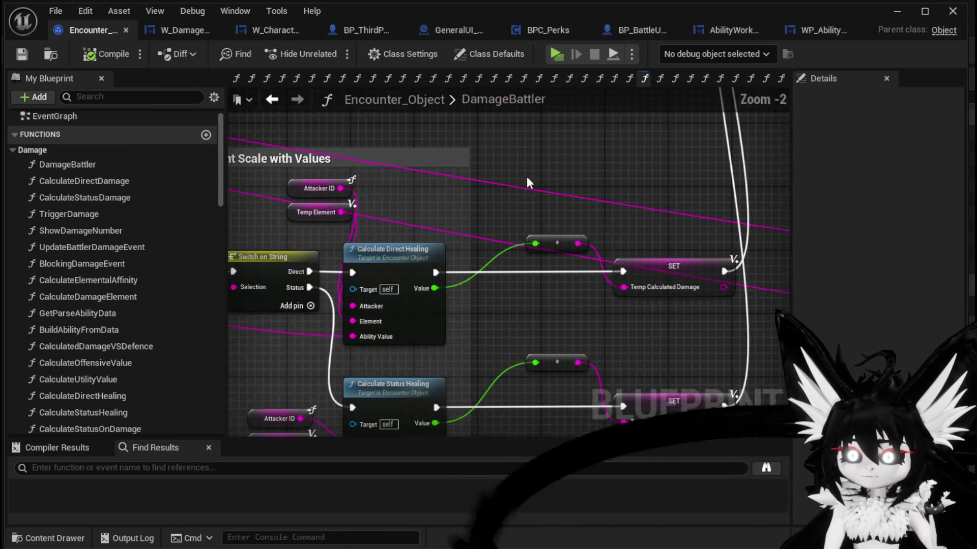
left_click_drag(394, 277, 542, 223)
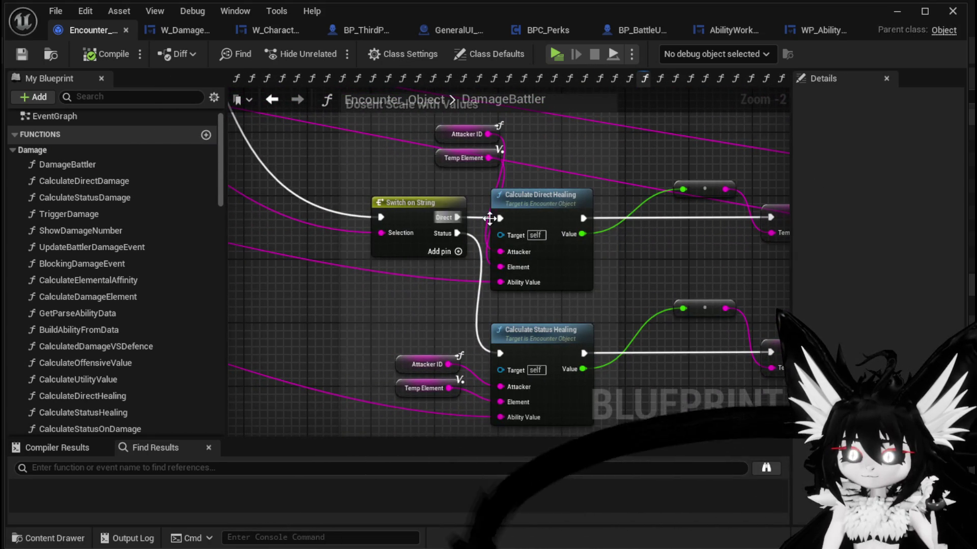
left_click(559, 215)
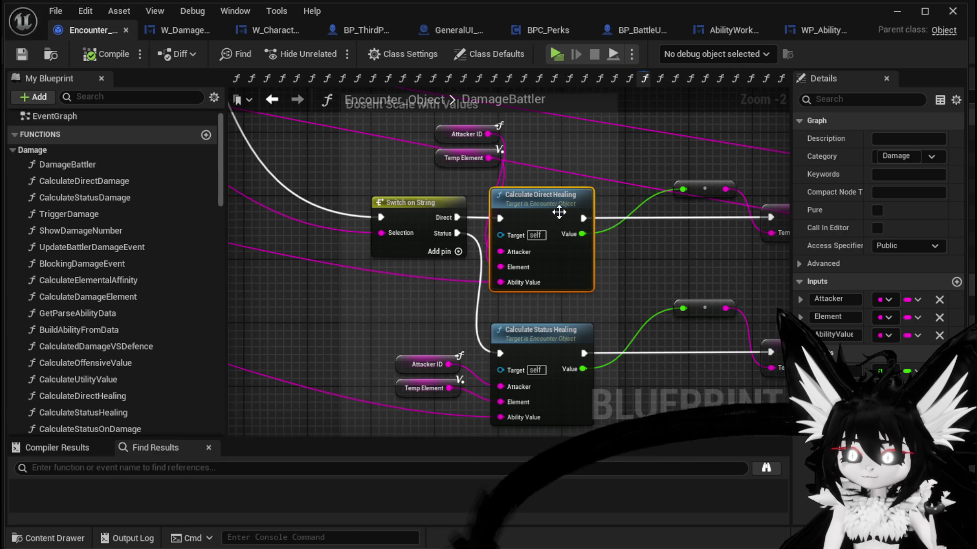
scroll(558, 209, "down", 2)
mouse_move(534, 232)
left_mouse_down()
mouse_move(433, 262)
mouse_move(596, 203)
left_mouse_up()
scroll(639, 288, "up", 2)
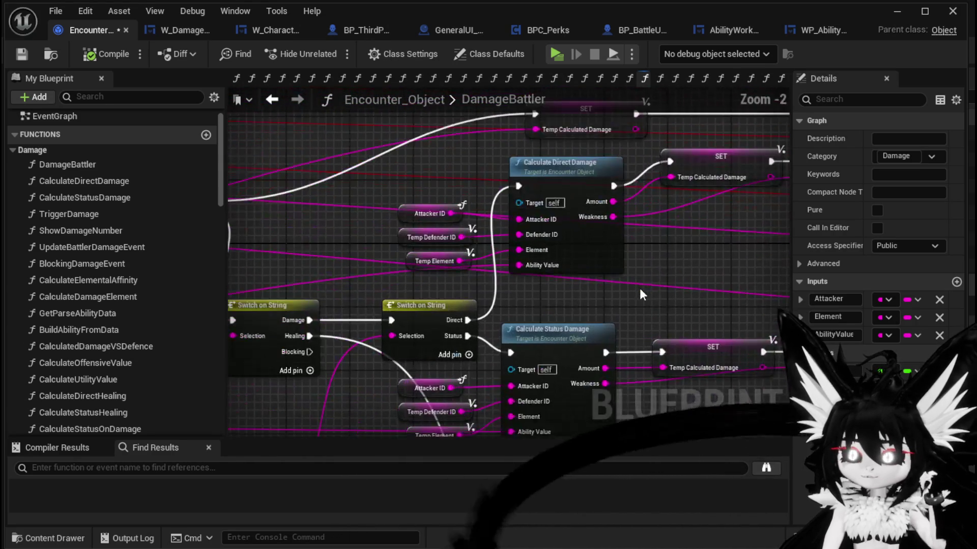
mouse_move(640, 288)
left_mouse_down()
mouse_move(639, 229)
mouse_move(634, 280)
mouse_move(546, 238)
mouse_move(611, 246)
mouse_move(535, 290)
mouse_move(602, 291)
left_mouse_up()
left_click(605, 255)
Wire the Branch's False output into Calculate Direct Damage, then compile and save Encounter_Object.
left_click_drag(626, 346, 640, 368)
mouse_move(257, 228)
left_mouse_down()
mouse_move(584, 191)
mouse_move(578, 200)
left_mouse_up()
mouse_move(716, 237)
left_mouse_down()
mouse_move(378, 224)
mouse_move(494, 238)
mouse_move(265, 163)
mouse_move(555, 142)
mouse_move(548, 232)
mouse_move(522, 120)
mouse_move(517, 229)
mouse_move(479, 228)
left_mouse_up()
scroll(294, 148, "down", 2)
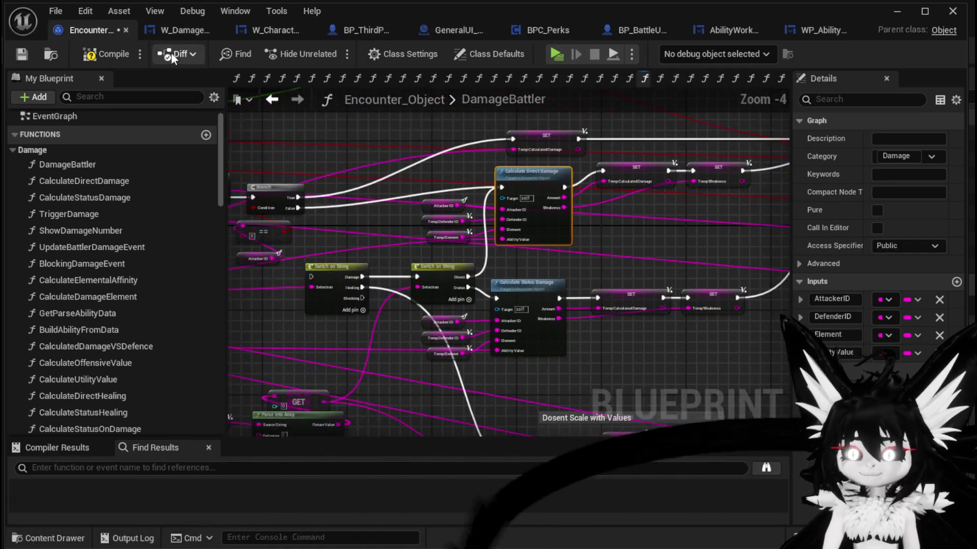
left_click(112, 50)
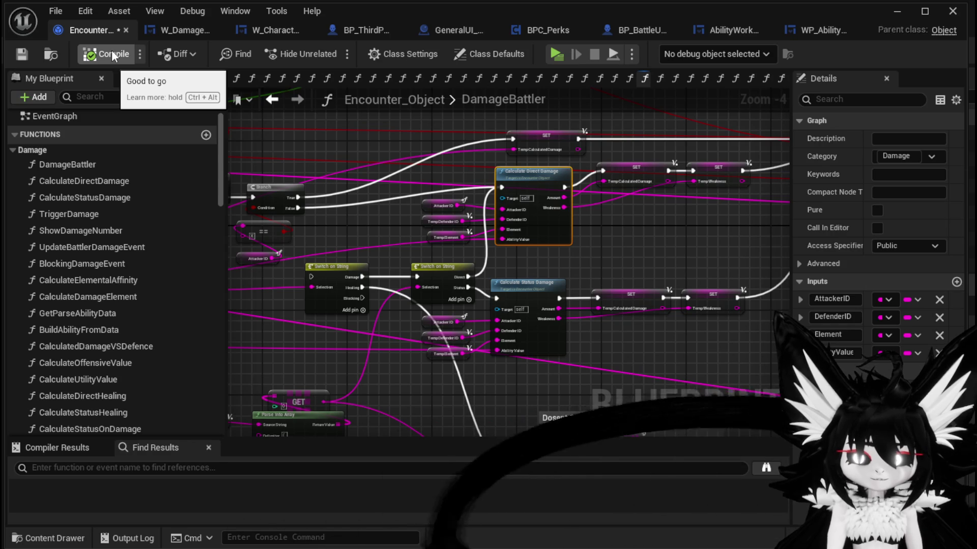
left_click(21, 54)
Move the Current HP getter beside the FIND nodes in the Blueprint graph.
mouse_move(406, 145)
left_mouse_down()
mouse_move(544, 172)
mouse_move(594, 157)
mouse_move(588, 212)
mouse_move(497, 244)
mouse_move(415, 216)
mouse_move(436, 183)
mouse_move(486, 170)
mouse_move(415, 176)
left_mouse_up()
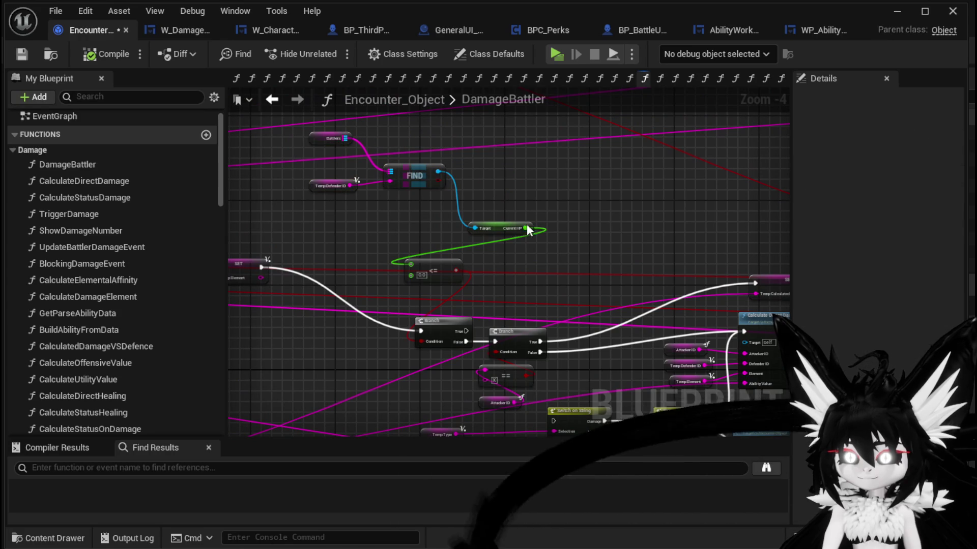
left_click_drag(490, 226, 396, 221)
left_click(504, 224)
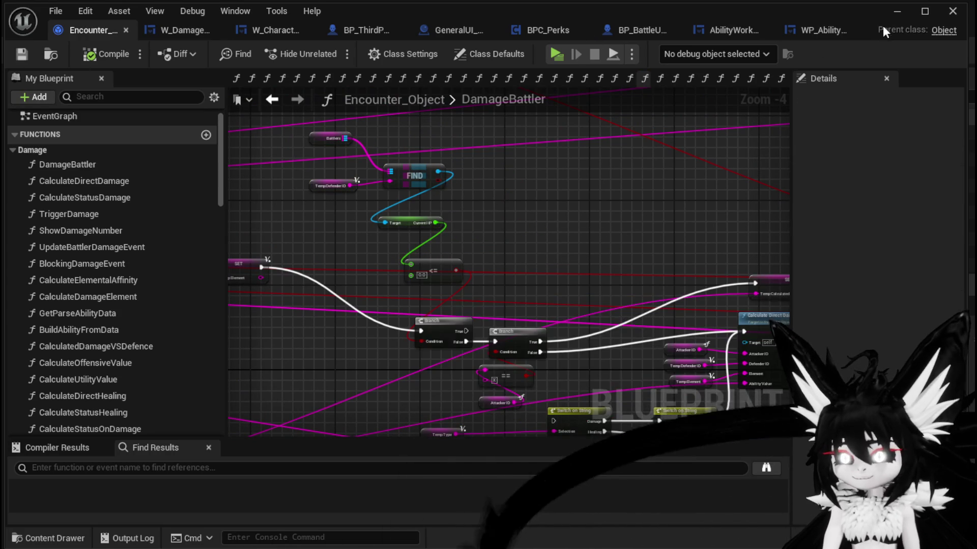
Return to the level and launch a standalone game preview.
left_click(895, 14)
left_click_drag(575, 206, 575, 206)
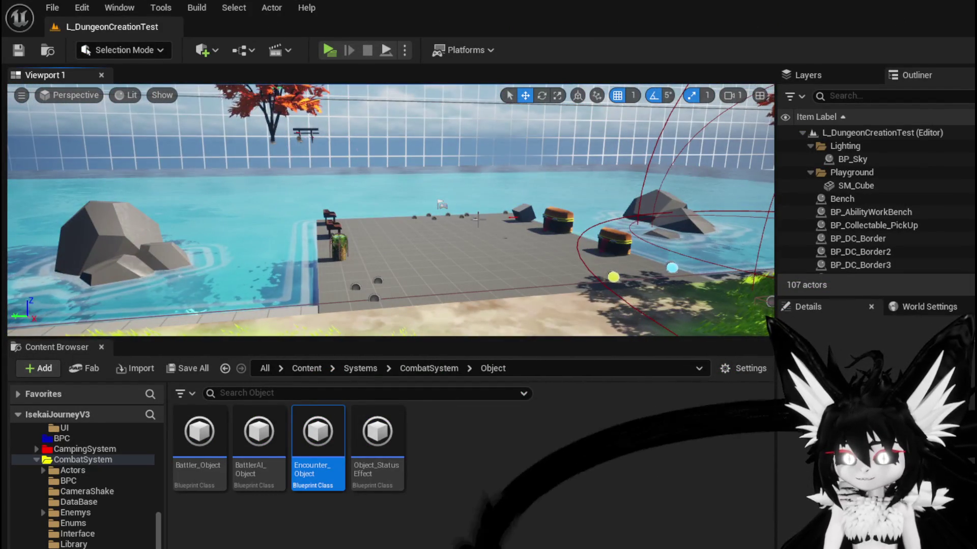
left_click(332, 50)
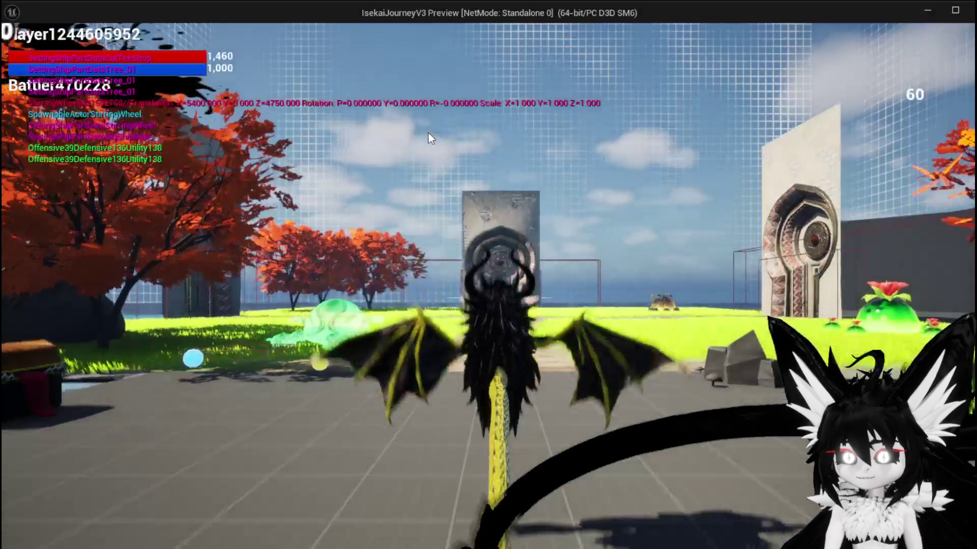
Equip the Iron_Head helmet and the Lev. 4 Iron_Chest in the Equipment panel.
left_click(56, 34)
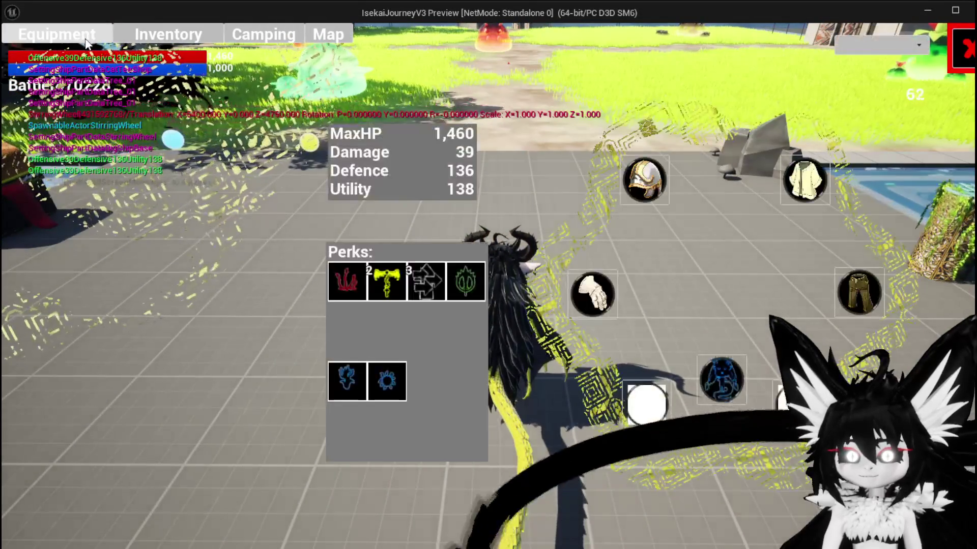
left_click(642, 179)
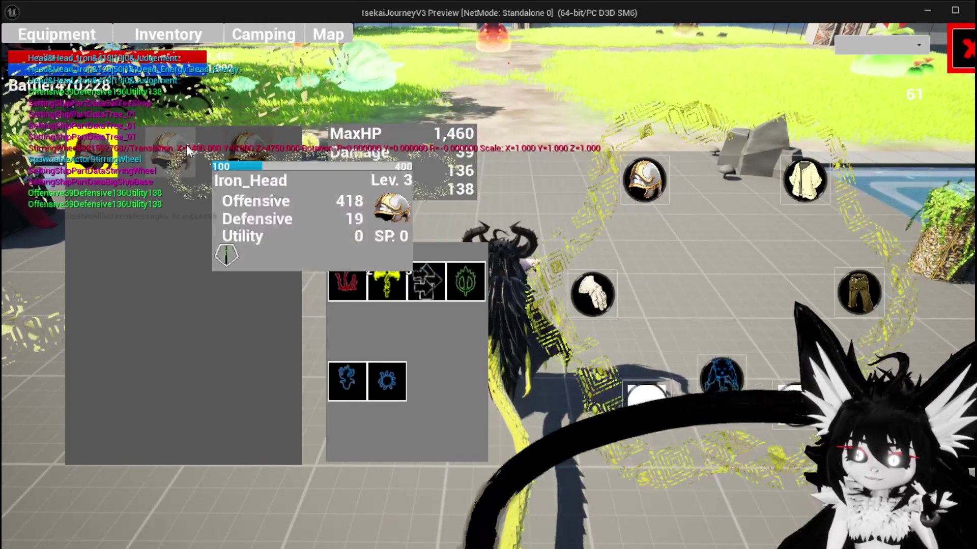
left_click(186, 144)
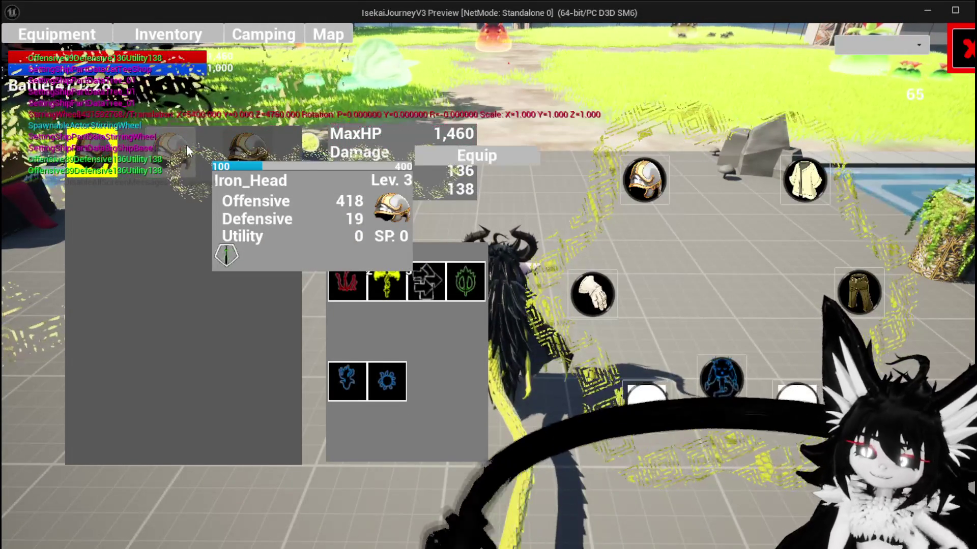
left_click(460, 160)
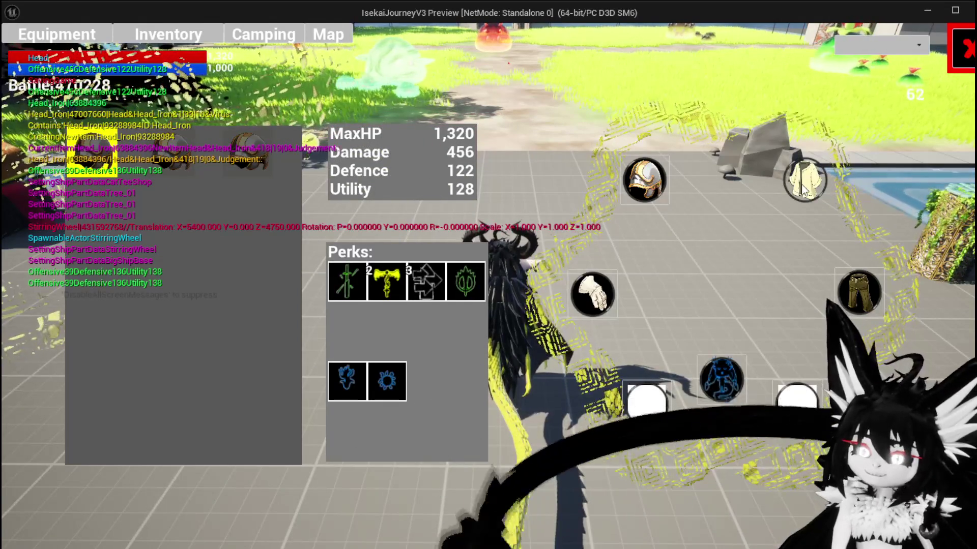
left_click(805, 180)
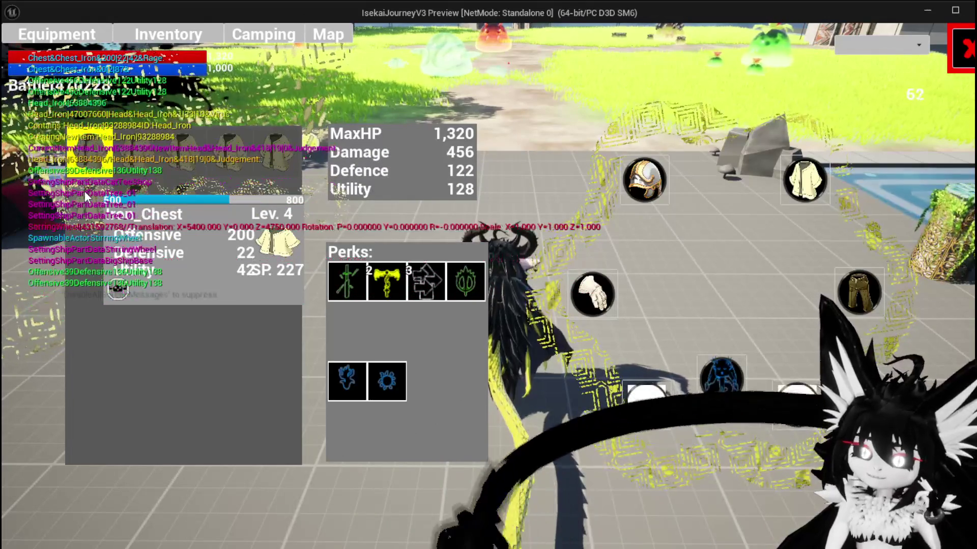
left_click(84, 190)
left_click(340, 189)
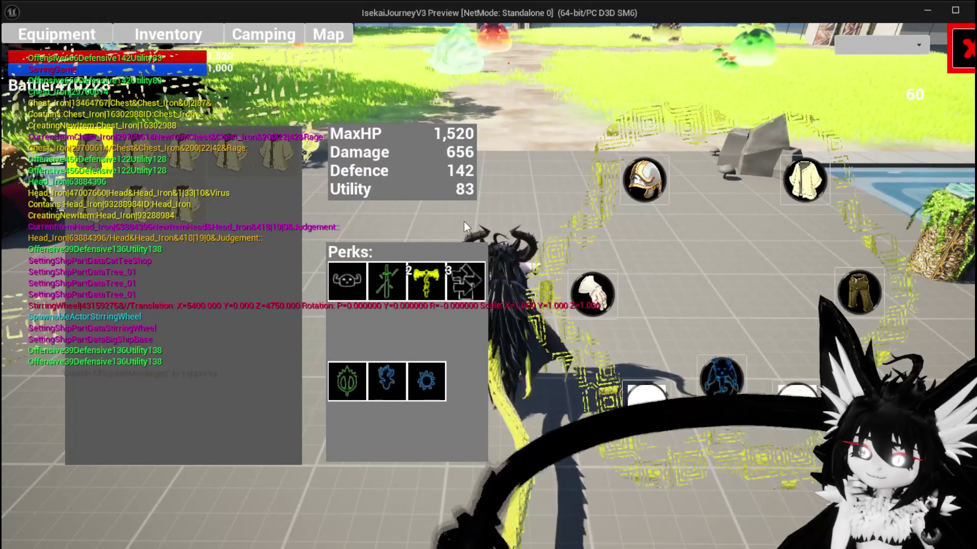
Equip the Lev. 3 Iron_Legs, then close the equipment panel to resume gameplay.
left_click(593, 294)
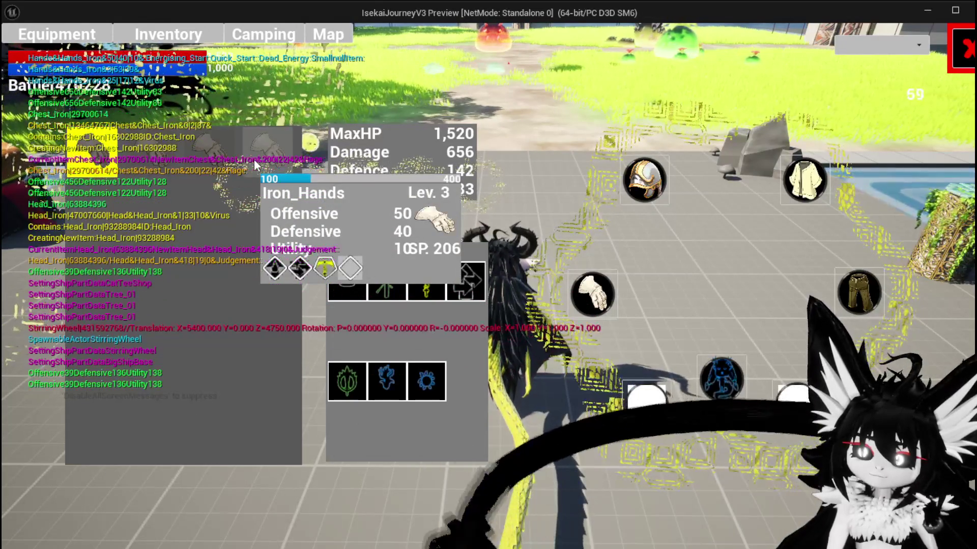
left_click(858, 294)
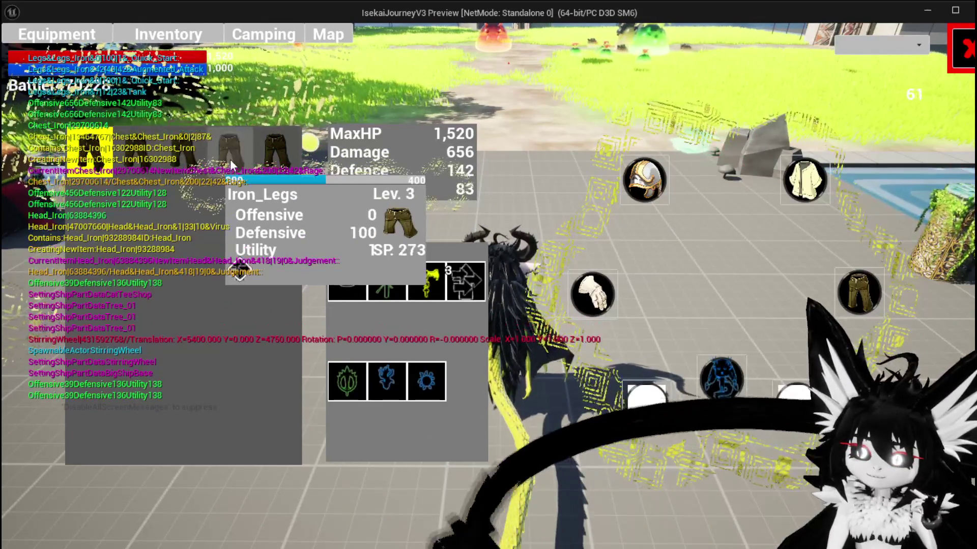
left_click(230, 160)
left_click(465, 173)
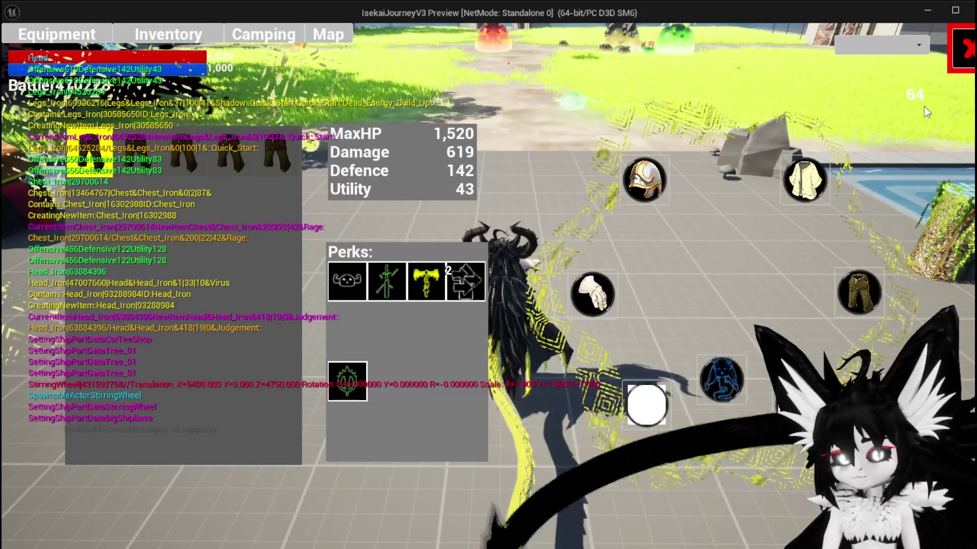
left_click(961, 49)
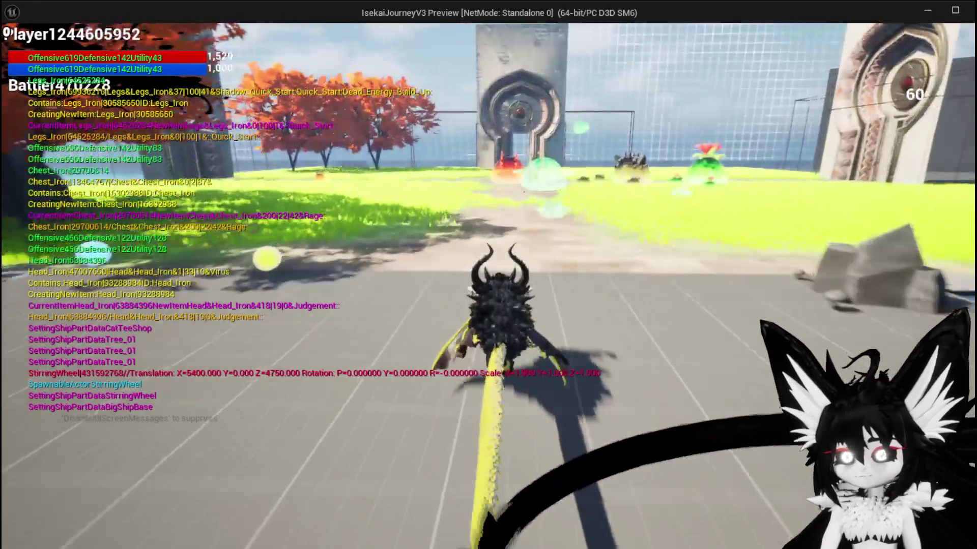
Run the character into the red slime to start combat and play the DefenceUp card.
key("w")
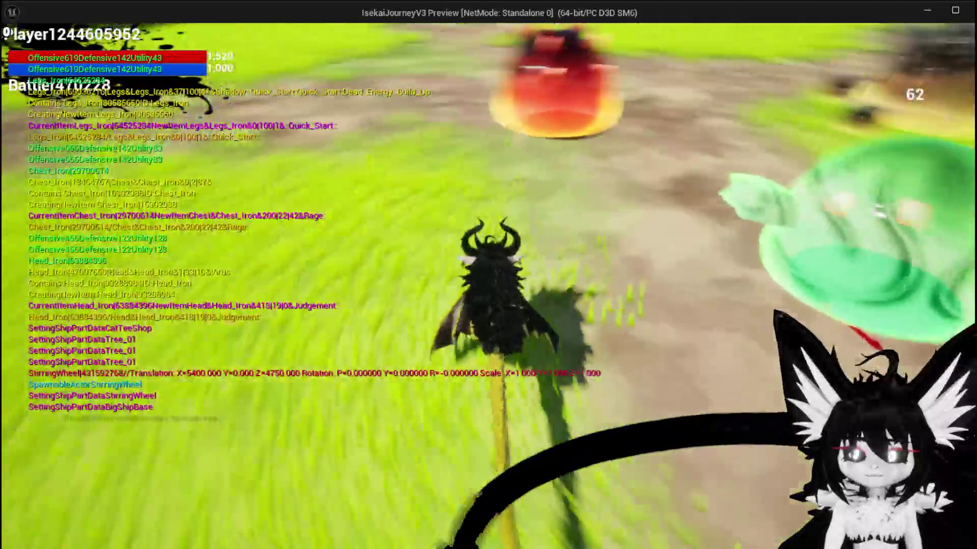
key("w")
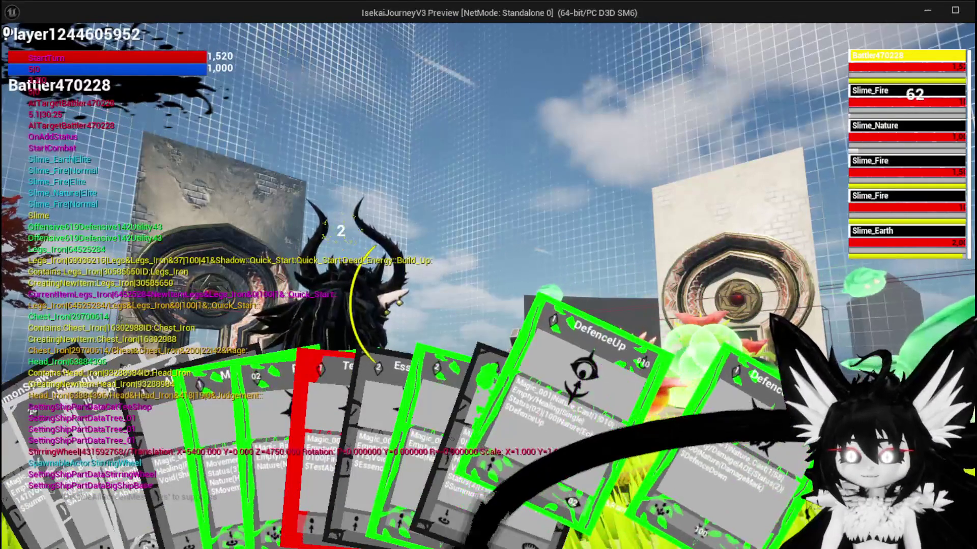
left_click(576, 440)
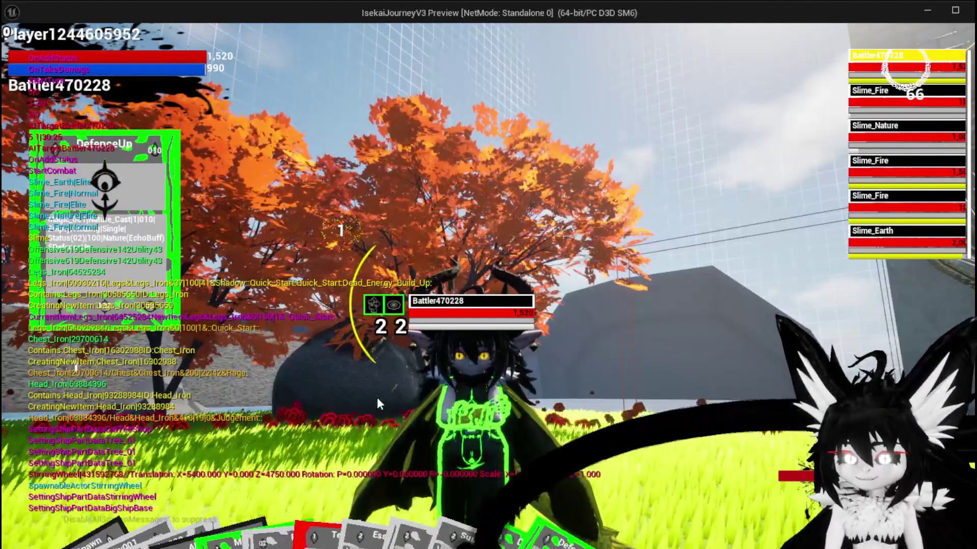
mouse_move(354, 489)
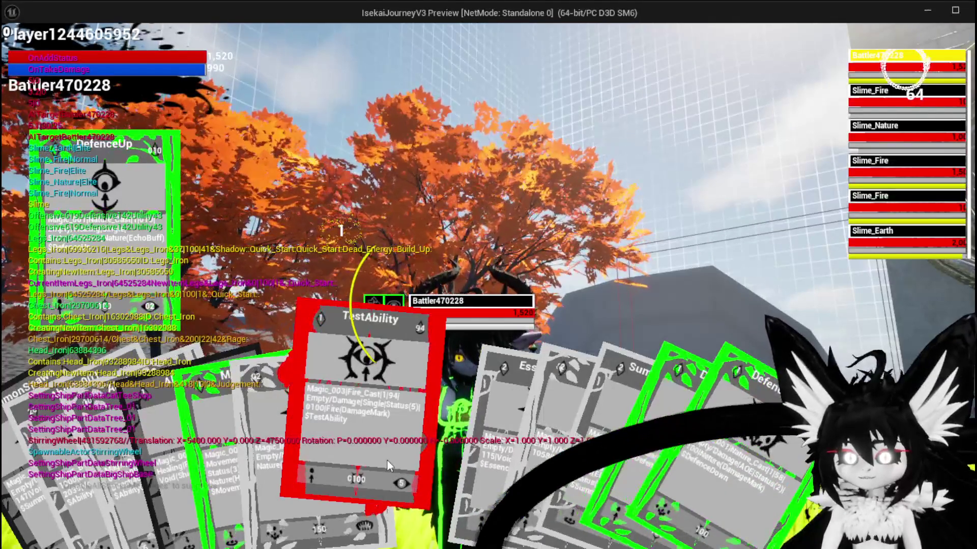
Play the TestAbility card, target Slime_Earth, and view the player battler's status details.
left_click(388, 462)
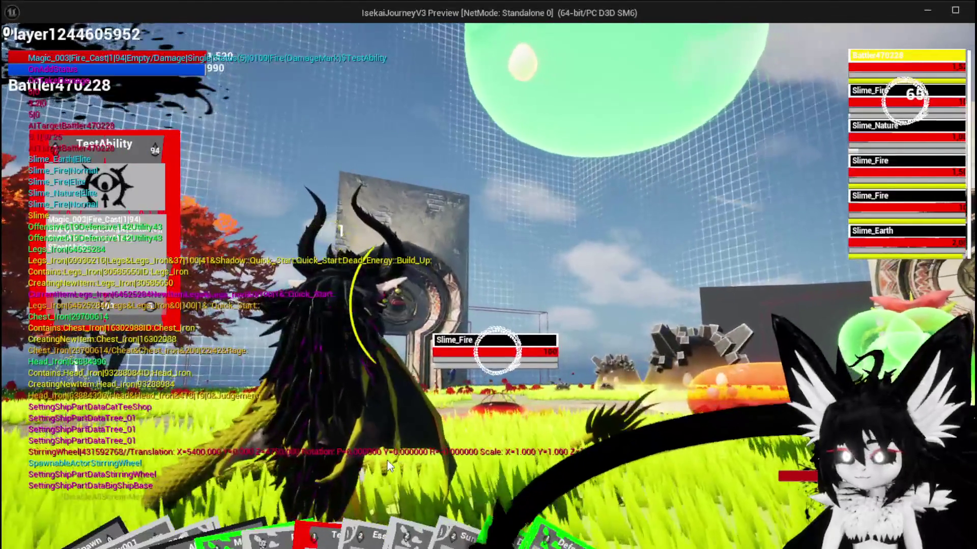
key("Tab")
key("Tab")
key("Tab")
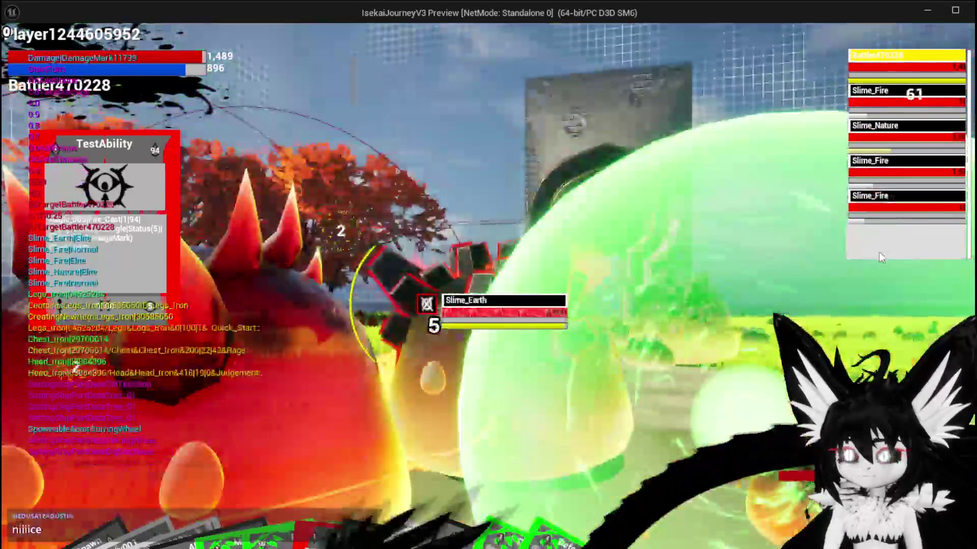
left_click(881, 257)
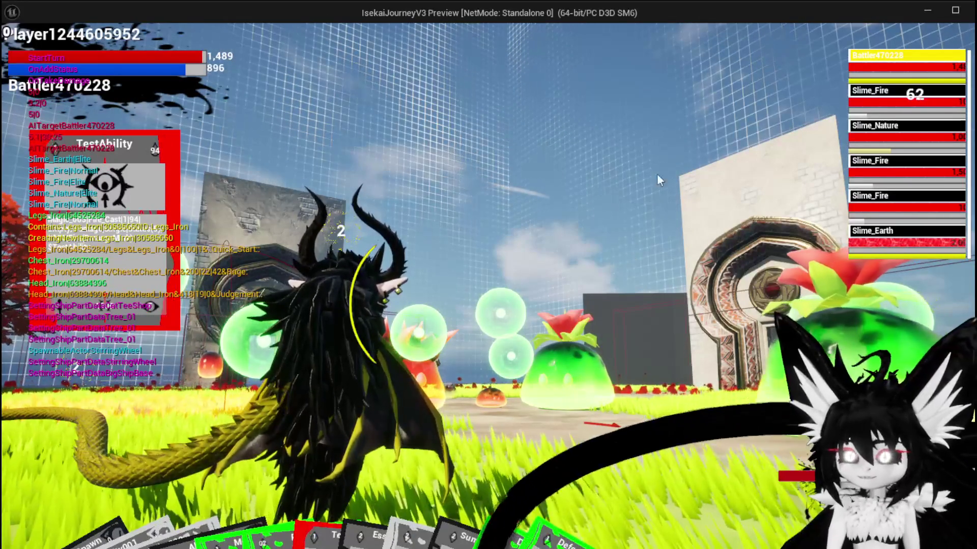
left_click(864, 61)
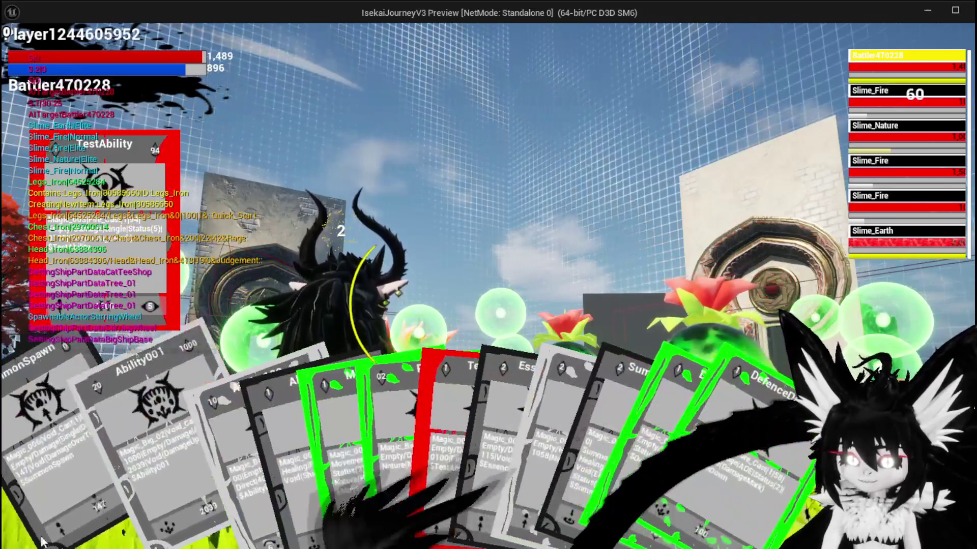
Play SummonSpawn on Slime_Earth, switch targets to the Fire slimes, then stop the preview.
left_click(445, 438)
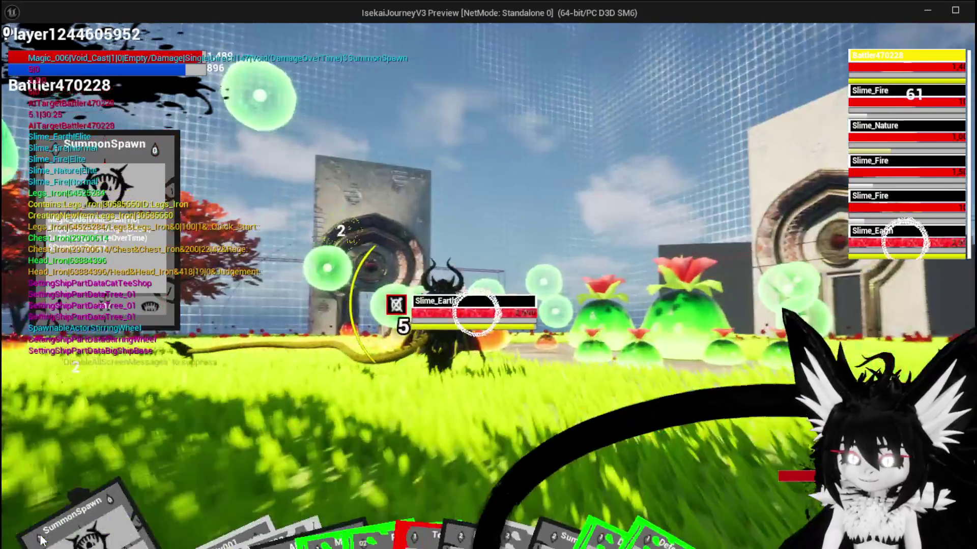
key("e")
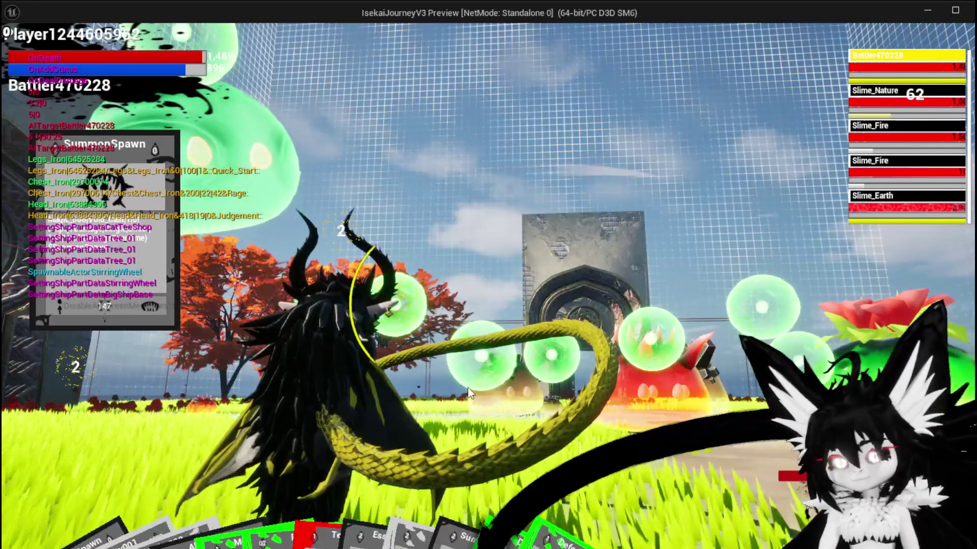
key("e")
key("e")
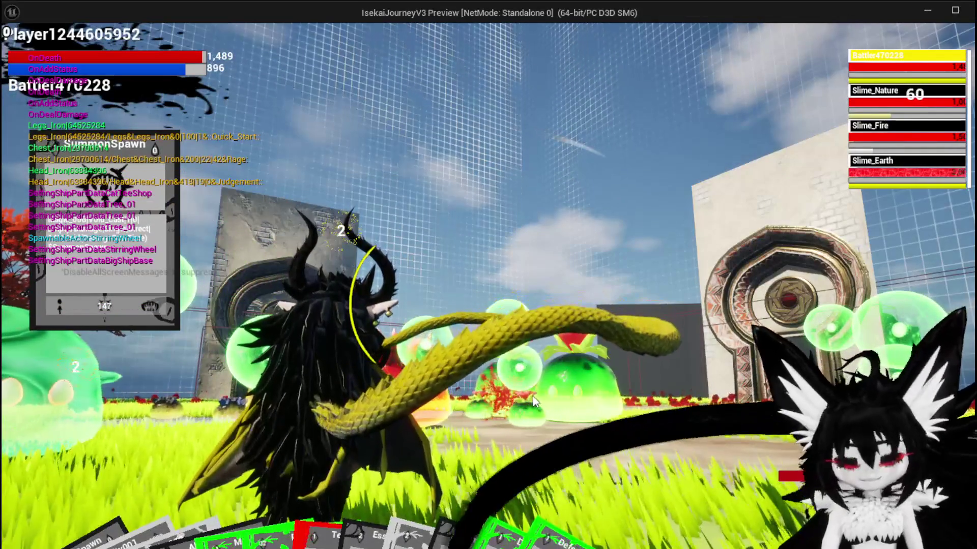
key("Escape")
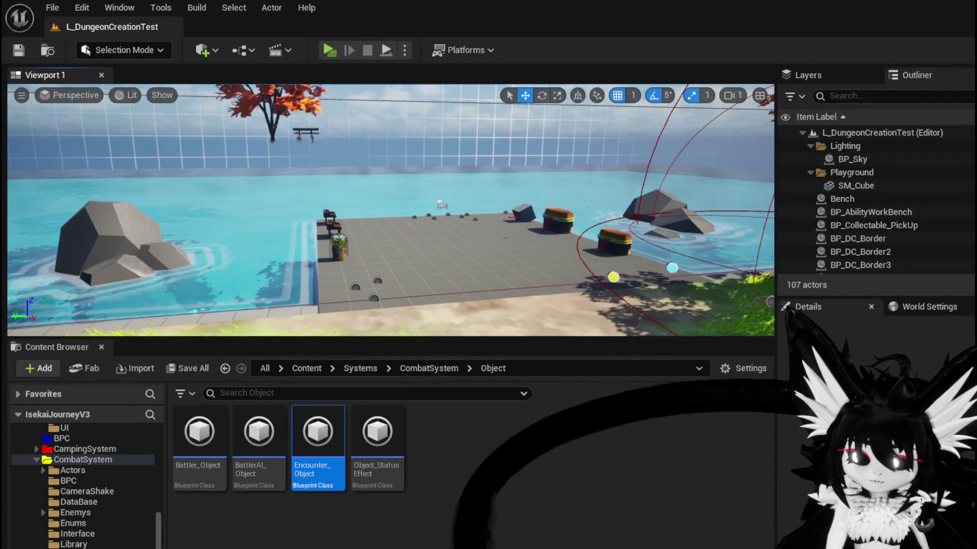
Open Encounter_Object's DamageBattler graph, relaunch the preview, and open the ability workbench menu.
key("Return")
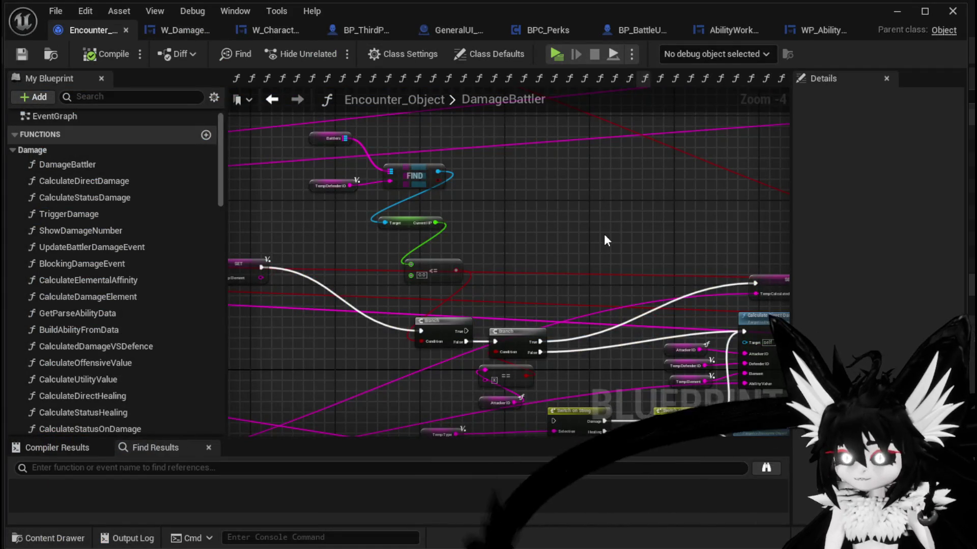
scroll(598, 239, "down", 1)
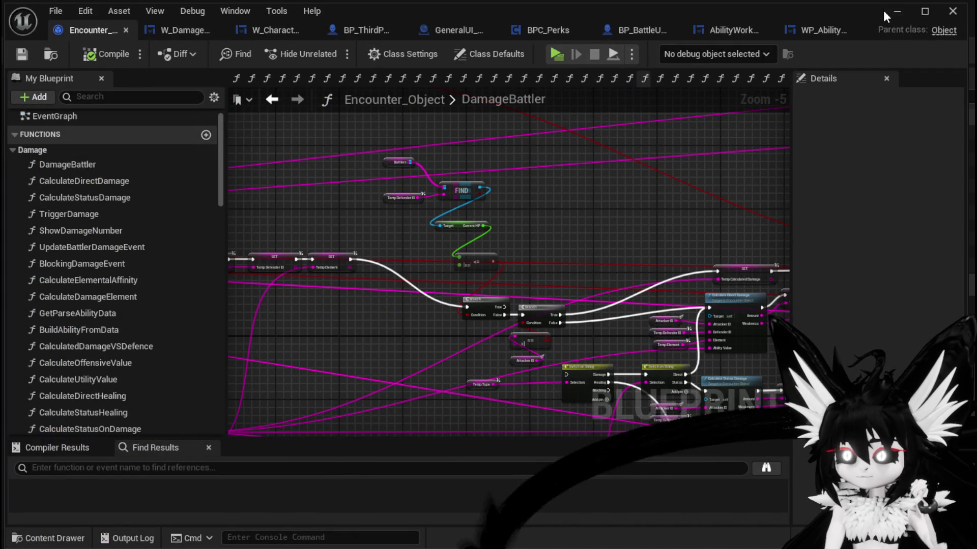
left_click(896, 11)
left_click(324, 52)
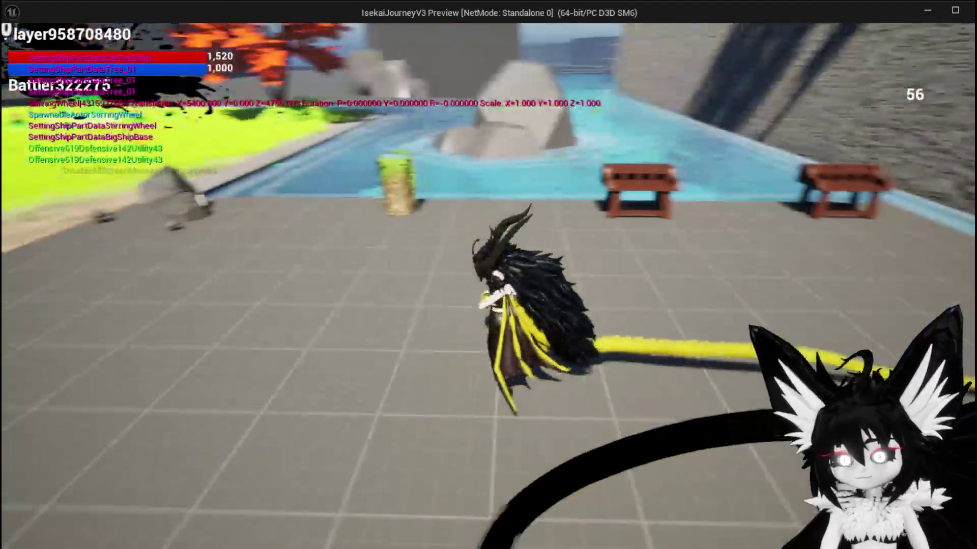
key("w")
key("e")
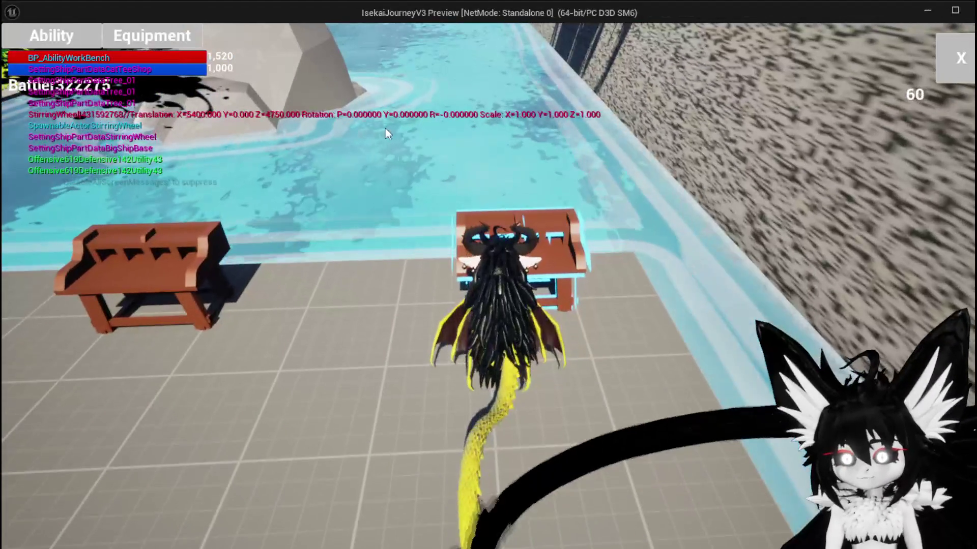